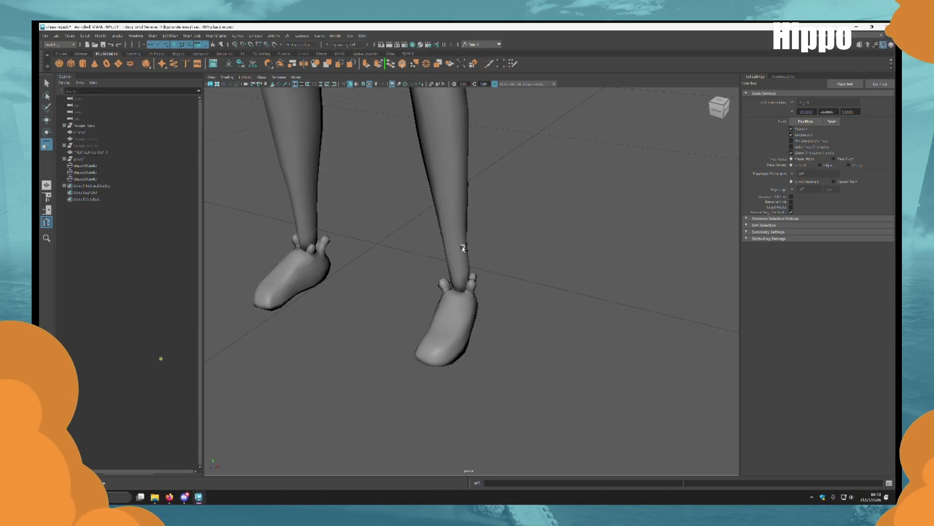
Frame the selected feet and orbit to inspect them from the front, back and below.
key("ctrl+z")
mouse_move(526, 339)
left_mouse_down("alt")
mouse_move(521, 308)
mouse_move(553, 312)
left_mouse_up("alt")
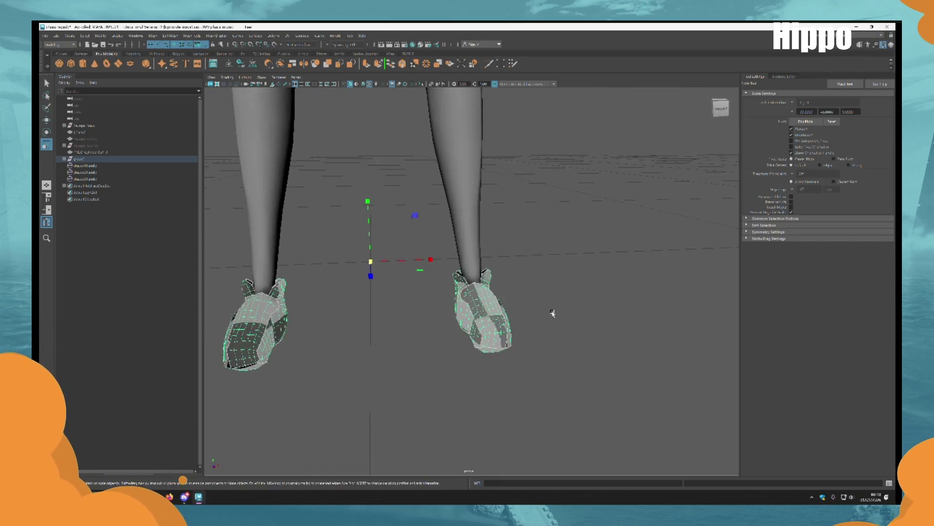
scroll(575, 341, "up", 4)
mouse_move(596, 365)
left_mouse_down("alt")
mouse_move(538, 286)
mouse_move(467, 273)
mouse_move(432, 279)
mouse_move(500, 308)
left_mouse_up("alt")
scroll(500, 307, "down", 10)
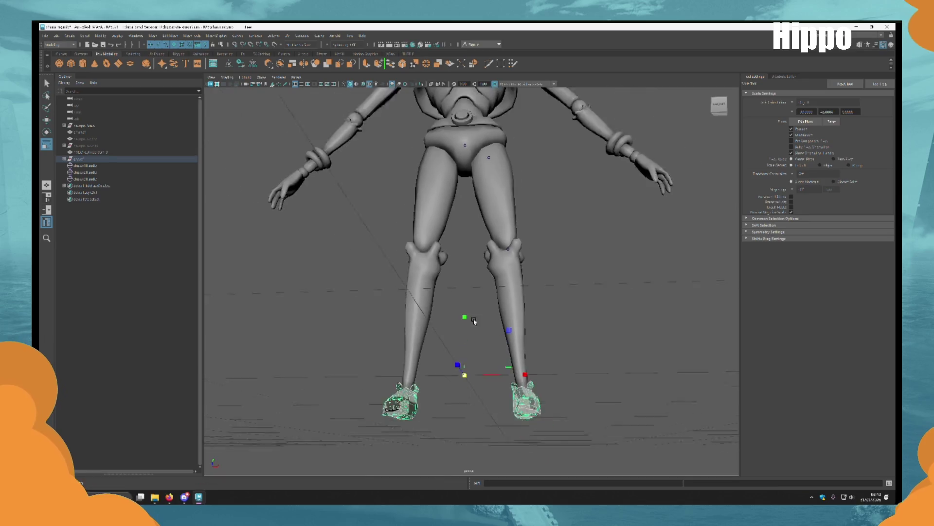
scroll(541, 283, "up", 5)
left_click_drag(542, 283, 496, 277, "alt")
scroll(496, 278, "down", 4)
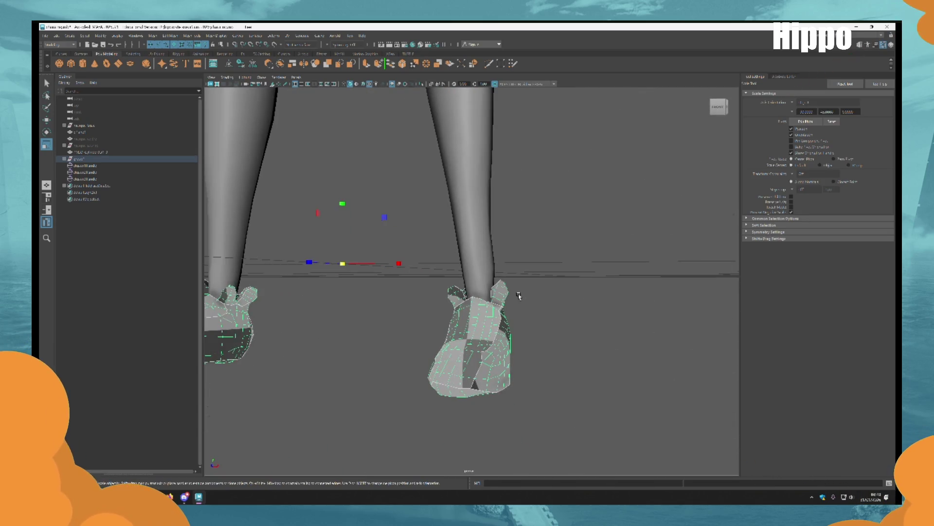
scroll(463, 269, "up", 3)
In wireframe face mode, pick a face at the shoe's ankle opening and open the Deform menu.
key("F8")
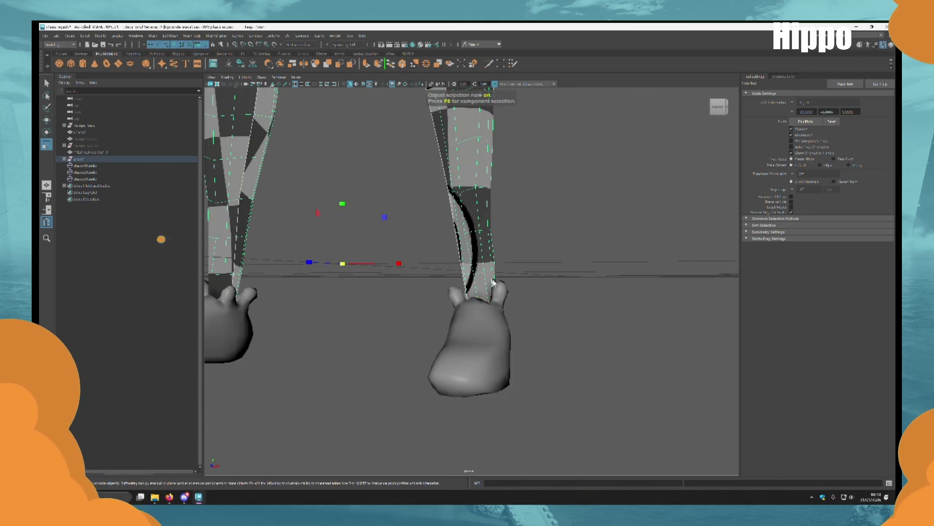
key("4")
key("F11")
mouse_move(495, 277)
left_mouse_down("alt")
mouse_move(469, 292)
mouse_move(448, 277)
mouse_move(467, 263)
mouse_move(451, 279)
mouse_move(462, 348)
mouse_move(492, 336)
mouse_move(497, 348)
mouse_move(487, 336)
mouse_move(527, 325)
mouse_move(451, 334)
mouse_move(498, 302)
mouse_move(455, 284)
mouse_move(554, 296)
mouse_move(356, 160)
left_mouse_up("alt")
left_click(468, 263)
scroll(467, 263, "down", 3)
key("q")
left_click(271, 38)
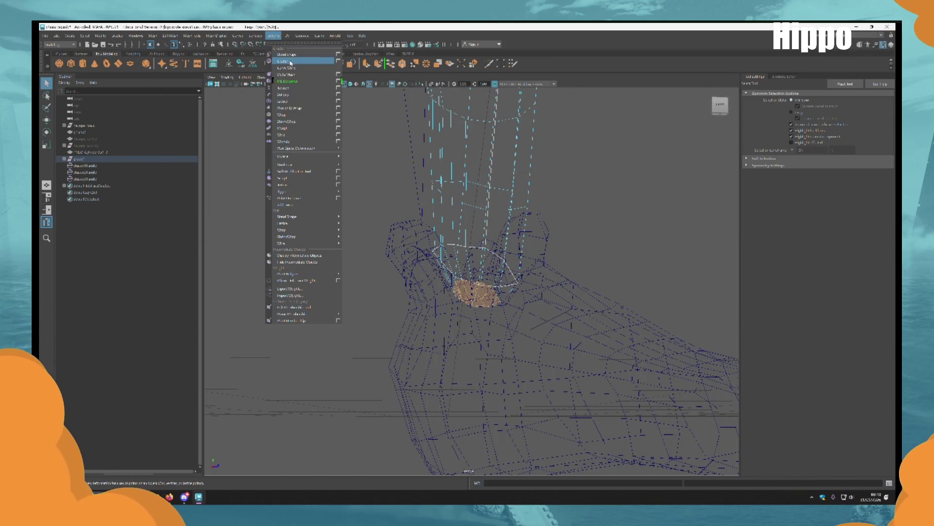
Create a cluster on the selected ankle face and return to shaded display.
left_click(292, 62)
right_click_drag(472, 323, 340, 163, "alt")
left_click_drag(340, 163, 439, 251, "alt")
right_click_drag(439, 250, 396, 234, "alt")
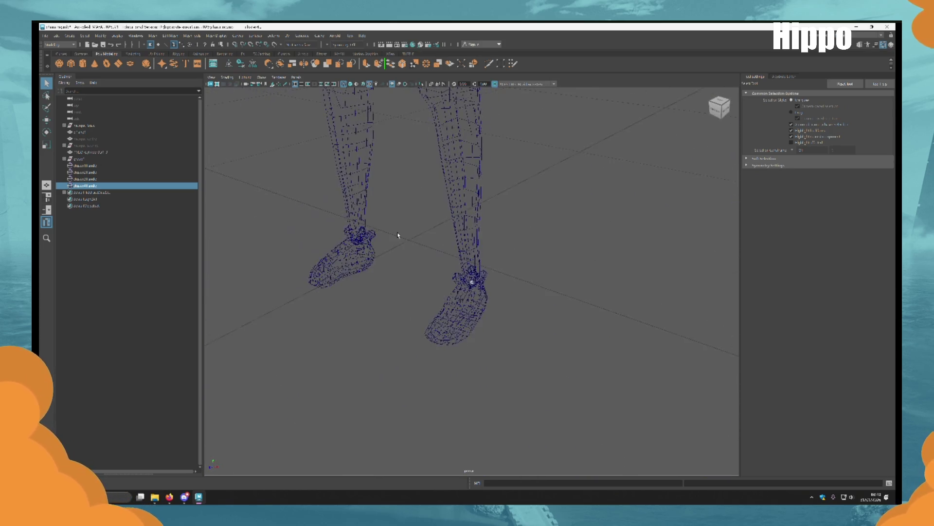
left_click_drag(396, 234, 438, 317, "alt")
key("6")
mouse_move(438, 317)
right_mouse_down("alt")
mouse_move(538, 223)
mouse_move(504, 350)
mouse_move(507, 380)
mouse_move(491, 261)
mouse_move(532, 132)
right_mouse_up("alt")
Select the shoe meshes and add further cluster handles, previewing the smoothed shoe.
left_click(486, 292)
mouse_move(486, 292)
left_mouse_down("alt")
mouse_move(469, 300)
mouse_move(526, 312)
left_mouse_up("alt")
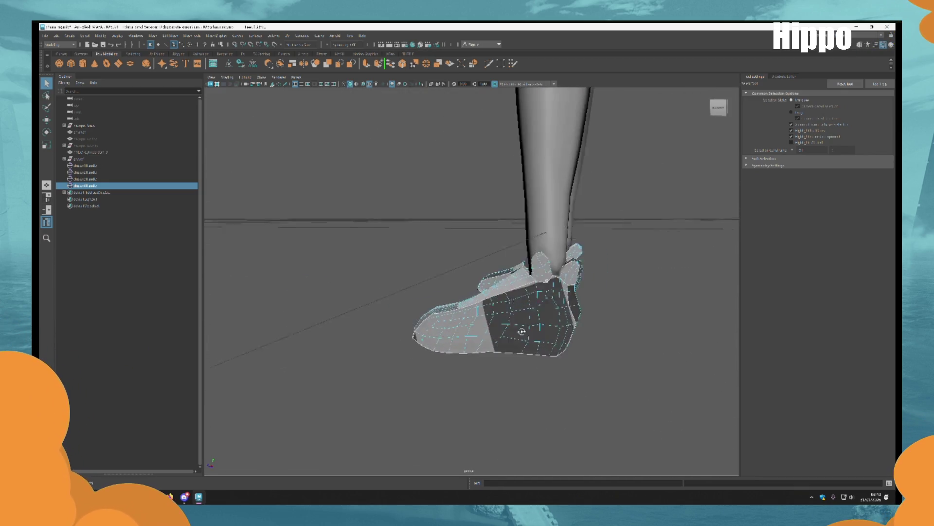
right_click_drag(526, 312, 578, 387, "alt")
key("ctrl+d")
mouse_move(503, 359)
left_mouse_down("alt")
mouse_move(538, 355)
mouse_move(522, 340)
left_mouse_up("alt")
right_click_drag(522, 341, 515, 388, "alt")
mouse_move(515, 388)
left_mouse_down("alt")
mouse_move(496, 387)
mouse_move(511, 390)
left_mouse_up("alt")
right_click_drag(511, 389, 534, 378, "alt")
key("3")
key("1")
key("3")
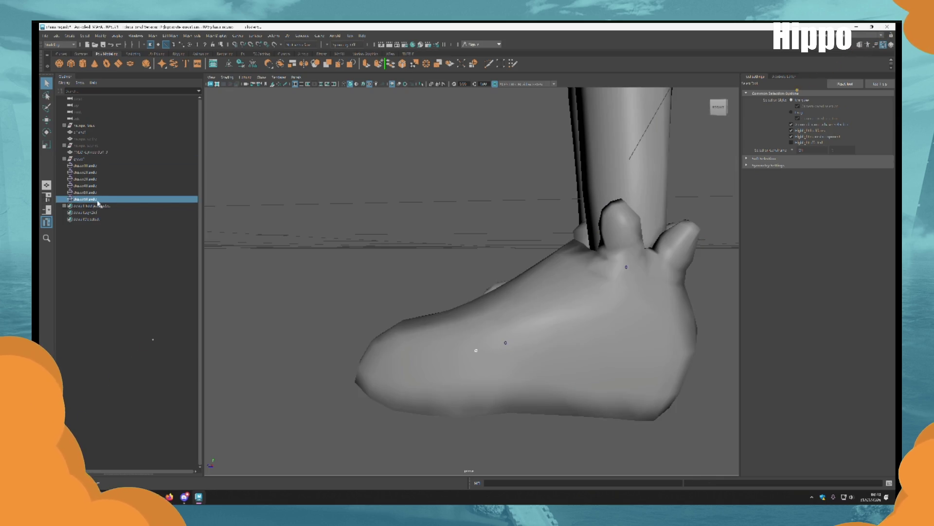
Select the new cluster handle and shoe mesh, then frame a face on the shoe's toe.
left_click(112, 193)
left_click(500, 331)
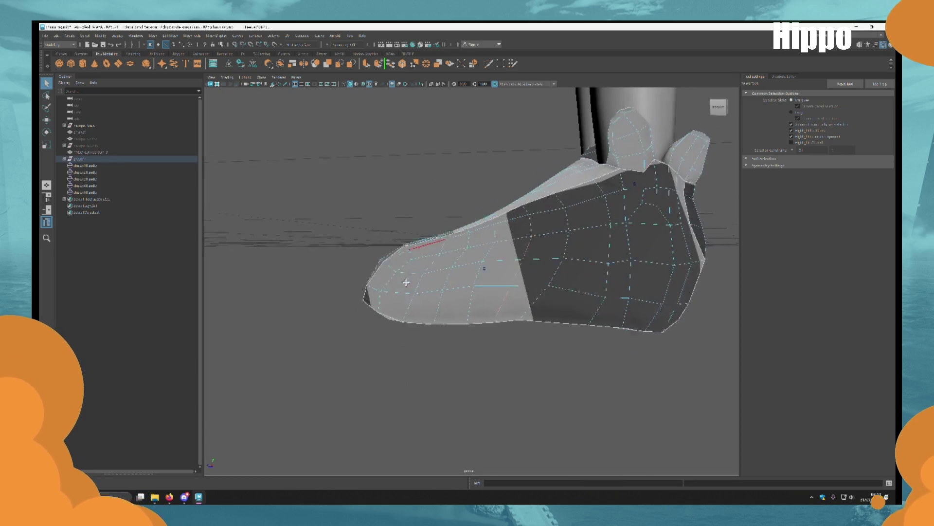
left_click_drag(403, 278, 427, 299, "alt")
left_click(594, 289)
key("f")
scroll(636, 306, "down", 5)
mouse_move(636, 307)
left_mouse_down("alt")
mouse_move(313, 282)
mouse_move(475, 348)
left_mouse_up("alt")
Check both legs from the front and select all five cluster handles in the Outliner.
scroll(481, 344, "down", 2)
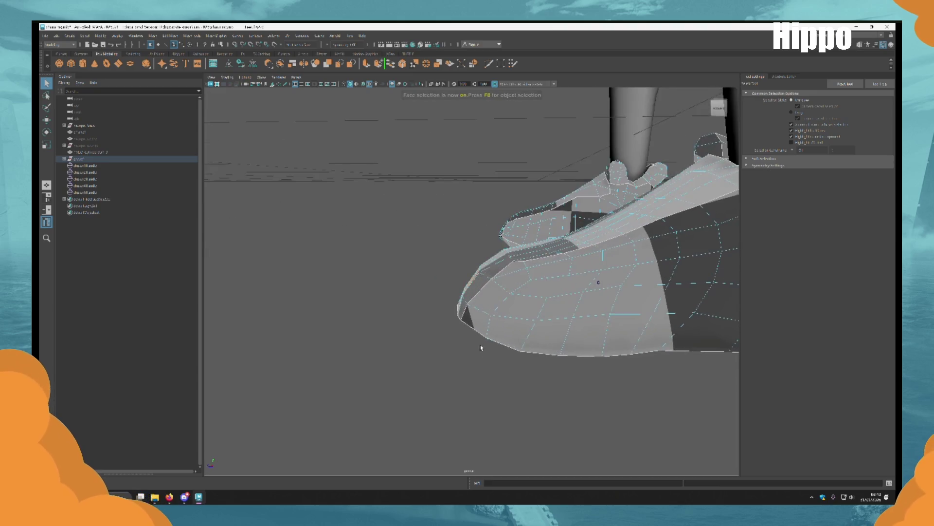
scroll(342, 258, "down", 10)
scroll(576, 334, "up", 5)
left_click_drag(576, 333, 542, 392, "alt")
scroll(487, 329, "down", 3)
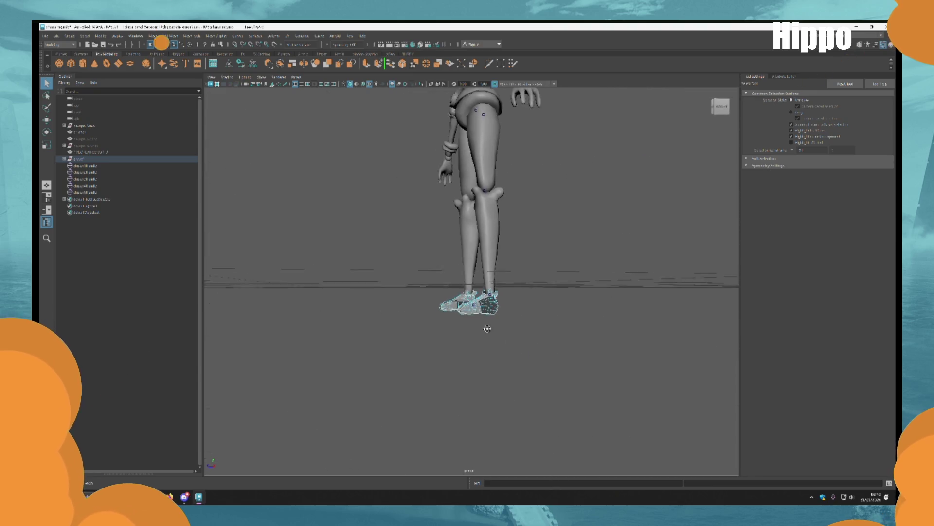
left_click_drag(85, 166, 109, 193)
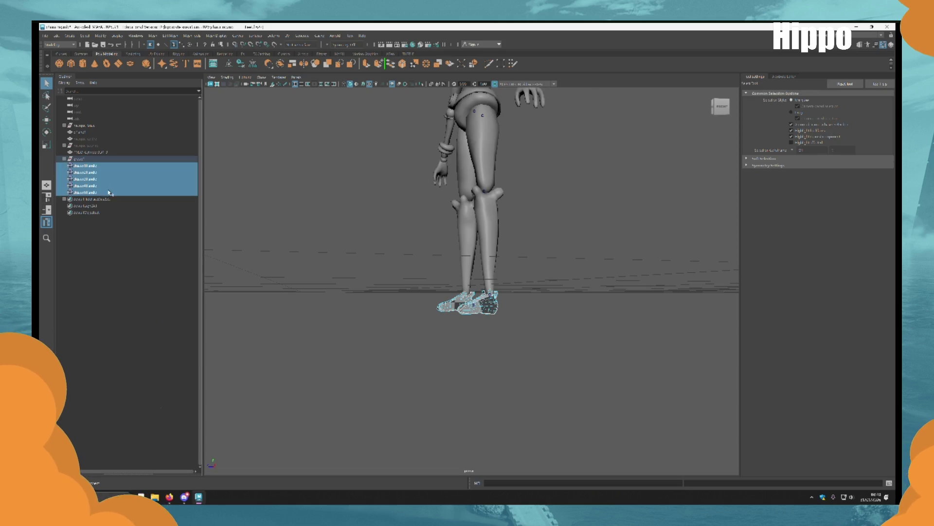
With the Move tool active, select the character group and collapse its children in the Outliner.
left_click_drag(557, 312, 484, 289, "alt")
key("w")
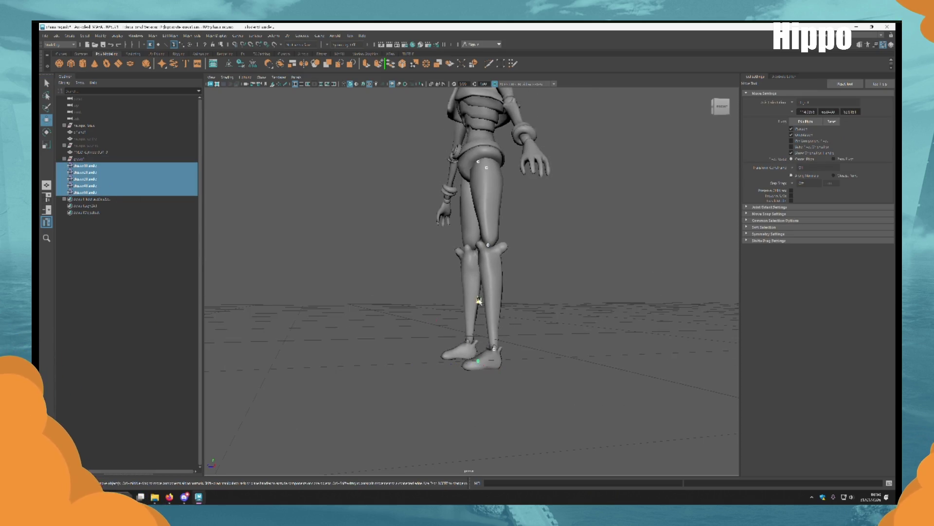
left_click(102, 159)
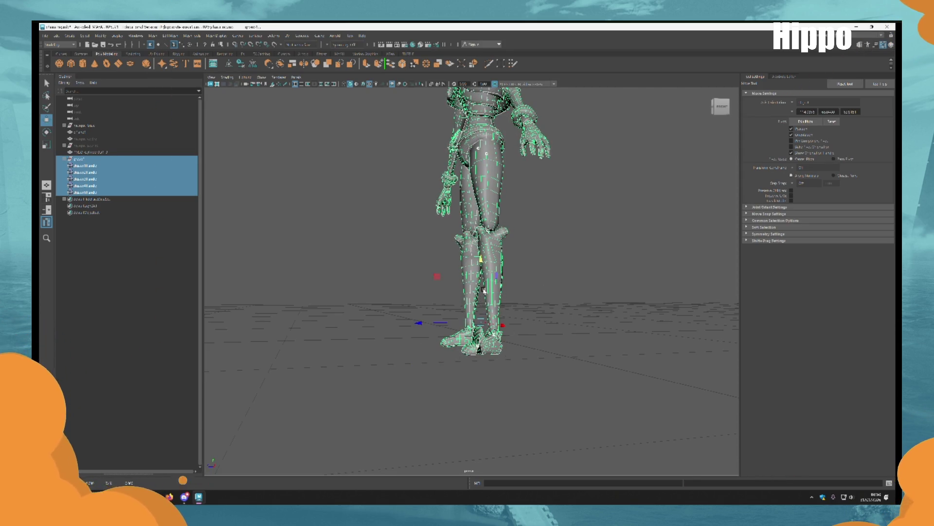
left_click(90, 197)
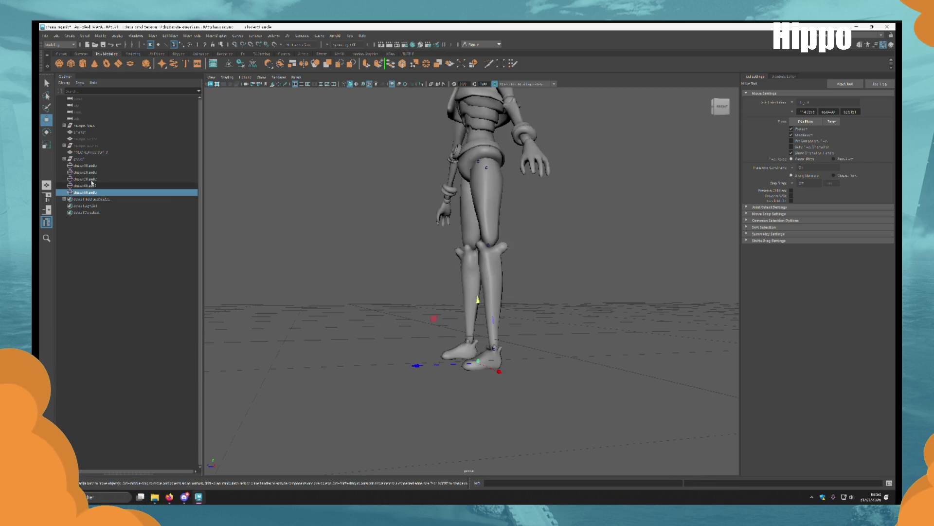
left_click(103, 159)
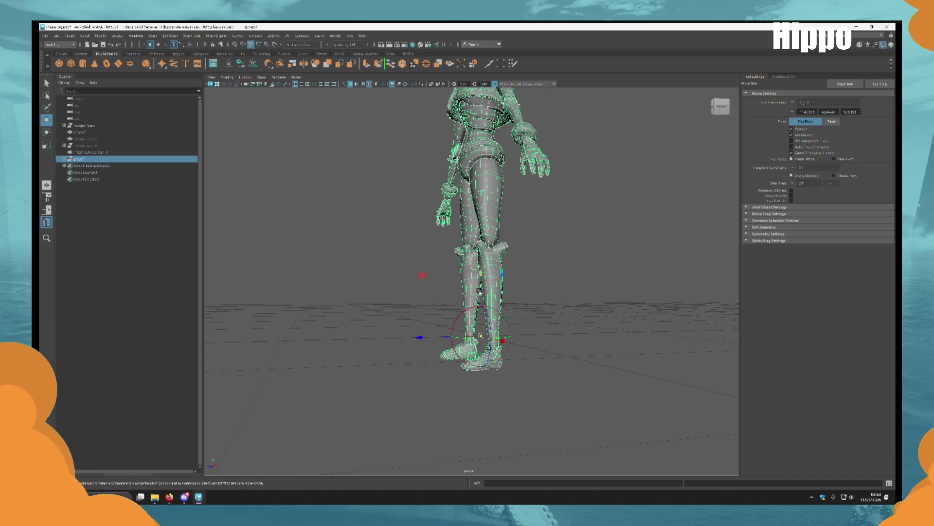
Check both shoes from the front in perspective and clear the selection.
scroll(494, 387, "up", 10)
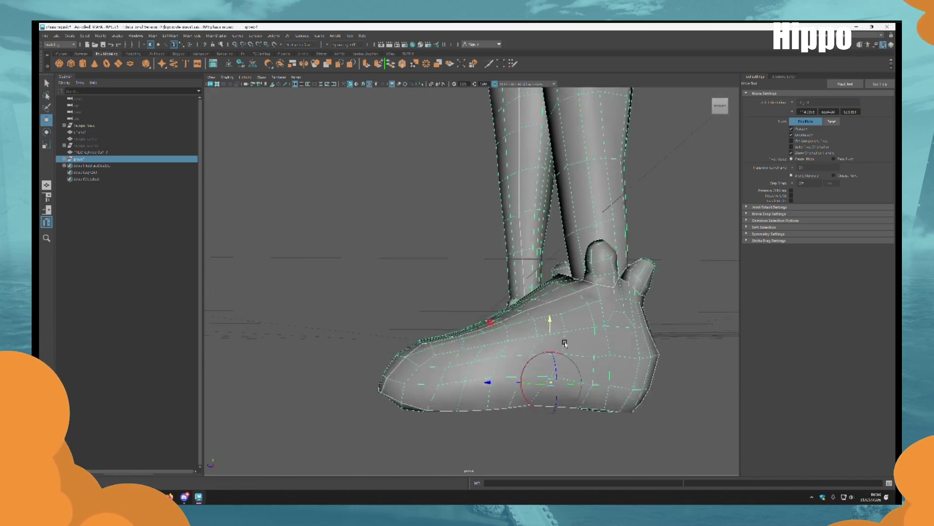
mouse_move(416, 231)
left_mouse_down("alt")
mouse_move(370, 286)
mouse_move(528, 319)
mouse_move(505, 316)
left_mouse_up("alt")
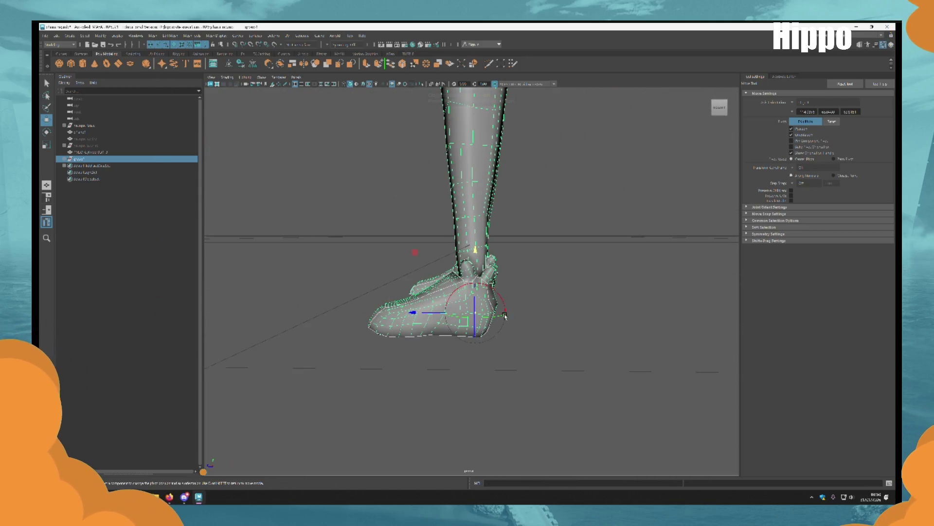
mouse_move(476, 259)
left_mouse_down("alt")
mouse_move(592, 421)
mouse_move(576, 392)
mouse_move(578, 317)
mouse_move(511, 350)
mouse_move(497, 375)
left_mouse_up("alt")
scroll(497, 375, "down", 3)
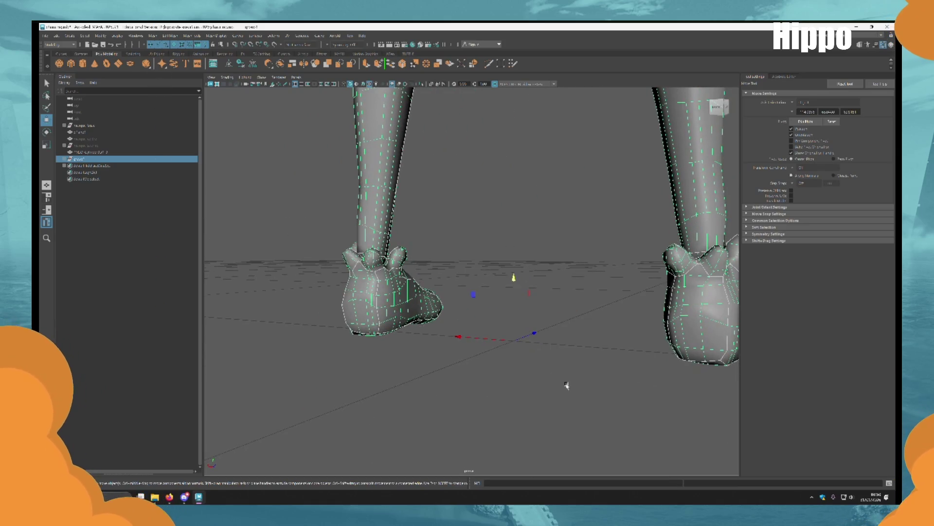
left_click(570, 394)
Frame the character, pan down to the legs, and hide the head mask.
key("f")
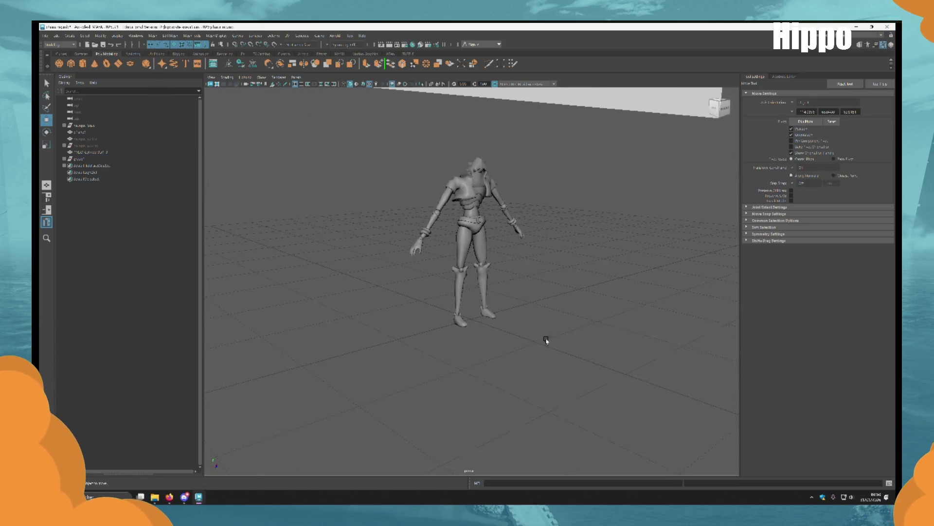
scroll(488, 313, "up", 5)
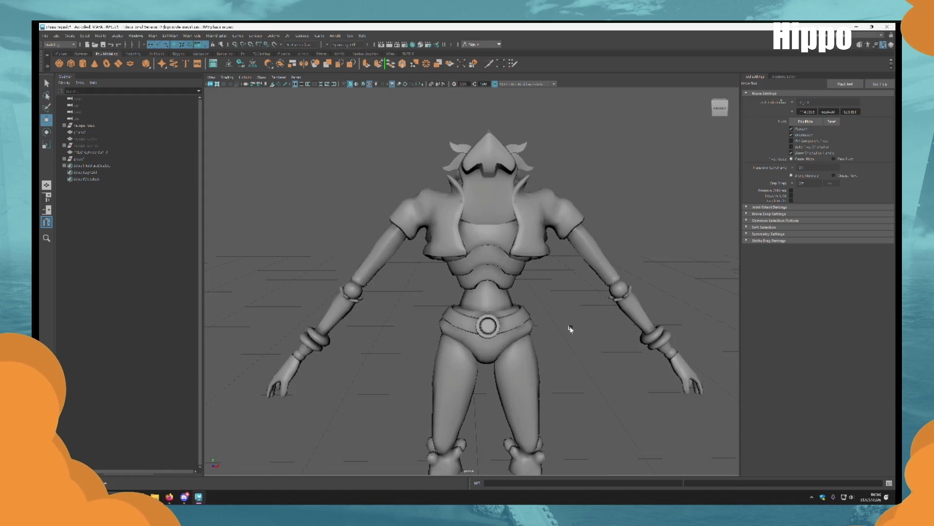
mouse_move(506, 370)
middle_mouse_down("alt")
mouse_move(517, 129)
mouse_move(565, 306)
middle_mouse_up("alt")
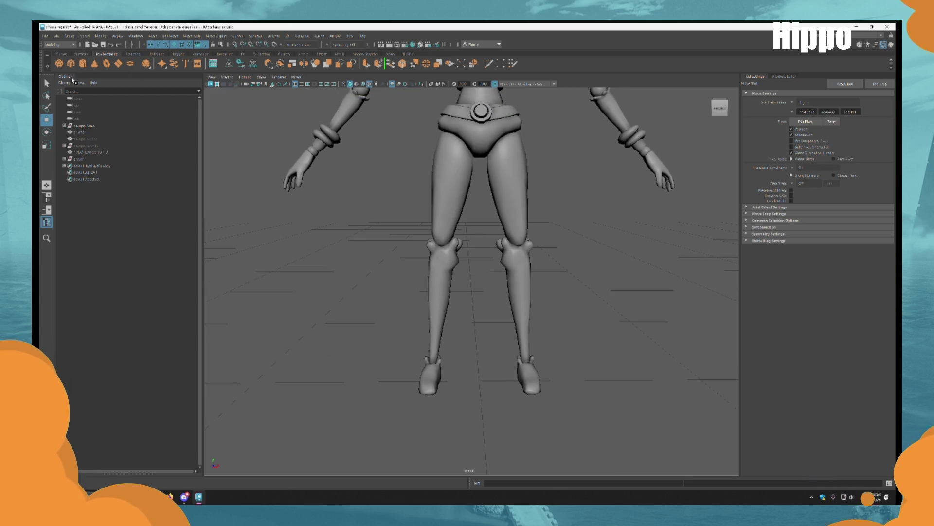
left_click(82, 127)
scroll(331, 254, "down", 3)
key("ctrl+h")
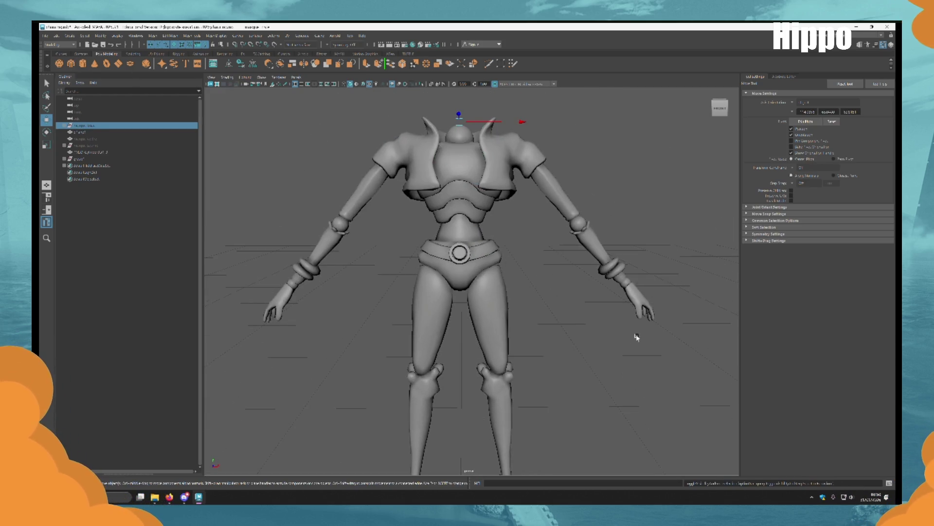
Unhide the hood and mask, then inspect the body mesh and the head sphere.
middle_click_drag(580, 242, 539, 323, "alt")
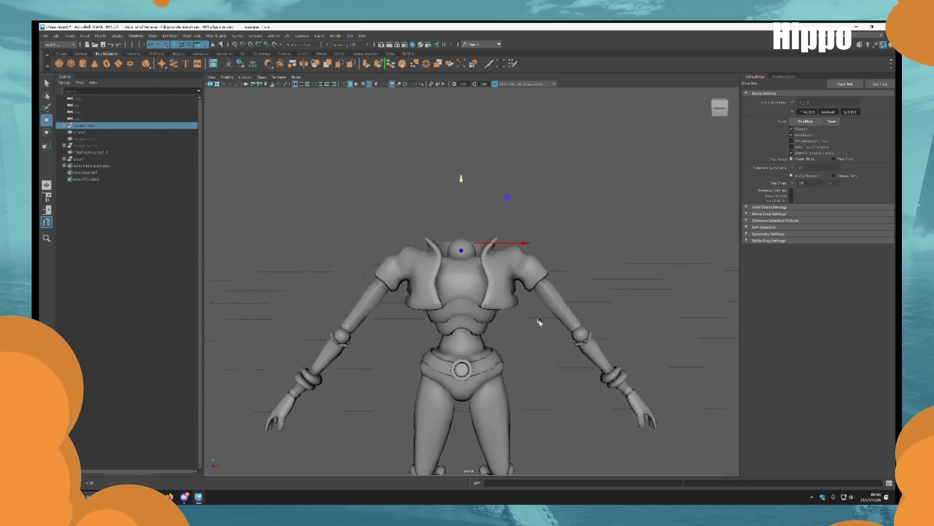
scroll(653, 386, "up", 5)
key("ctrl+shift+h")
scroll(641, 381, "down", 2)
left_click(641, 381)
mouse_move(609, 371)
left_mouse_down("alt")
mouse_move(546, 267)
mouse_move(391, 195)
left_mouse_up("alt")
left_click(407, 198)
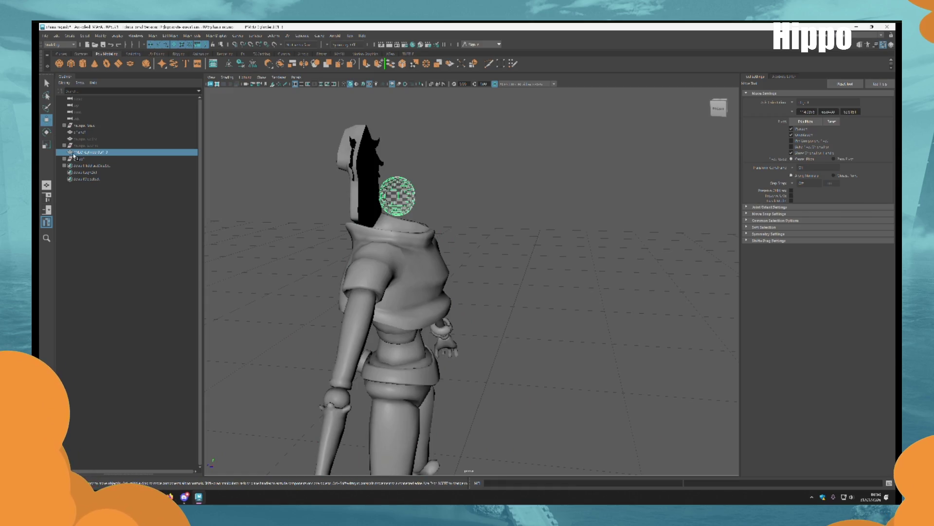
Frame the whole character group and raise the hair mesh upward on the head.
left_click(90, 154)
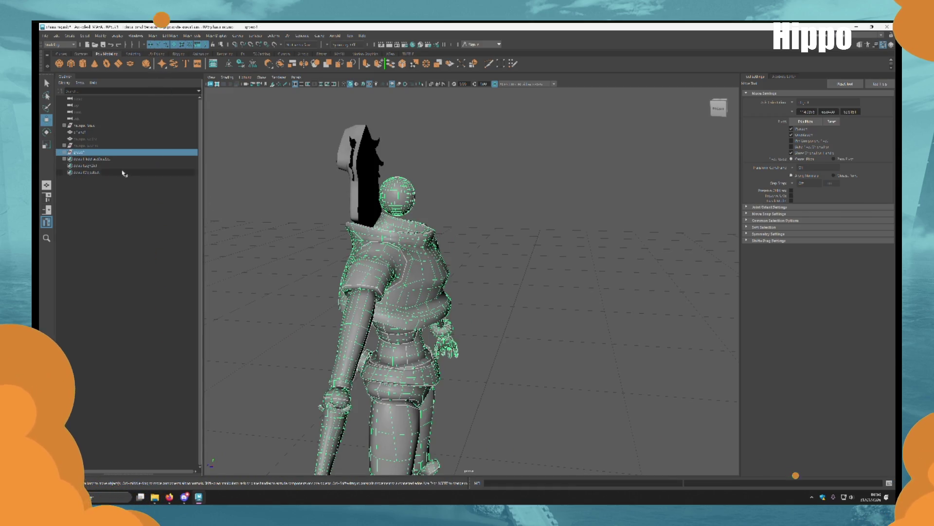
key("f")
mouse_move(539, 258)
left_mouse_down("alt")
mouse_move(465, 370)
mouse_move(458, 357)
left_mouse_up("alt")
mouse_move(476, 394)
left_mouse_down("alt")
mouse_move(476, 359)
mouse_move(468, 364)
mouse_move(482, 297)
mouse_move(488, 347)
left_mouse_up("alt")
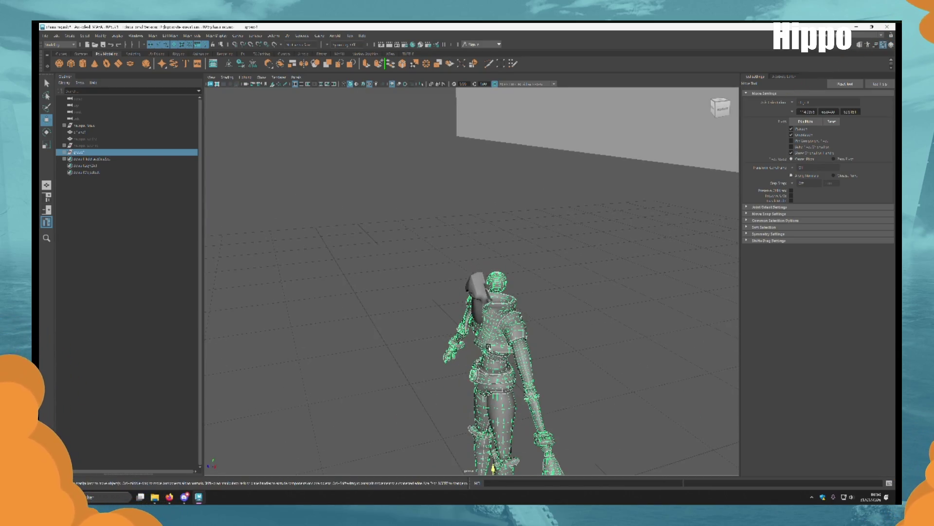
left_click(86, 126)
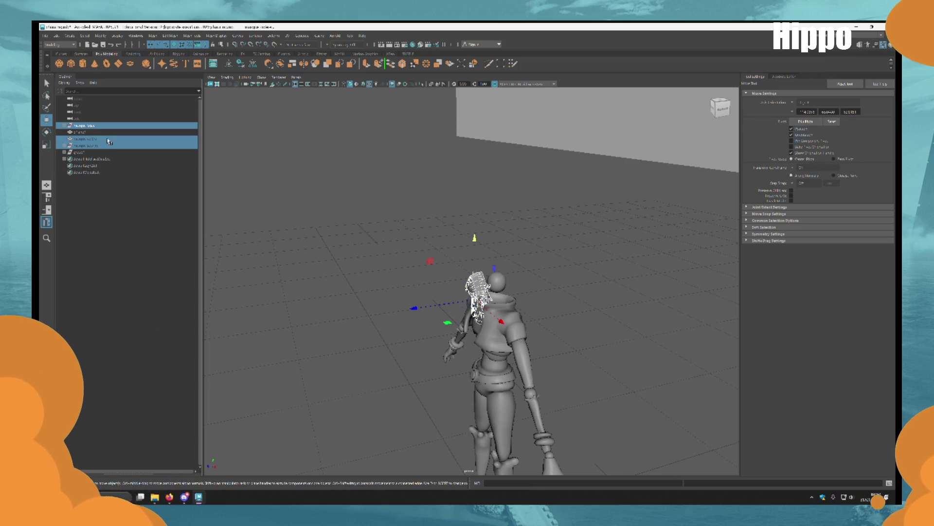
right_click_drag(356, 255, 604, 263, "alt")
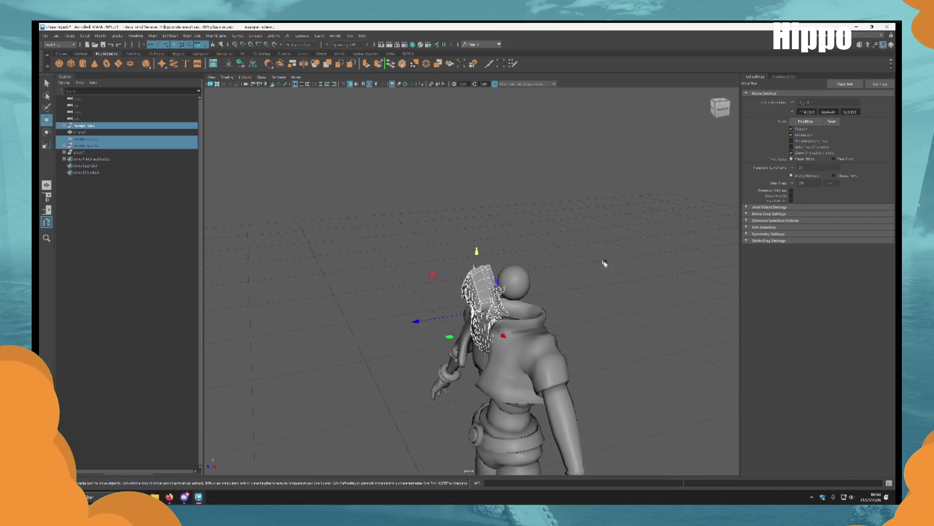
left_click_drag(480, 255, 478, 208)
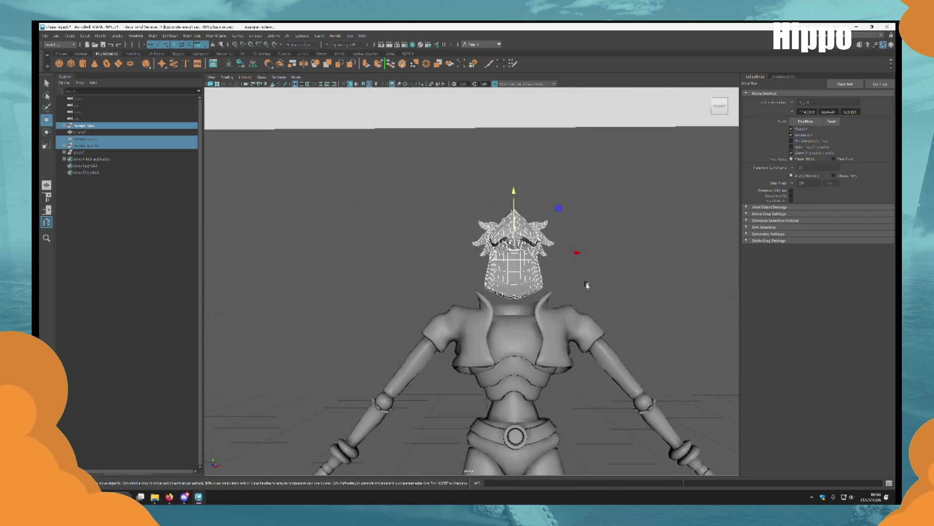
Zoom in on the hips and legs and select the character's body group.
middle_click_drag(587, 285, 550, 322, "alt")
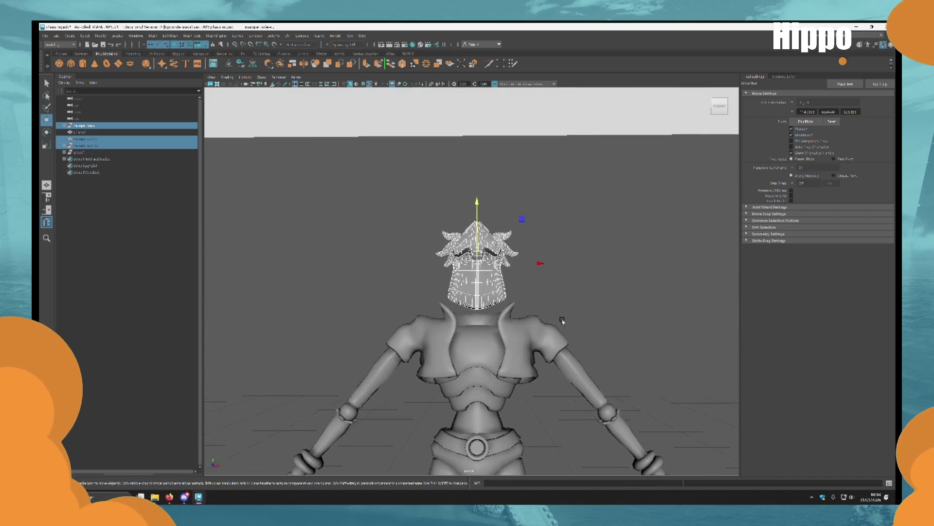
left_click(605, 355)
right_click_drag(605, 355, 599, 223, "alt")
scroll(533, 347, "up", 5)
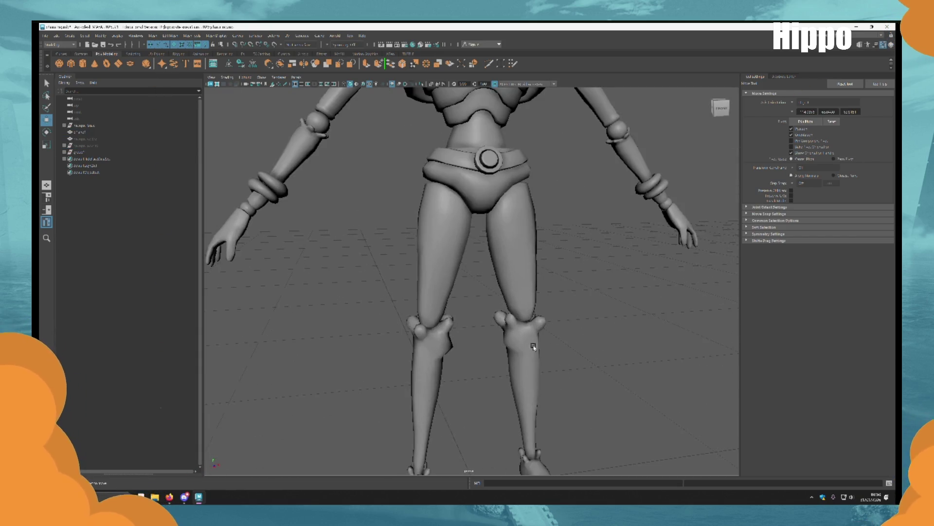
scroll(533, 346, "down", 3)
left_click(106, 153)
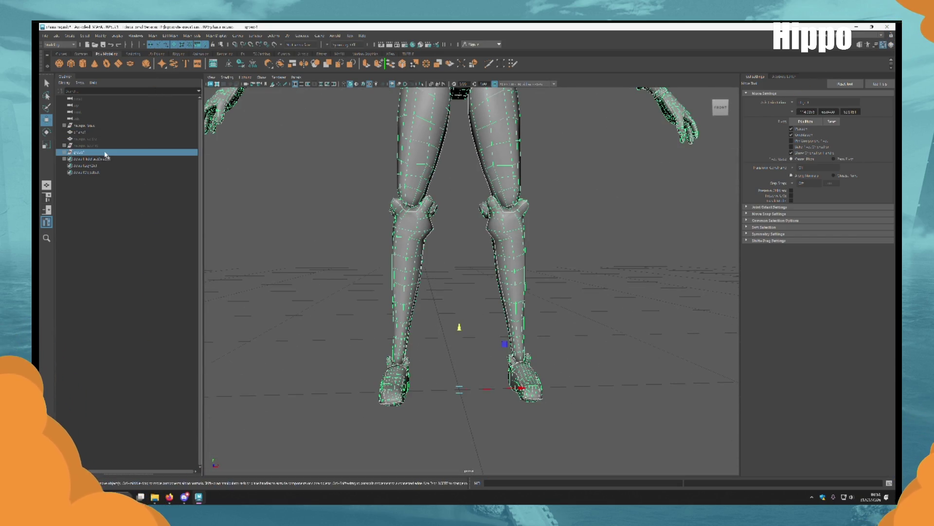
Isolate the lower legs and create a cluster at the ankle faces.
right_click_drag(512, 366, 658, 374, "alt")
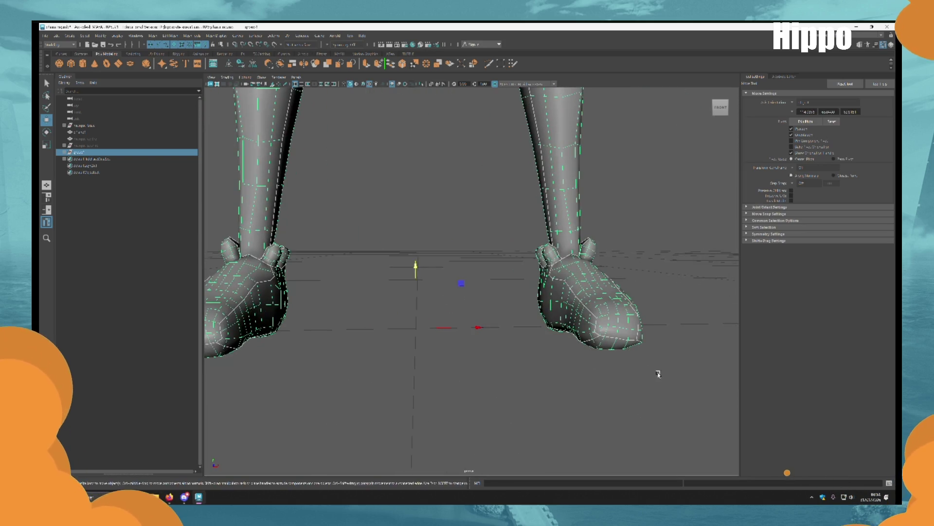
left_click_drag(646, 366, 560, 301, "alt")
key("F8")
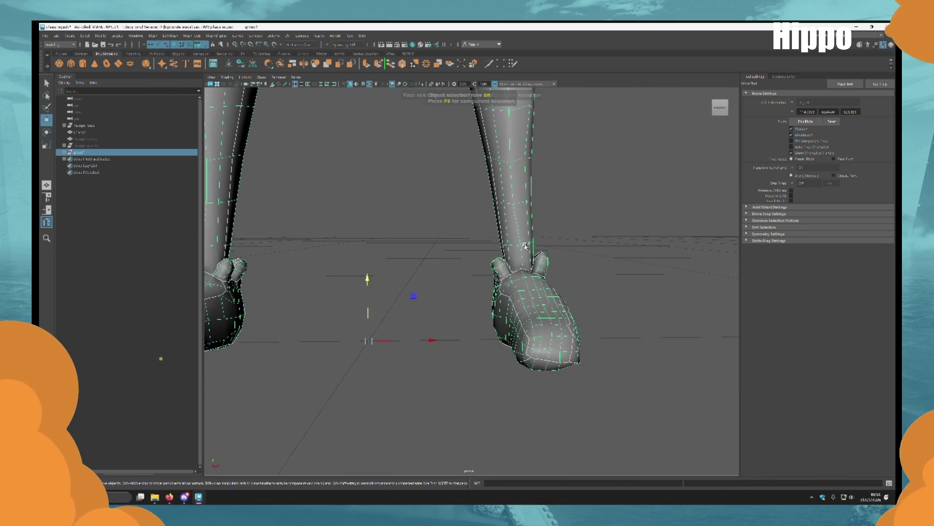
left_click(525, 247)
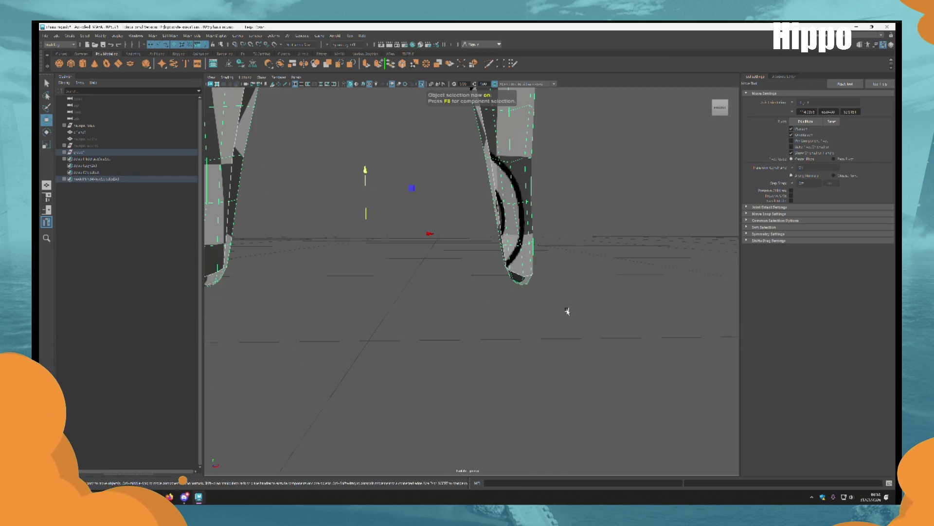
key("F11")
left_click(554, 312)
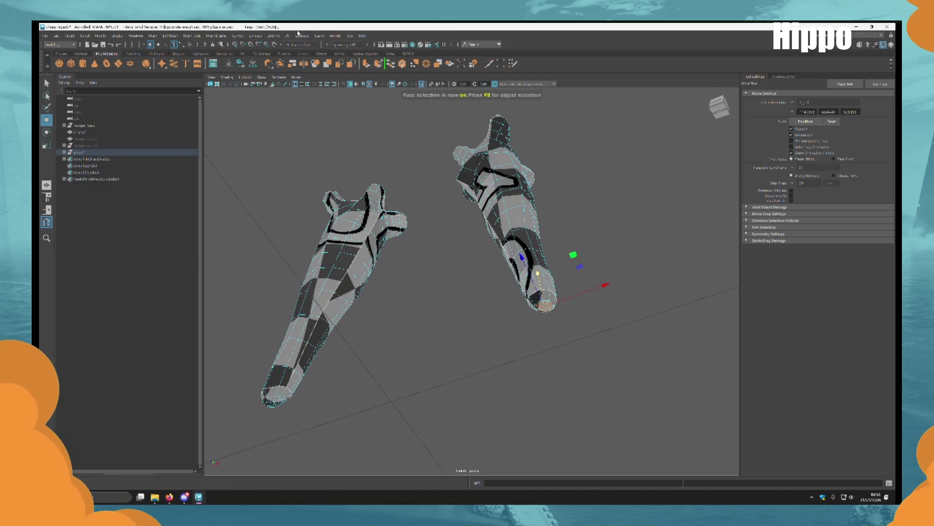
left_click(297, 33)
left_click(323, 104)
Orbit around both feet, selecting and then deselecting the right foot.
left_click_drag(323, 104, 484, 286, "alt")
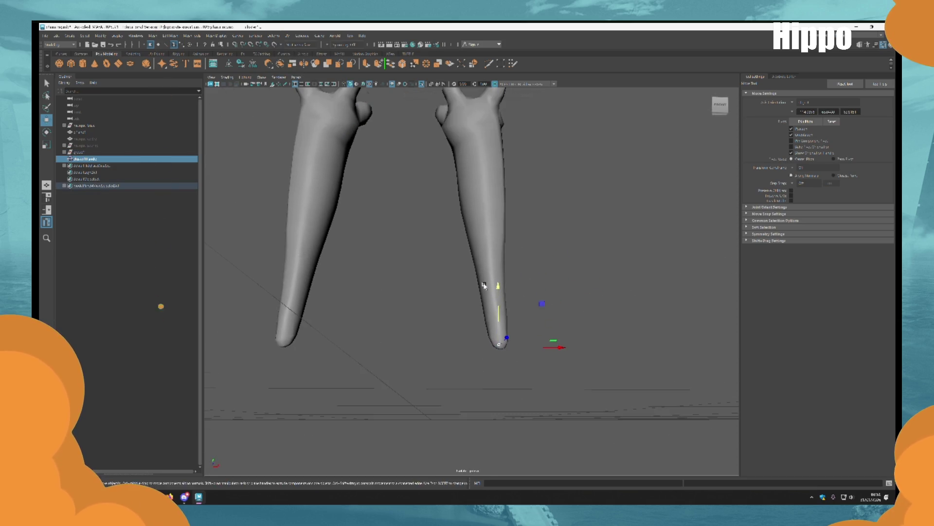
mouse_move(536, 232)
left_mouse_down("alt")
mouse_move(501, 243)
mouse_move(463, 226)
mouse_move(432, 281)
mouse_move(559, 242)
mouse_move(466, 287)
left_mouse_up("alt")
left_click(464, 226)
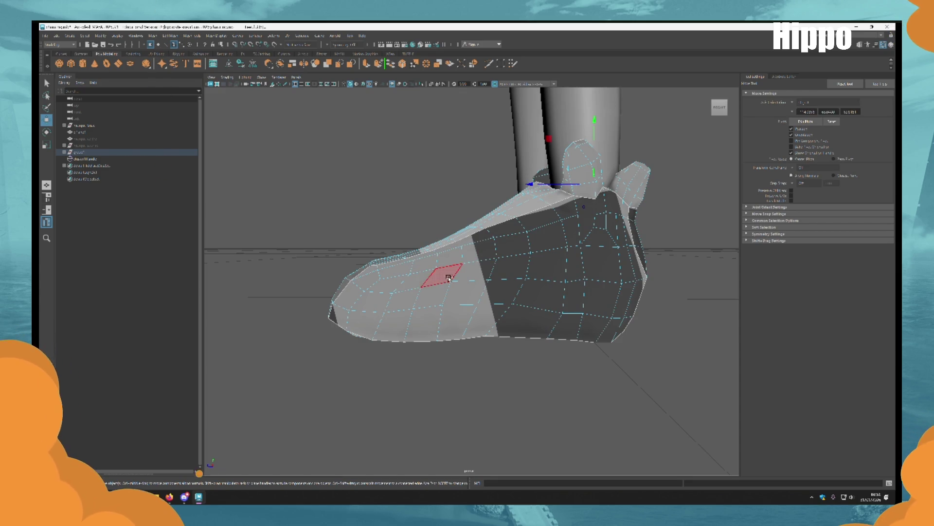
left_click(454, 273)
scroll(455, 272, "down", 5)
mouse_move(557, 267)
left_mouse_down("alt")
mouse_move(601, 225)
mouse_move(526, 291)
left_mouse_up("alt")
scroll(526, 291, "down", 5)
left_click_drag(470, 244, 497, 344, "alt")
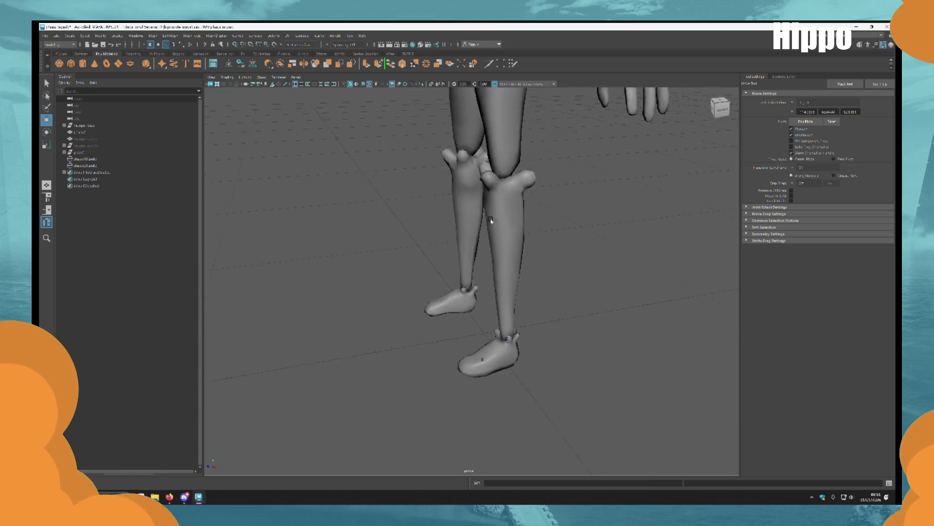
scroll(497, 344, "up", 5)
Select two toe faces on the right foot, then pull back to view both legs.
left_click(477, 305)
mouse_move(506, 397)
left_mouse_down("alt")
mouse_move(477, 305)
mouse_move(502, 282)
mouse_move(463, 321)
left_mouse_up("alt")
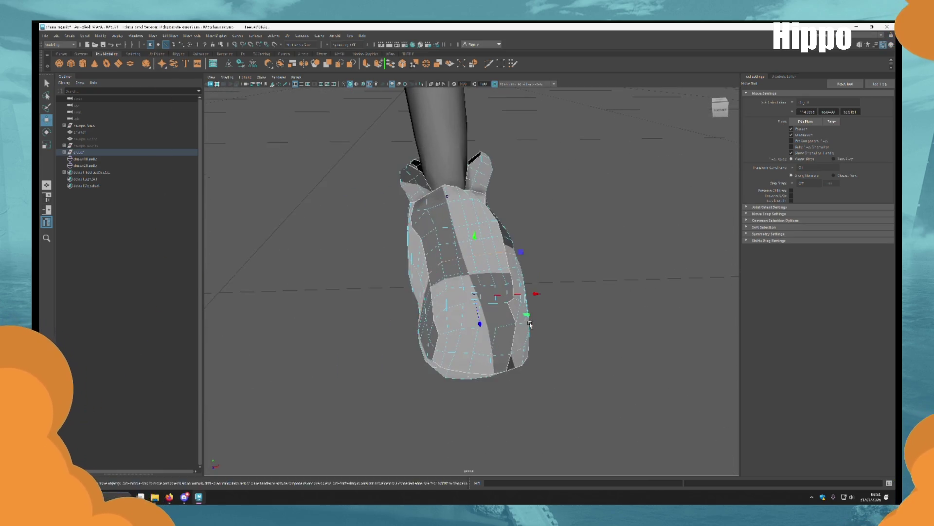
key("q")
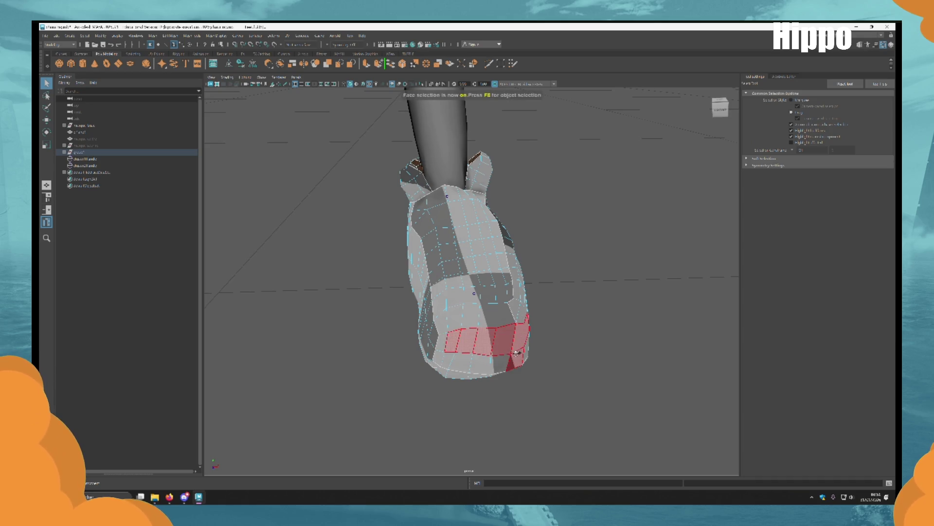
mouse_move(511, 347)
left_mouse_down("alt")
mouse_move(506, 334)
mouse_move(501, 374)
mouse_move(498, 331)
mouse_move(477, 326)
mouse_move(438, 353)
mouse_move(495, 351)
left_mouse_up("alt")
left_click(501, 374)
left_click(491, 319)
mouse_move(593, 342)
right_mouse_down("alt")
mouse_move(336, 243)
mouse_move(161, 316)
right_mouse_up("alt")
mouse_move(161, 317)
left_mouse_down("alt")
mouse_move(444, 378)
mouse_move(454, 315)
left_mouse_up("alt")
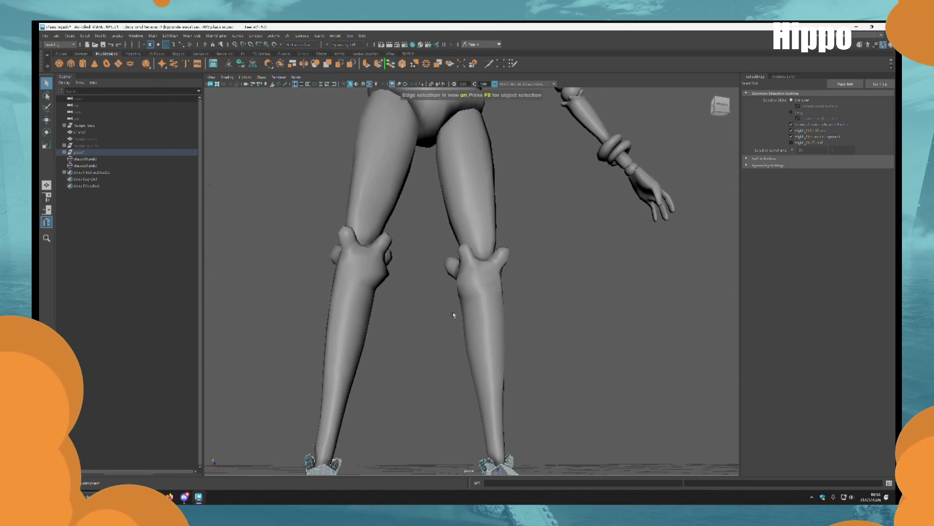
Isolate the thighs and create a cluster at the knee faces.
left_click(467, 221)
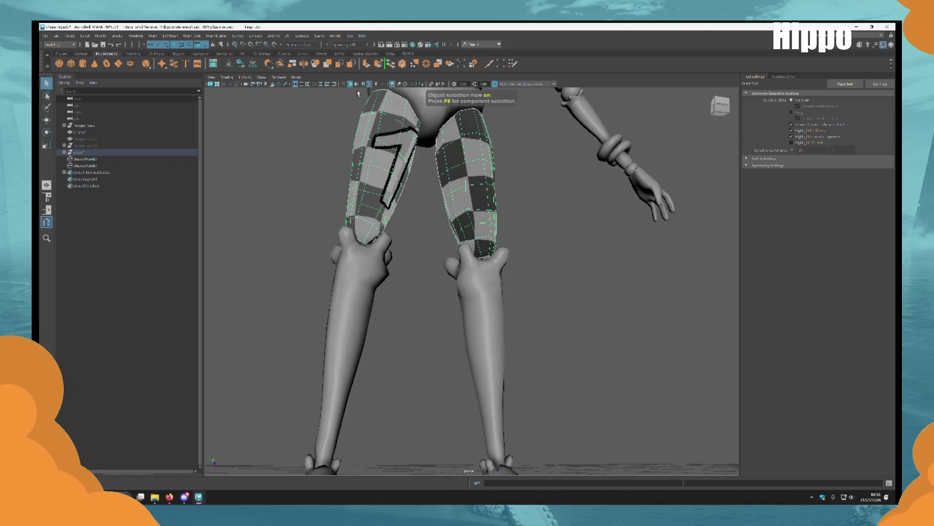
left_click(422, 85)
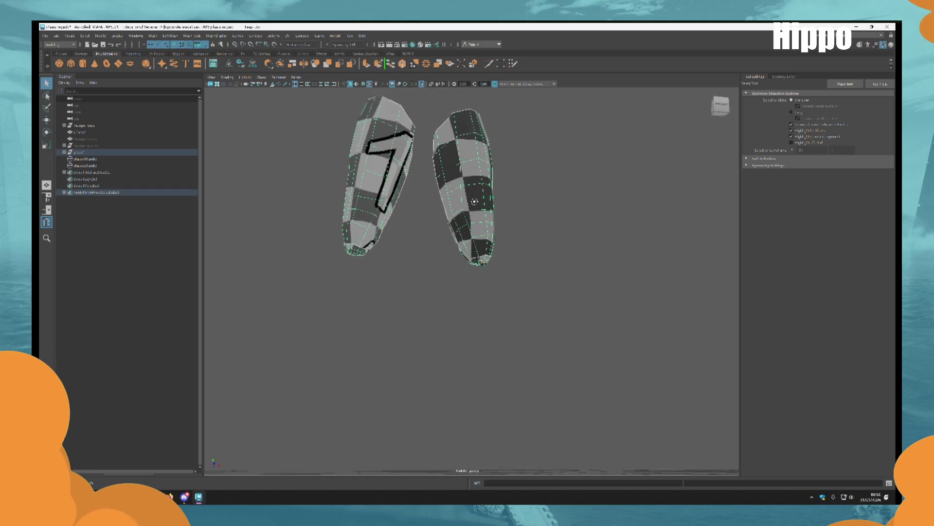
key("F11")
left_click(475, 257)
key("f")
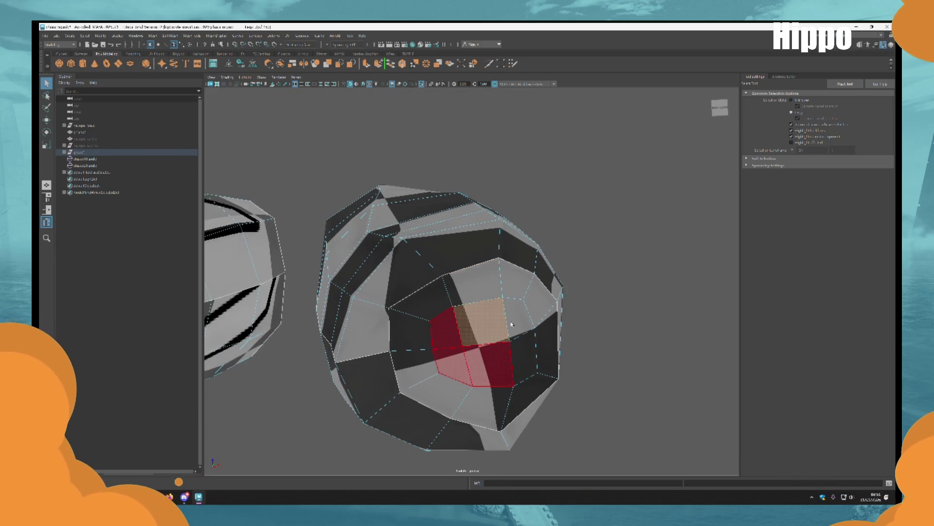
left_click(511, 324, "shift")
key("f")
left_click(274, 35)
left_click(292, 58)
Show the whole character again and orbit to a three-quarter view of the hips.
scroll(712, 317, "down", 5)
left_click_drag(557, 286, 496, 287, "alt")
left_click(423, 84)
scroll(484, 219, "up", 8)
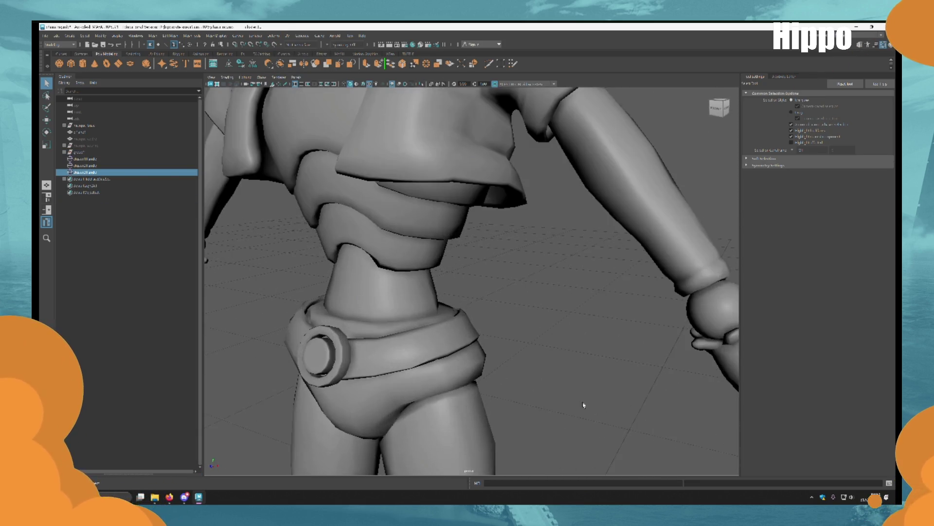
mouse_move(483, 244)
left_mouse_down("alt")
mouse_move(522, 294)
mouse_move(497, 295)
left_mouse_up("alt")
mouse_move(612, 302)
left_mouse_down("alt")
mouse_move(506, 268)
mouse_move(492, 273)
mouse_move(495, 298)
mouse_move(568, 323)
mouse_move(511, 313)
mouse_move(515, 327)
mouse_move(552, 316)
mouse_move(453, 283)
mouse_move(484, 273)
mouse_move(546, 309)
left_mouse_up("alt")
Create a cluster at the selected hip faces in wireframe, then return to shaded display.
key("4")
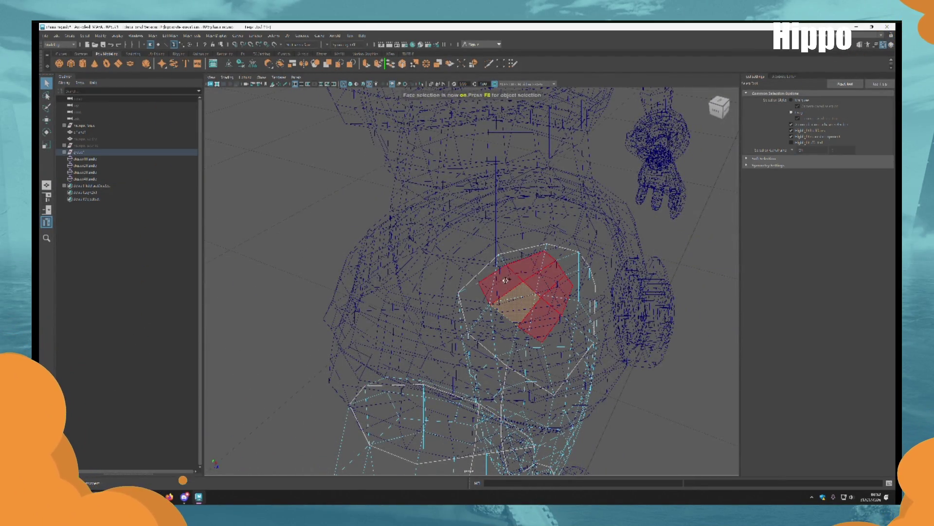
key("F8")
scroll(522, 281, "down", 3)
left_click_drag(522, 281, 558, 313, "alt")
scroll(559, 313, "up", 3)
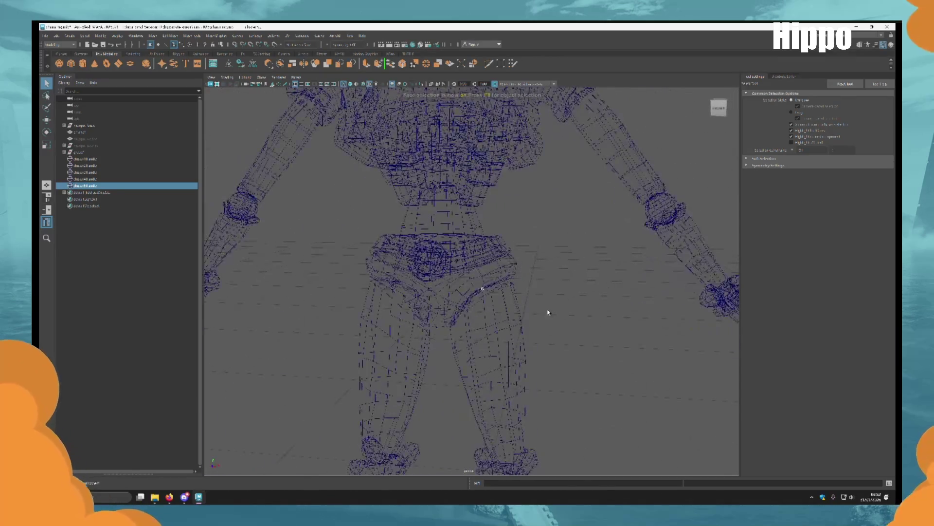
key("5")
Delete the unwanted selection and undo a stray leg selection around the hips.
scroll(555, 317, "down", 3)
scroll(555, 320, "up", 3)
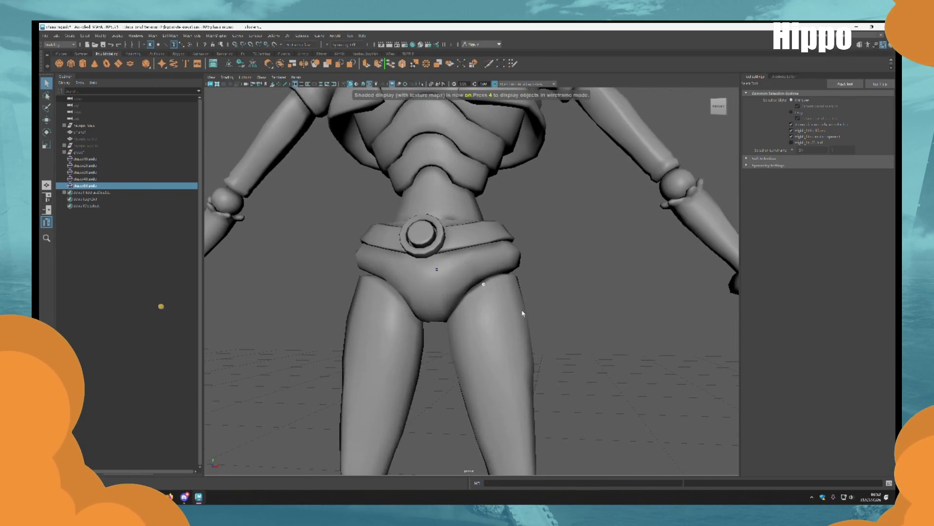
key("Delete")
left_click_drag(481, 317, 483, 323, "alt")
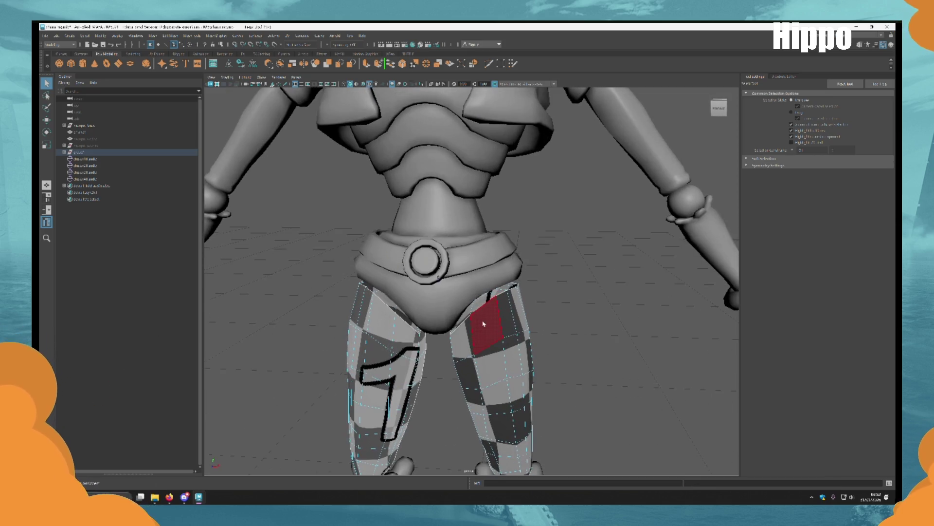
key("ctrl+z")
scroll(595, 317, "down", 5)
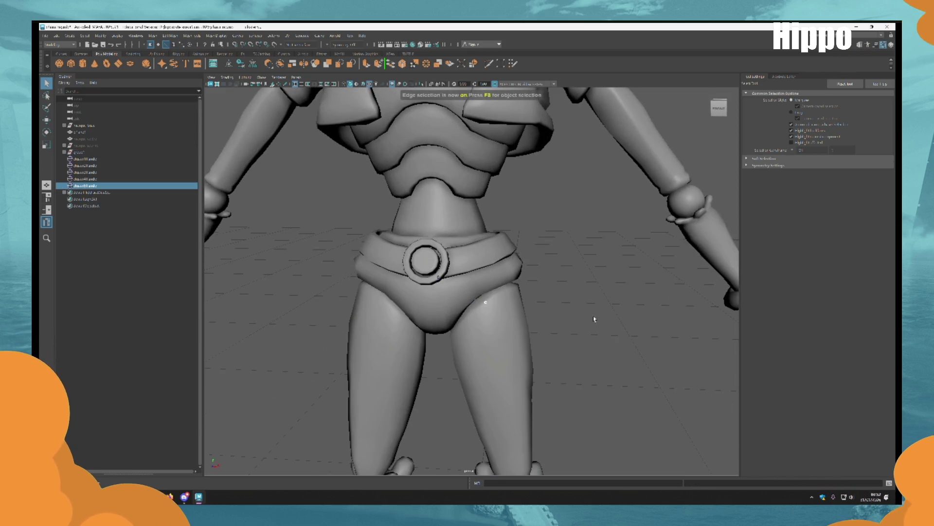
scroll(512, 165, "down", 5)
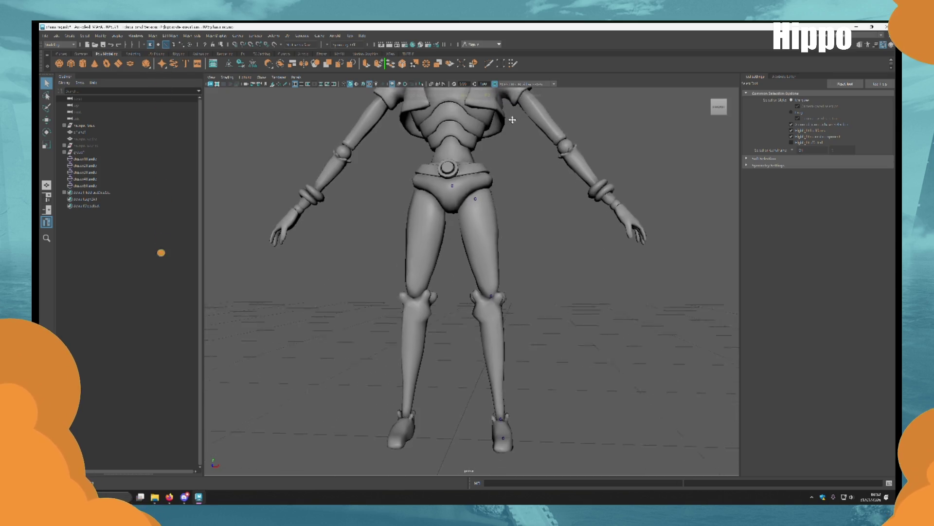
Frame the torso and select the waist face band.
scroll(526, 292, "up", 3)
scroll(543, 373, "up", 5)
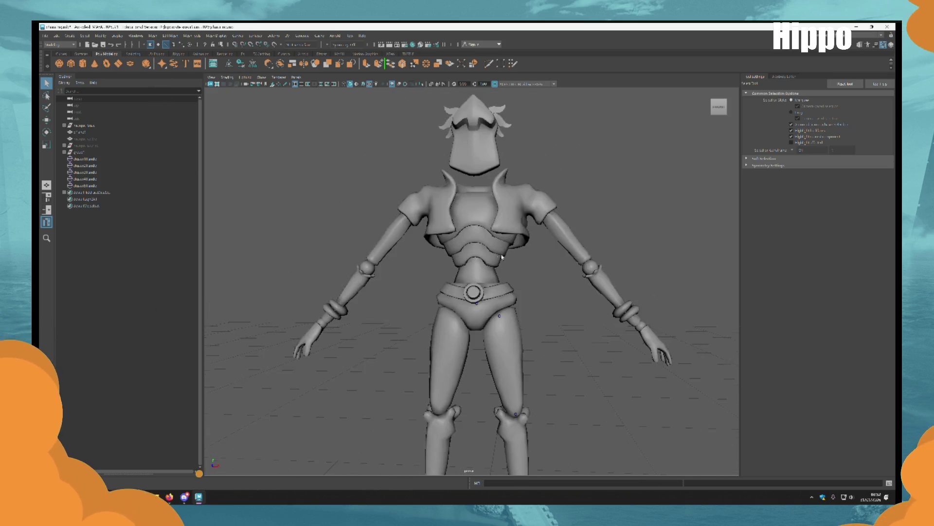
mouse_move(601, 340)
left_mouse_down("alt")
mouse_move(482, 275)
mouse_move(500, 308)
mouse_move(563, 337)
left_mouse_up("alt")
scroll(463, 258, "down", 5)
scroll(563, 338, "up", 3)
mouse_move(563, 337)
middle_mouse_down("alt")
mouse_move(553, 106)
mouse_move(567, 344)
middle_mouse_up("alt")
scroll(552, 107, "down", 3)
scroll(546, 125, "up", 3)
mouse_move(510, 334)
left_mouse_down("alt")
mouse_move(526, 200)
mouse_move(489, 289)
left_mouse_up("alt")
left_click(489, 289)
scroll(489, 292, "up", 5)
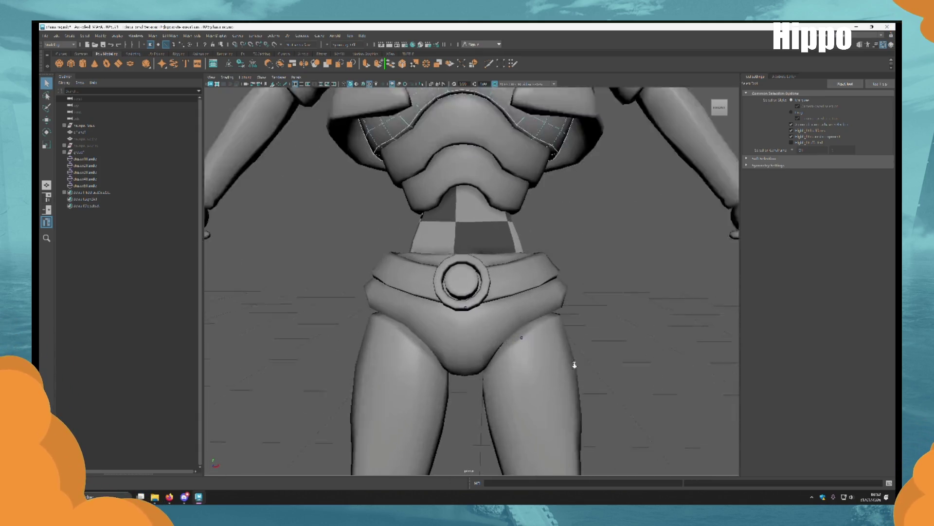
key("ctrl+z")
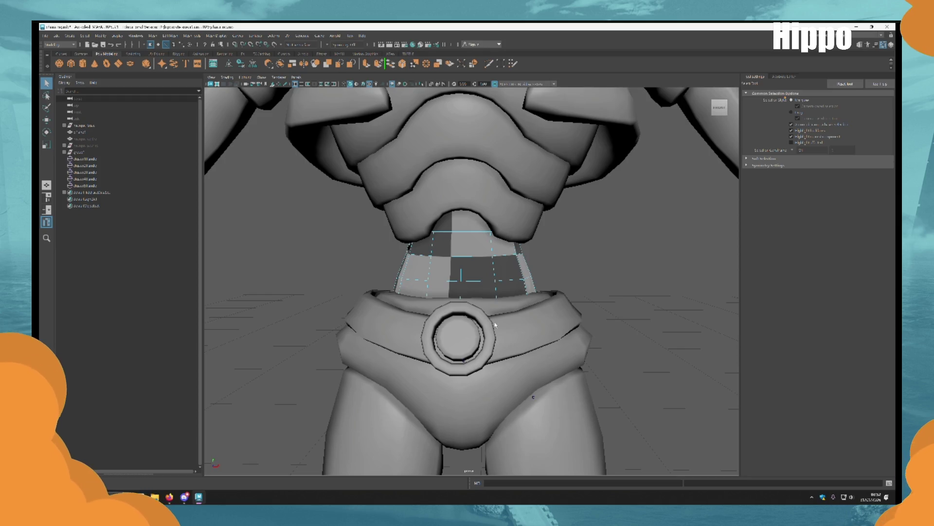
Create clusters at the waist and at successive face bands up the chest.
mouse_move(496, 325)
left_mouse_down("alt")
mouse_move(491, 304)
mouse_move(470, 293)
left_mouse_up("alt")
key("F10")
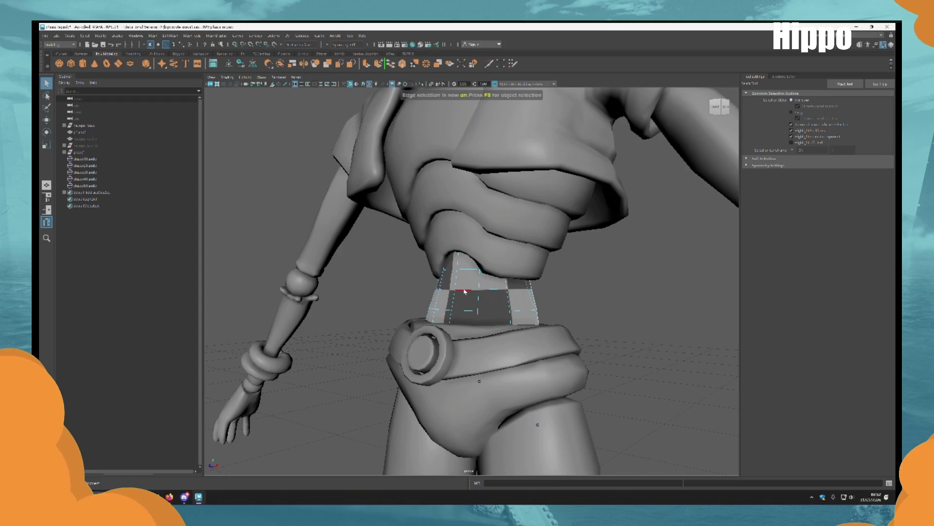
key("ctrl+d")
left_click_drag(484, 253, 559, 292, "alt")
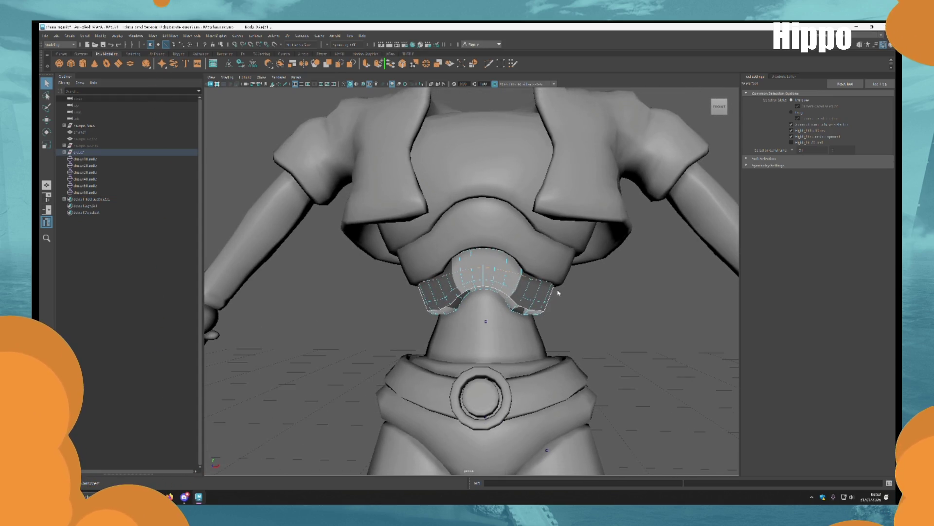
key("ctrl+d")
left_click_drag(487, 263, 490, 159)
key("ctrl+d")
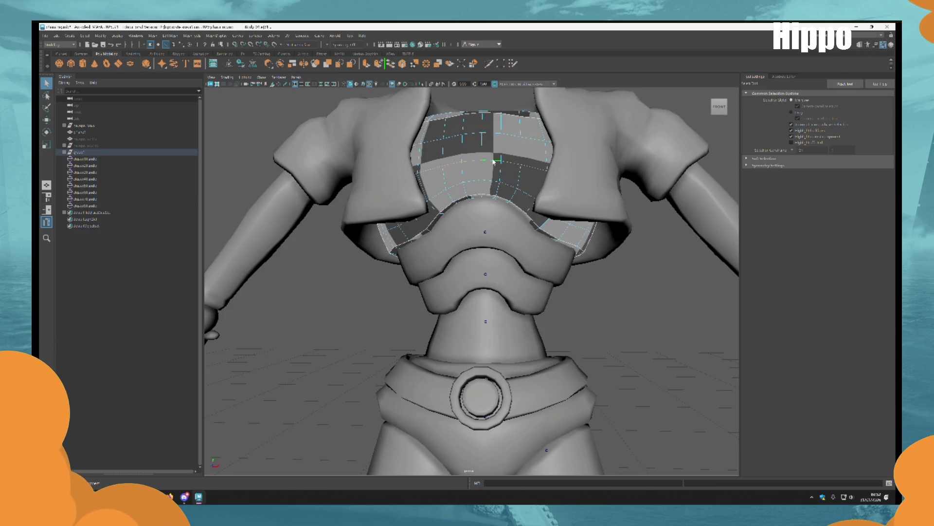
key("ctrl+d")
scroll(545, 278, "down", 10)
mouse_move(526, 348)
left_mouse_down("alt")
mouse_move(487, 331)
mouse_move(507, 297)
mouse_move(454, 317)
mouse_move(462, 302)
mouse_move(443, 280)
mouse_move(531, 304)
mouse_move(521, 285)
mouse_move(481, 286)
mouse_move(459, 309)
left_mouse_up("alt")
left_click(441, 278)
Select three neck faces at the top of the chest for a neck cluster.
key("F11")
left_click(470, 306)
left_click(459, 309, "shift")
left_click(479, 307, "shift")
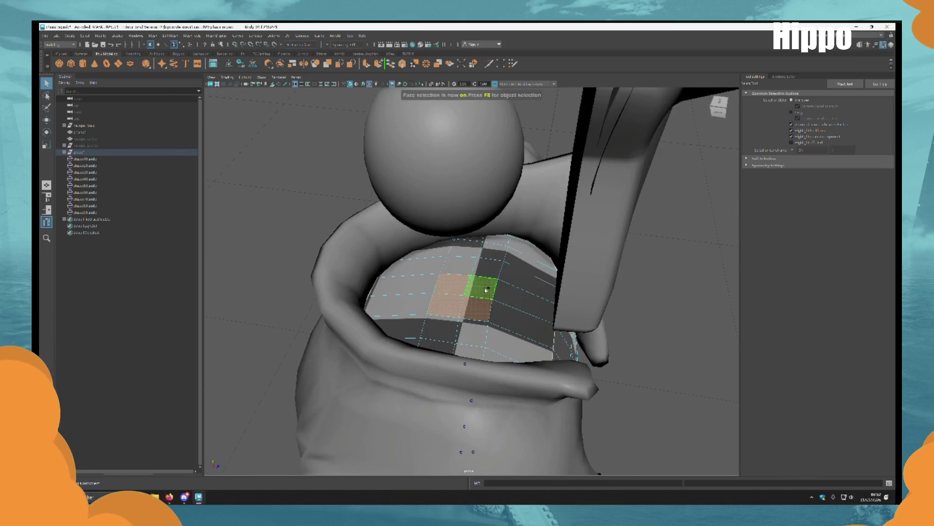
mouse_move(458, 265)
left_mouse_down("alt")
mouse_move(545, 304)
mouse_move(537, 285)
left_mouse_up("alt")
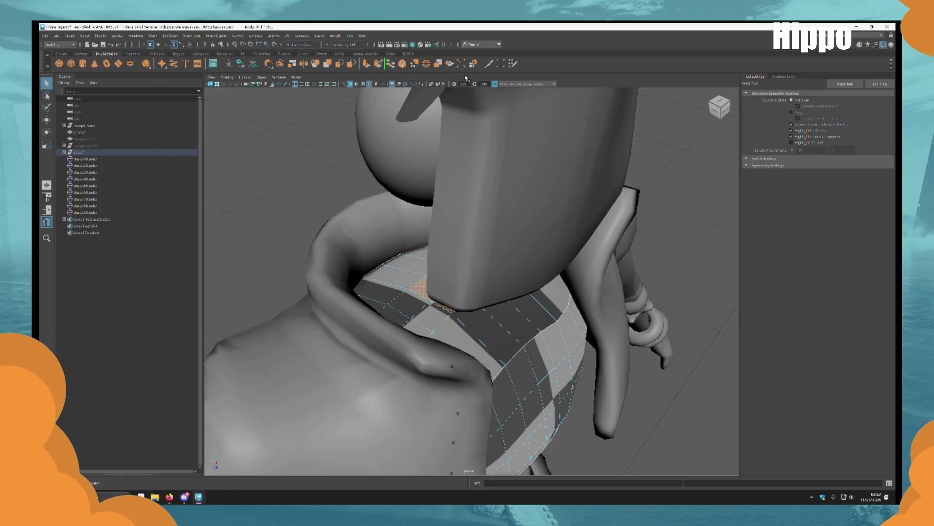
mouse_move(604, 136)
left_mouse_down("alt")
mouse_move(523, 146)
mouse_move(451, 256)
mouse_move(461, 278)
mouse_move(454, 307)
mouse_move(482, 331)
mouse_move(519, 323)
mouse_move(487, 292)
mouse_move(439, 295)
mouse_move(495, 299)
mouse_move(534, 263)
mouse_move(525, 288)
left_mouse_up("alt")
left_click(86, 219)
Select the head sphere and place a cluster at its centre.
scroll(438, 292, "down", 5)
scroll(526, 288, "up", 5)
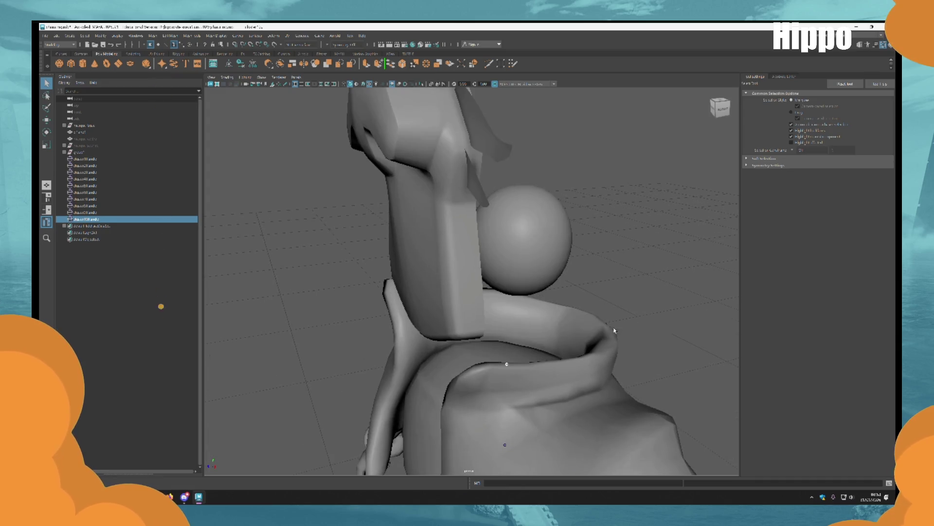
left_click(530, 252)
mouse_move(530, 252)
left_mouse_down("alt")
mouse_move(584, 276)
mouse_move(536, 282)
mouse_move(518, 159)
mouse_move(582, 250)
left_mouse_up("alt")
left_click(584, 276)
Zoom in close on the arm's elbow sphere and switch to edge selection with F10.
scroll(535, 378, "up", 5)
mouse_move(536, 377)
left_mouse_down("alt")
mouse_move(513, 280)
mouse_move(549, 360)
left_mouse_up("alt")
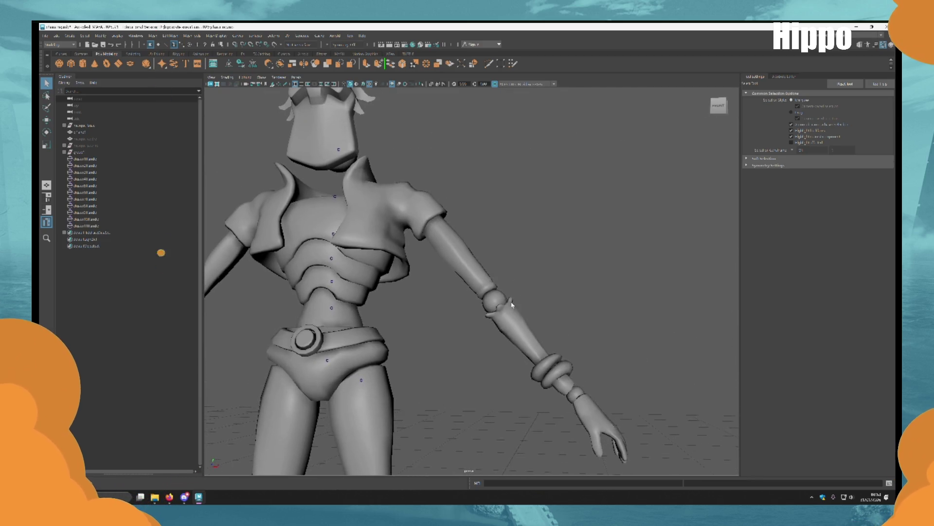
scroll(534, 356, "up", 5)
right_click_drag(534, 357, 536, 375)
left_click_drag(536, 375, 516, 336, "alt")
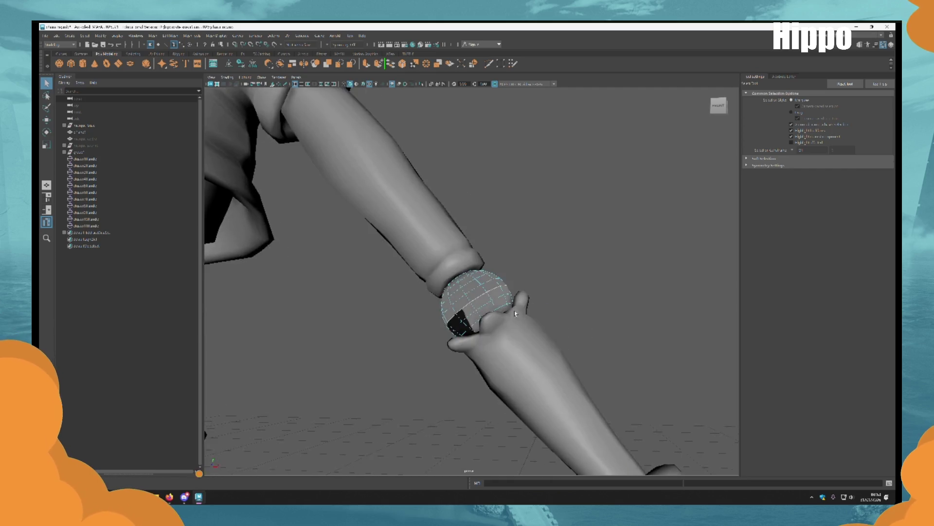
scroll(510, 330, "up", 3)
key("F10")
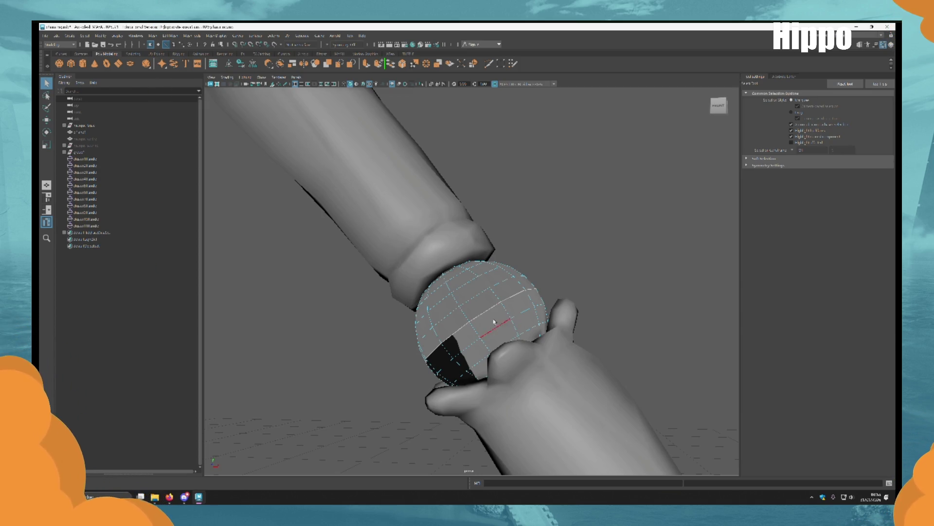
Create a cluster on an elbow sphere edge with Deform > Cluster.
left_click(493, 306)
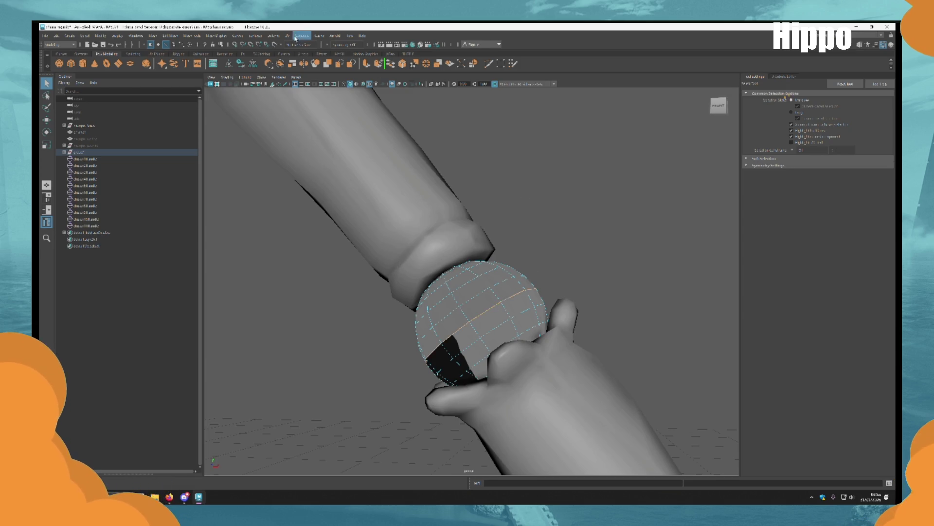
left_click(274, 35)
left_click(292, 73)
Select and frame the wrist sphere, then add a cluster to it.
left_click(449, 142)
scroll(574, 323, "down", 6)
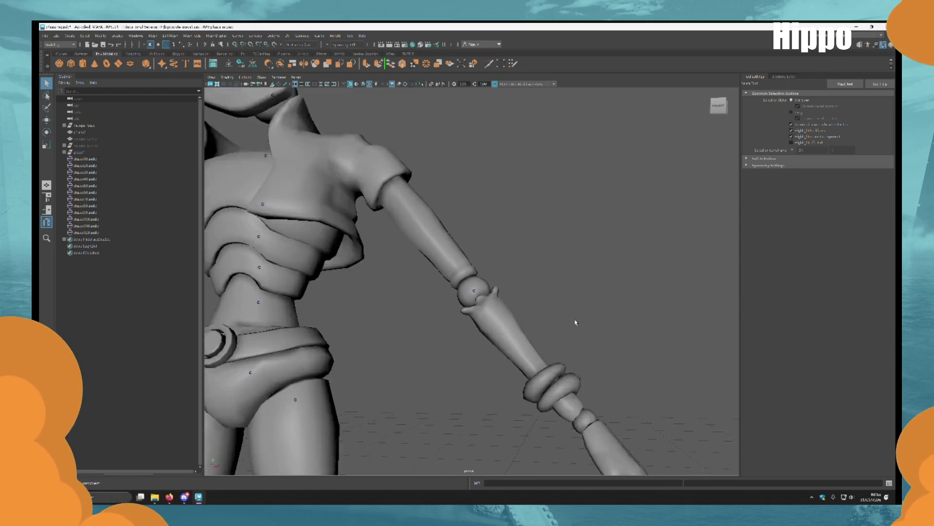
scroll(657, 334, "up", 6)
mouse_move(657, 334)
middle_mouse_down("alt")
mouse_move(526, 336)
mouse_move(471, 250)
middle_mouse_up("alt")
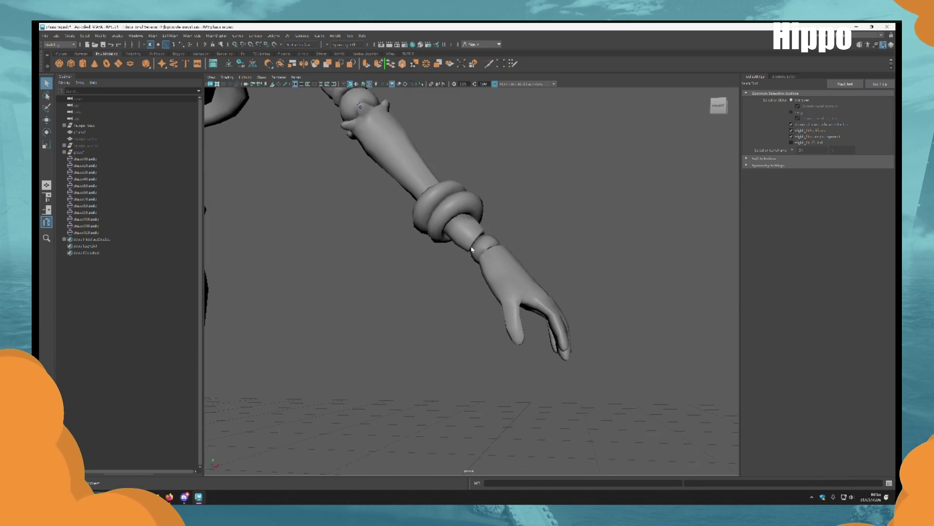
left_click(484, 246)
key("f")
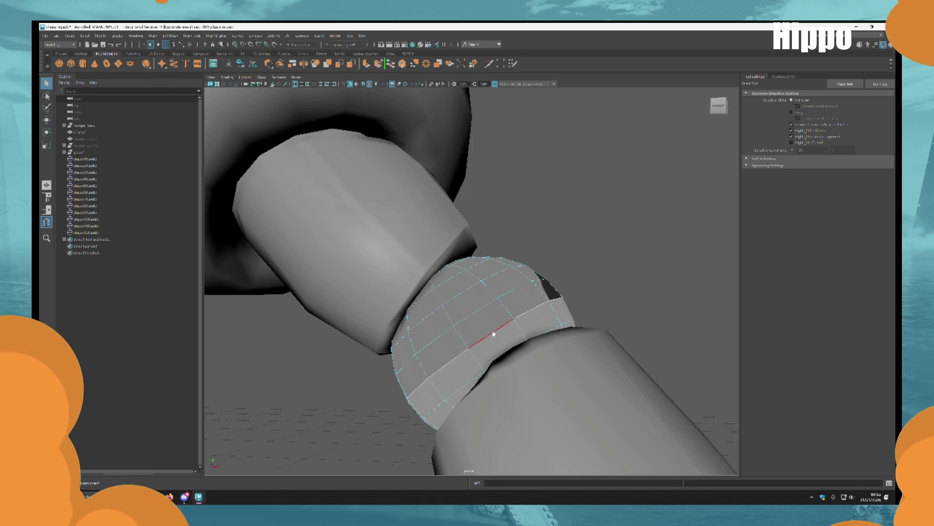
key("ctrl+alt+c")
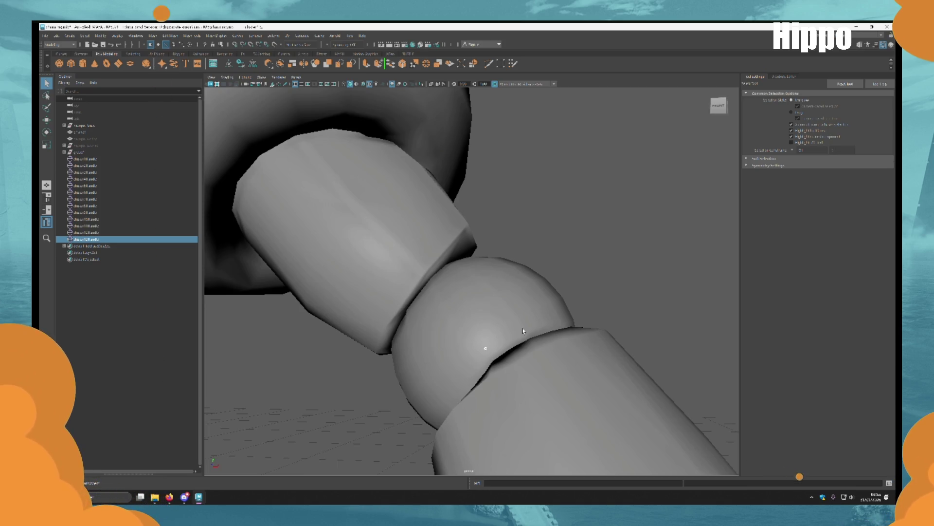
Frame the torso and upper arm and try edge picking on the shirt.
left_click_drag(523, 331, 545, 319, "alt")
mouse_move(550, 304)
middle_mouse_down("alt")
mouse_move(557, 244)
mouse_move(540, 344)
mouse_move(540, 317)
middle_mouse_up("alt")
scroll(518, 292, "up", 10)
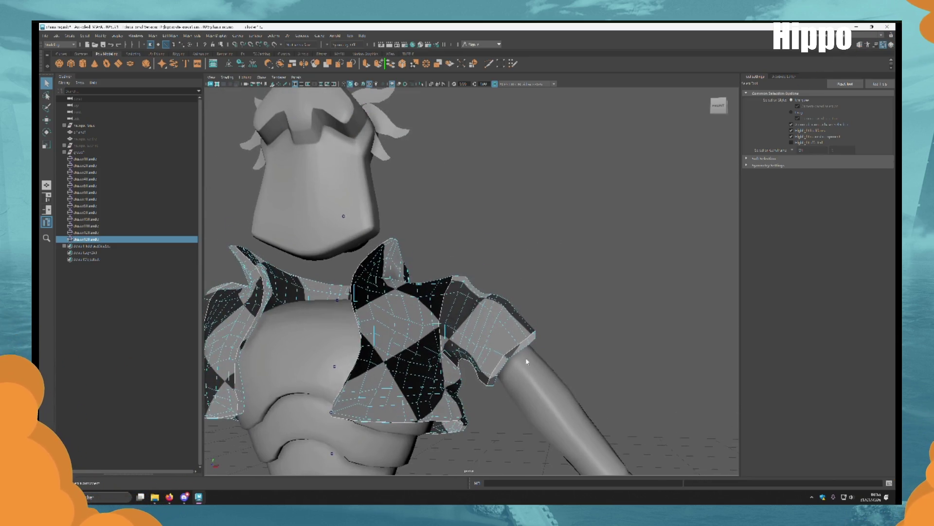
key("F10")
mouse_move(450, 265)
left_mouse_down("alt")
mouse_move(491, 199)
mouse_move(373, 224)
mouse_move(446, 239)
mouse_move(457, 229)
mouse_move(475, 262)
mouse_move(467, 253)
mouse_move(438, 273)
mouse_move(463, 258)
mouse_move(455, 258)
mouse_move(462, 240)
left_mouse_up("alt")
scroll(472, 266, "up", 4)
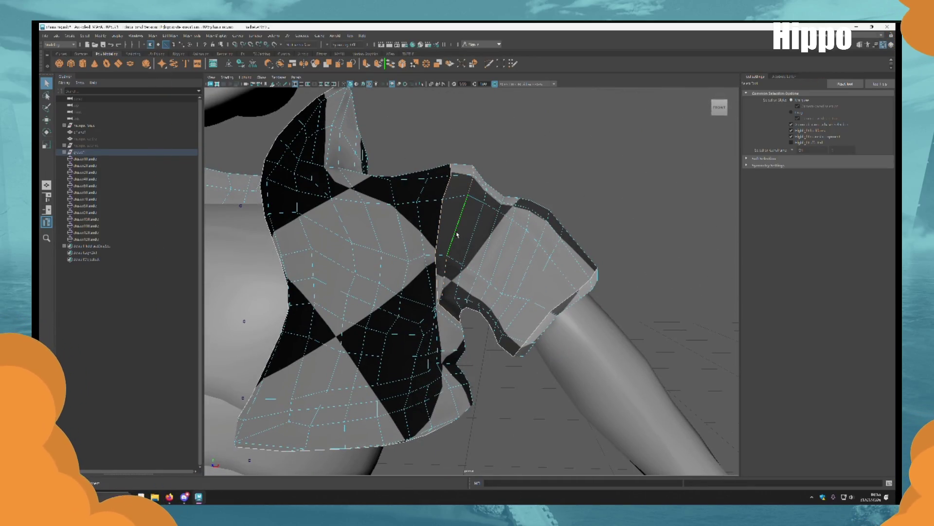
left_click(455, 232)
scroll(627, 244, "down", 5)
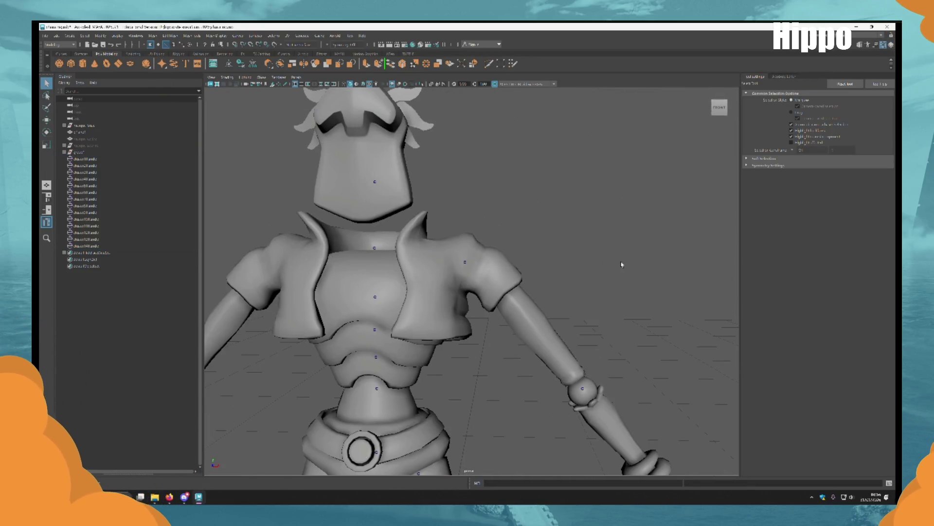
scroll(498, 258, "up", 4)
Select the shirt in edge mode and pick its shoulder edge loop for a cluster.
left_click(498, 257)
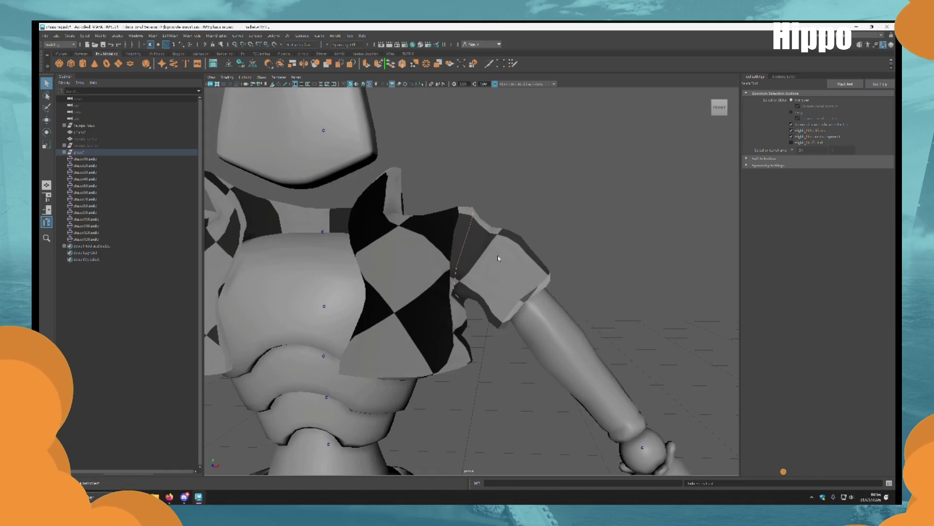
key("F10")
scroll(503, 260, "up", 3)
left_click_drag(440, 261, 464, 280, "alt")
left_click_drag(535, 300, 505, 254, "alt")
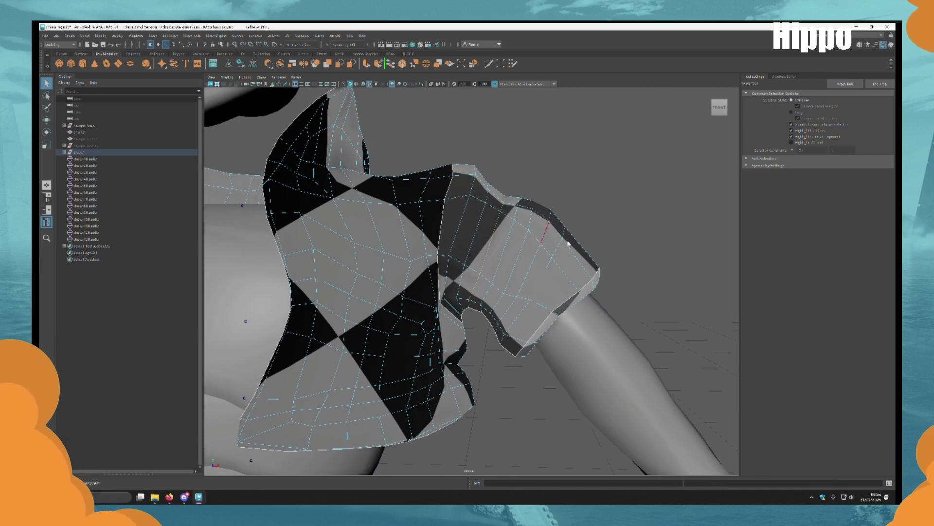
mouse_move(592, 246)
left_mouse_down("alt")
mouse_move(451, 248)
mouse_move(540, 257)
left_mouse_up("alt")
key("F9")
mouse_move(466, 276)
left_mouse_down("alt")
mouse_move(511, 219)
mouse_move(559, 228)
mouse_move(467, 269)
mouse_move(434, 264)
mouse_move(496, 262)
mouse_move(500, 280)
left_mouse_up("alt")
key("F10")
key("F10")
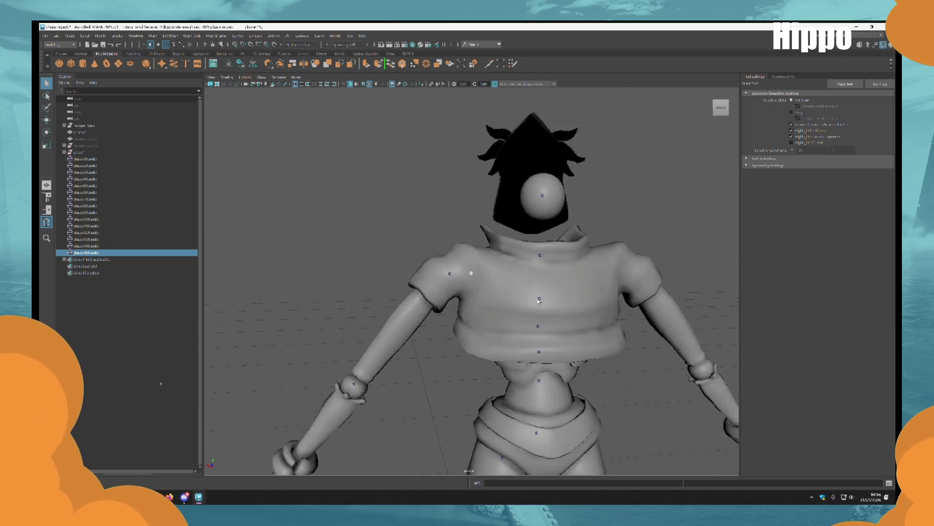
left_click_drag(535, 234, 580, 233, "alt")
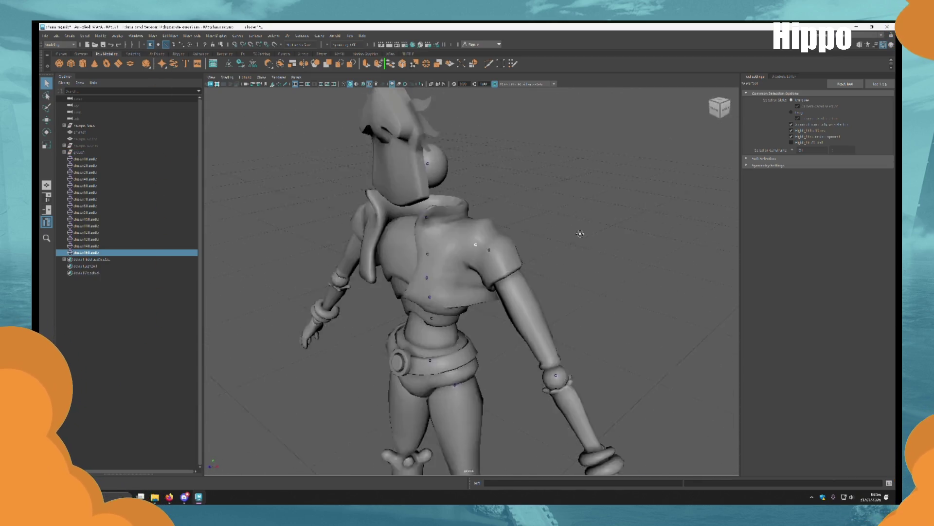
Move the view across to the hand and select an edge on the hand mesh.
mouse_move(601, 273)
middle_mouse_down("alt")
mouse_move(528, 131)
mouse_move(590, 307)
mouse_move(594, 351)
mouse_move(467, 167)
middle_mouse_up("alt")
mouse_move(467, 167)
left_mouse_down("alt")
mouse_move(559, 198)
mouse_move(547, 252)
left_mouse_up("alt")
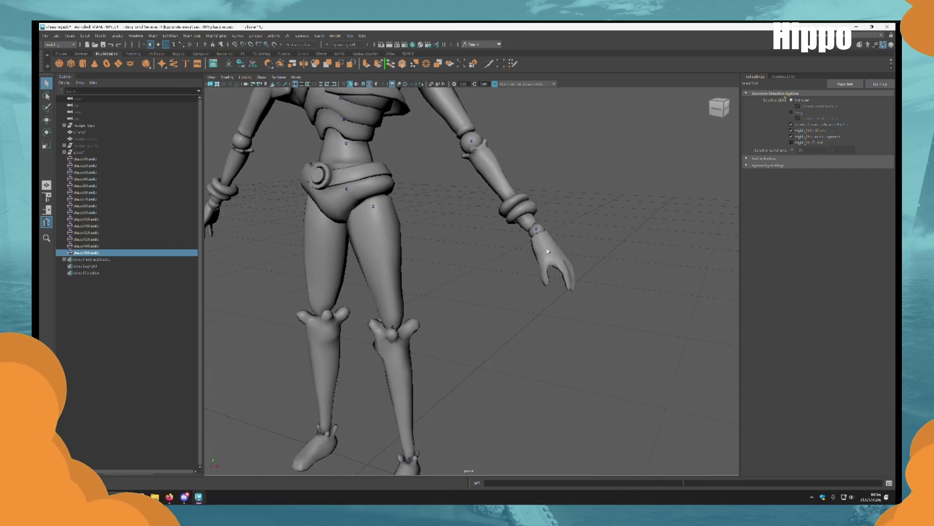
scroll(547, 251, "up", 10)
scroll(430, 236, "down", 3)
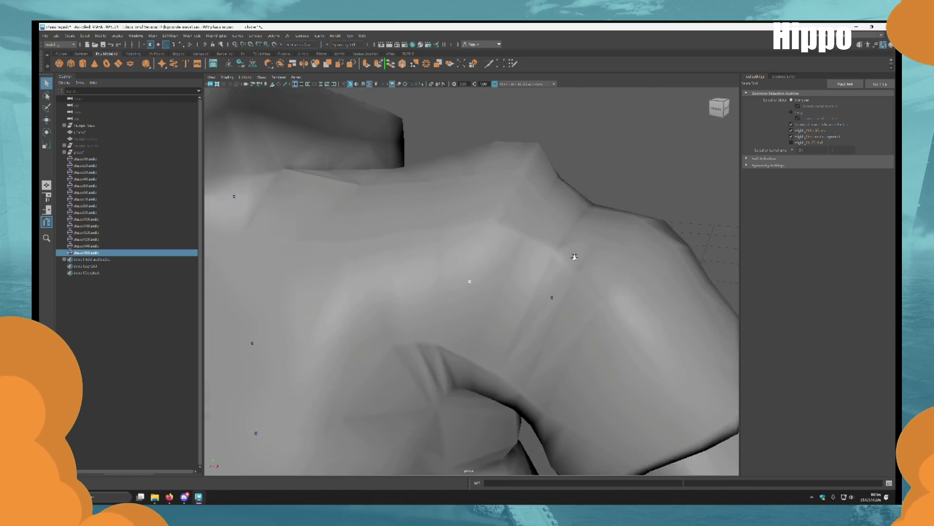
scroll(574, 257, "down", 10)
mouse_move(574, 257)
middle_mouse_down("alt")
mouse_move(487, 194)
mouse_move(429, 209)
middle_mouse_up("alt")
left_click(428, 210)
scroll(429, 209, "up", 10)
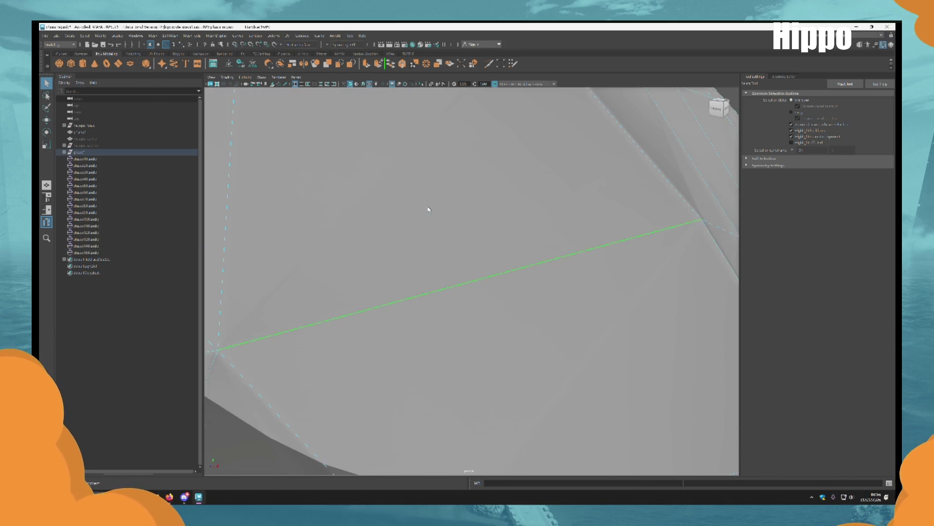
scroll(428, 210, "down", 10)
mouse_move(233, 236)
middle_mouse_down("alt")
mouse_move(413, 253)
mouse_move(388, 252)
middle_mouse_up("alt")
Inspect the hand from above, below, behind and palm-on.
mouse_move(389, 251)
left_mouse_down("alt")
mouse_move(523, 236)
mouse_move(612, 240)
mouse_move(555, 221)
mouse_move(472, 239)
mouse_move(482, 241)
mouse_move(484, 198)
mouse_move(496, 194)
left_mouse_up("alt")
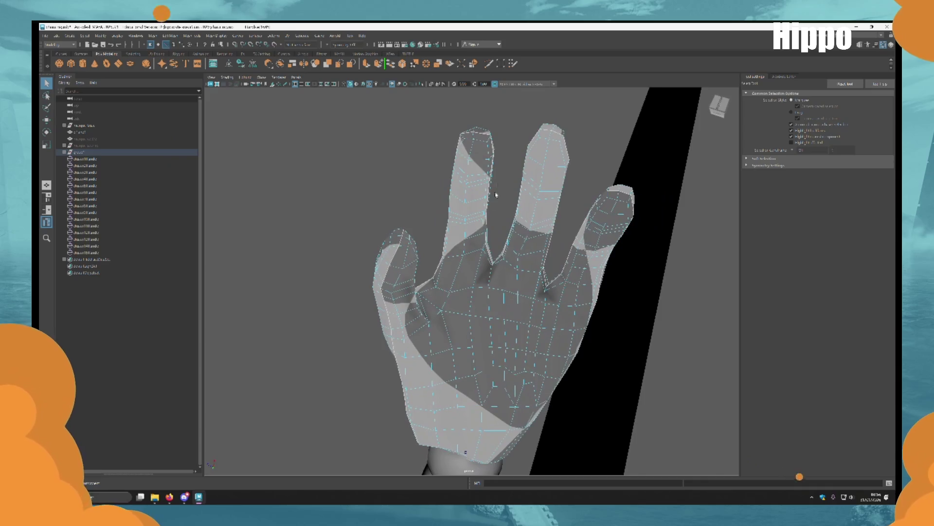
mouse_move(470, 243)
left_mouse_down("alt")
mouse_move(496, 258)
mouse_move(459, 271)
mouse_move(447, 255)
mouse_move(496, 225)
mouse_move(534, 258)
left_mouse_up("alt")
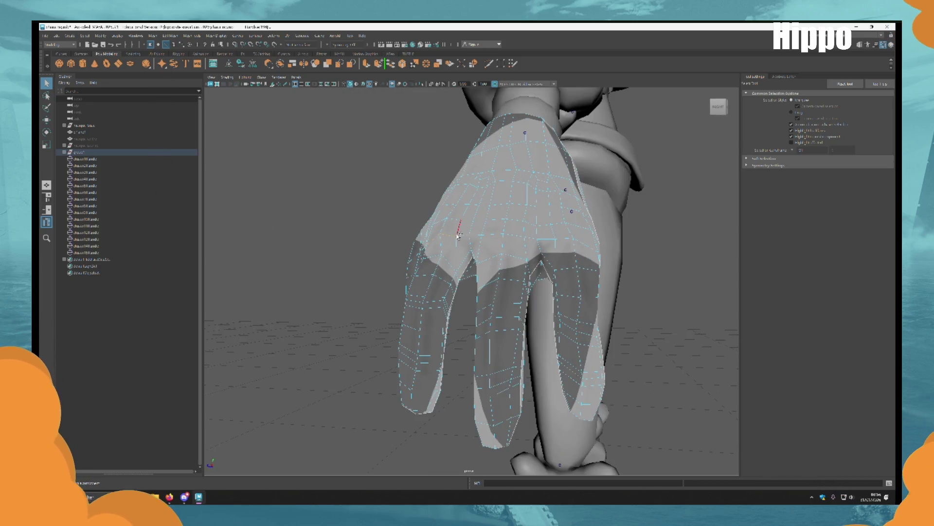
mouse_move(467, 239)
left_mouse_down("alt")
mouse_move(504, 254)
mouse_move(513, 284)
mouse_move(504, 293)
left_mouse_up("alt")
scroll(547, 265, "up", 5)
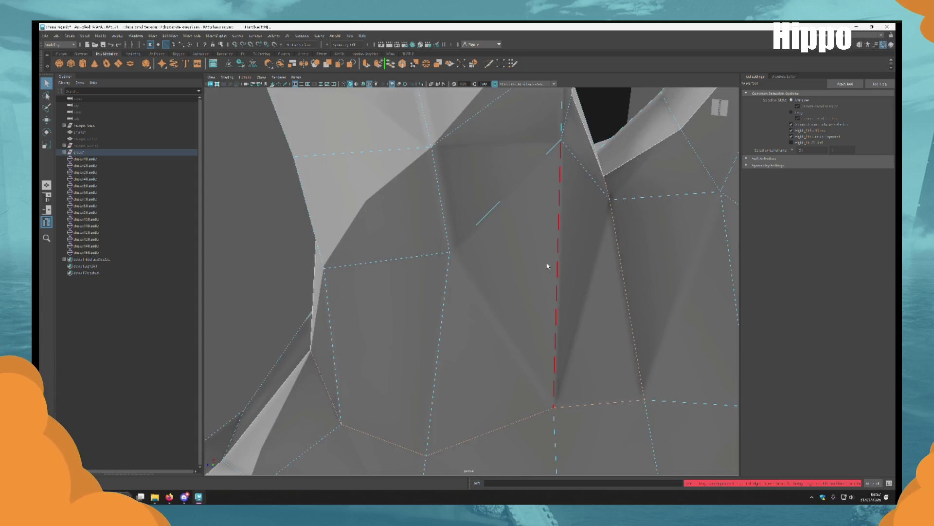
scroll(555, 281, "down", 5)
left_click_drag(556, 281, 482, 326, "alt")
scroll(481, 325, "up", 5)
Select hand faces, test and undo smooth shading, then frame the whole hand.
key("F11")
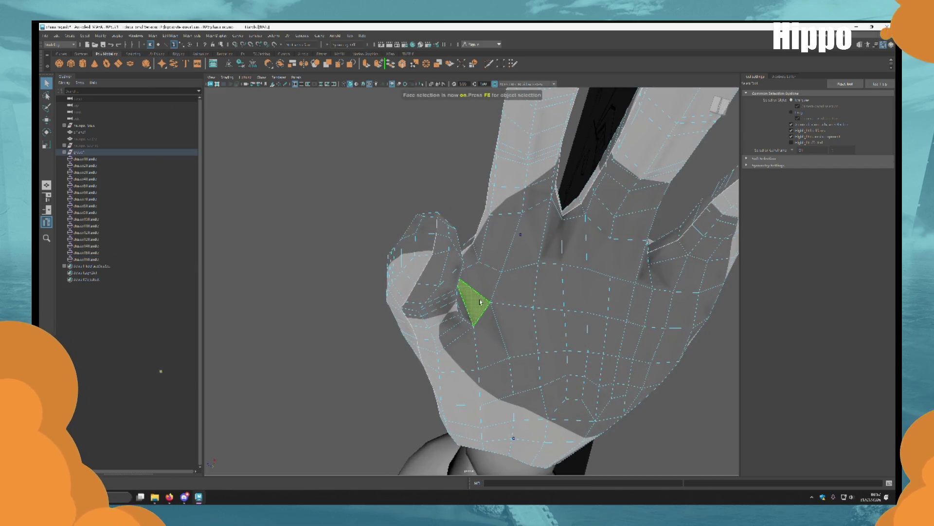
right_click(486, 288)
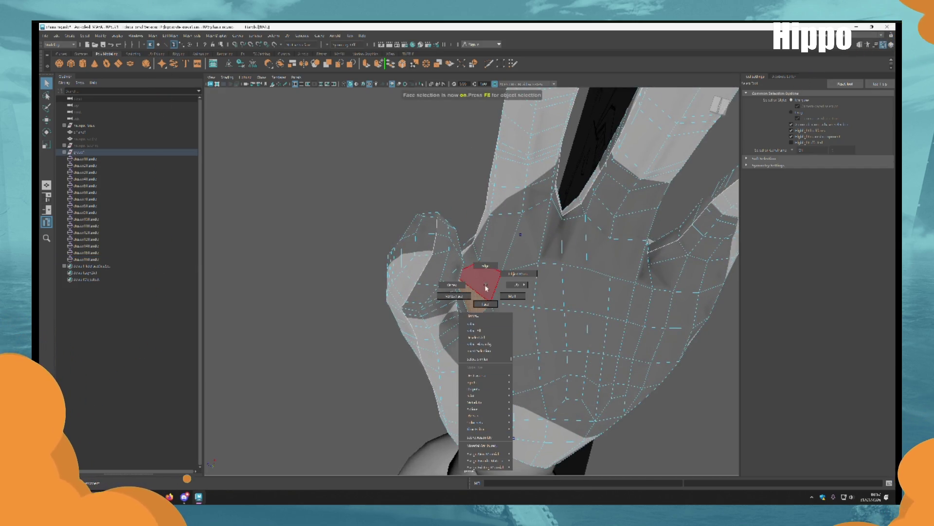
key("F8")
mouse_move(361, 198)
left_mouse_down("alt")
mouse_move(490, 254)
mouse_move(438, 219)
left_mouse_up("alt")
left_click(491, 254)
key("F11")
scroll(438, 219, "up", 3)
left_click(341, 108)
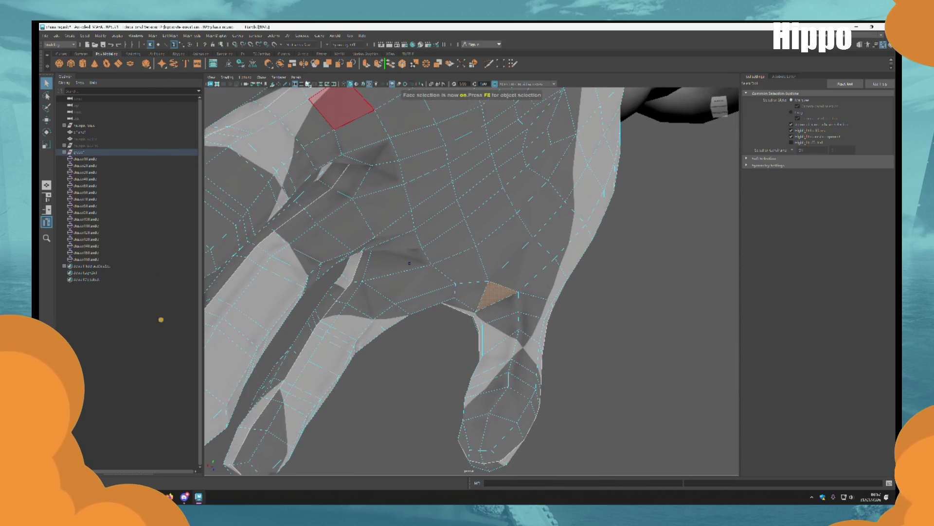
left_click(214, 35)
left_click(233, 103)
key("ctrl+z")
key("f")
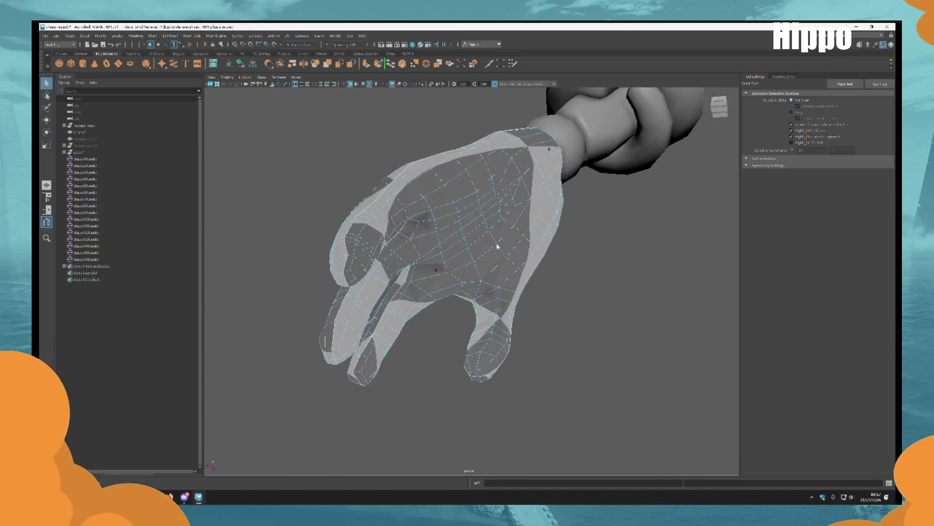
key("F8")
Create the first finger cluster from selected finger edges via Deform > Cluster.
left_click_drag(563, 287, 520, 250, "alt")
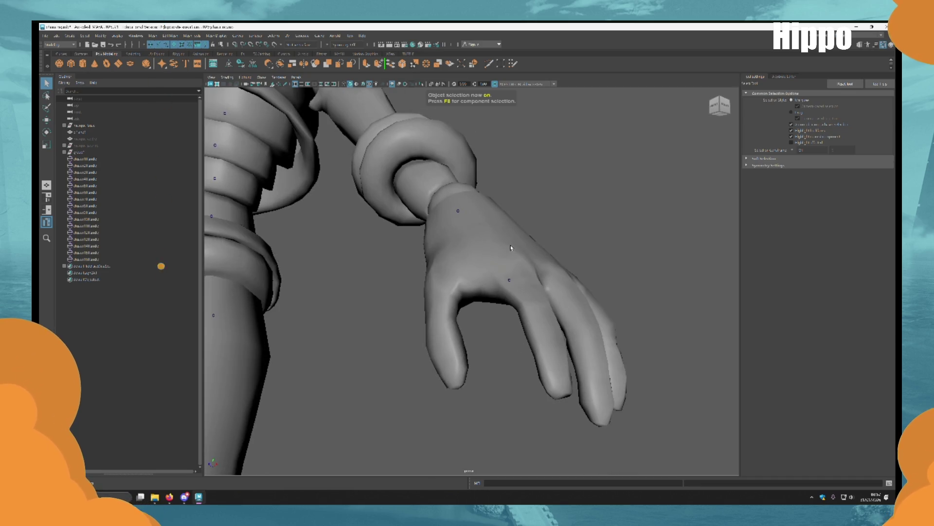
left_click_drag(543, 247, 455, 287, "alt")
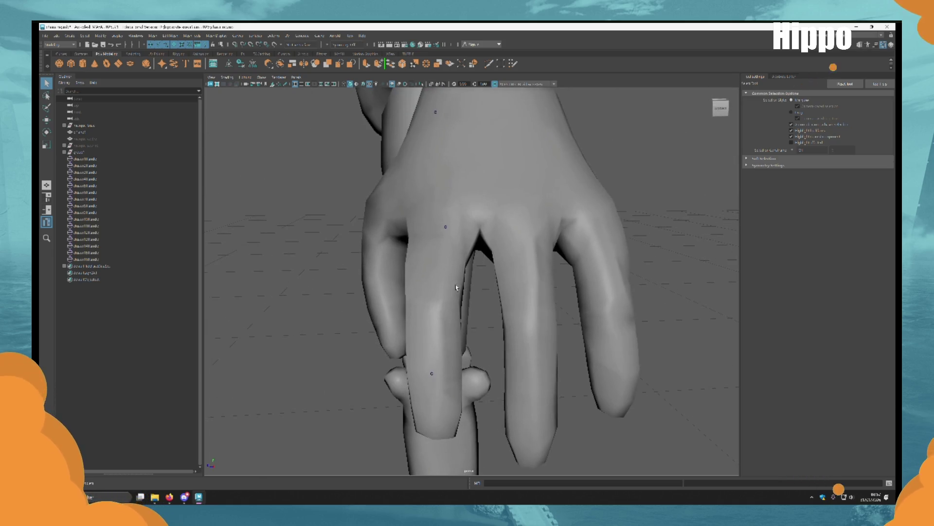
left_click(456, 287)
key("F10")
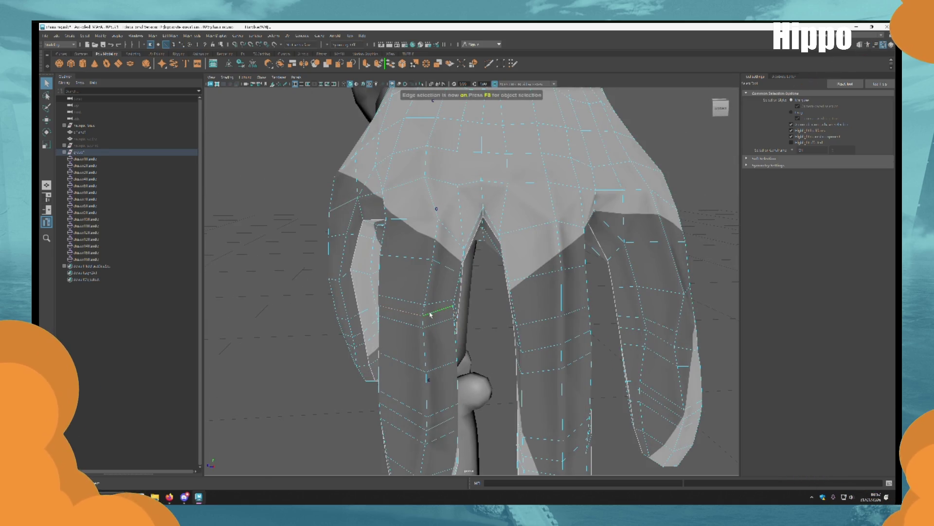
left_click_drag(433, 360, 482, 244, "alt")
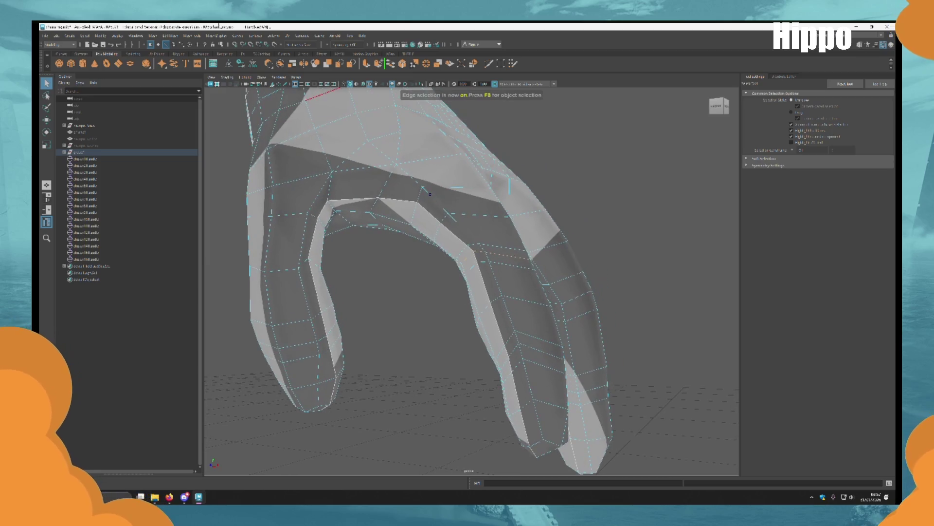
left_click(274, 36)
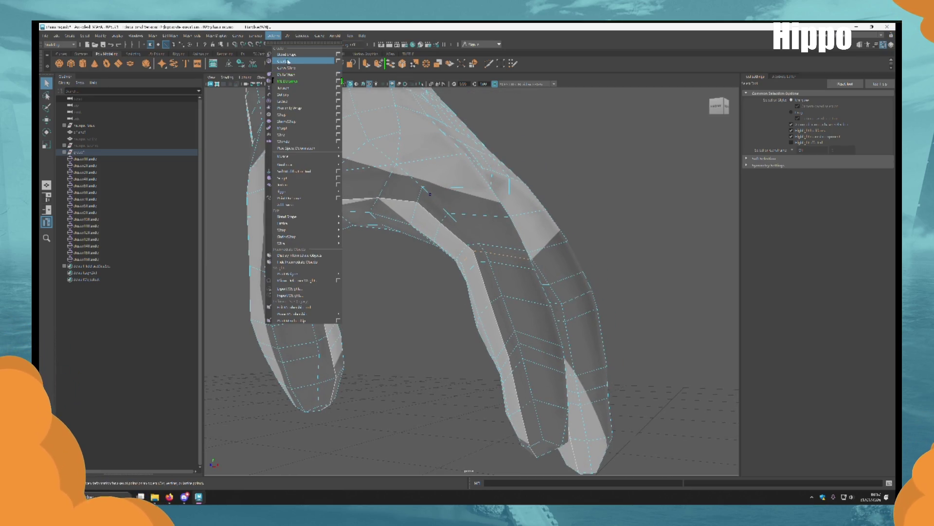
left_click(285, 61)
Repeat Cluster with G on four more finger edge loops.
left_click(605, 355)
mouse_move(604, 356)
left_mouse_down("alt")
mouse_move(468, 253)
mouse_move(467, 265)
mouse_move(407, 317)
left_mouse_up("alt")
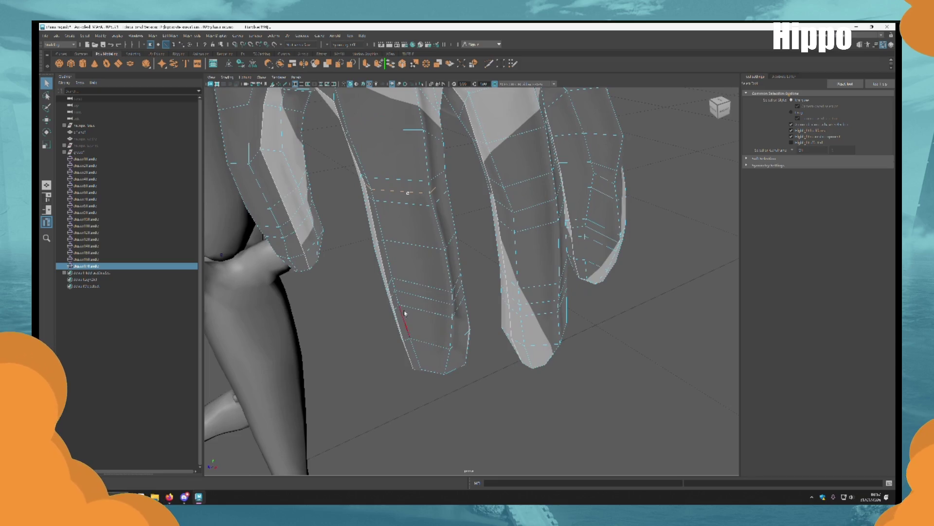
key("g")
mouse_move(563, 292)
left_mouse_down("alt")
mouse_move(547, 313)
mouse_move(489, 278)
mouse_move(489, 246)
mouse_move(469, 334)
left_mouse_up("alt")
left_click(488, 278)
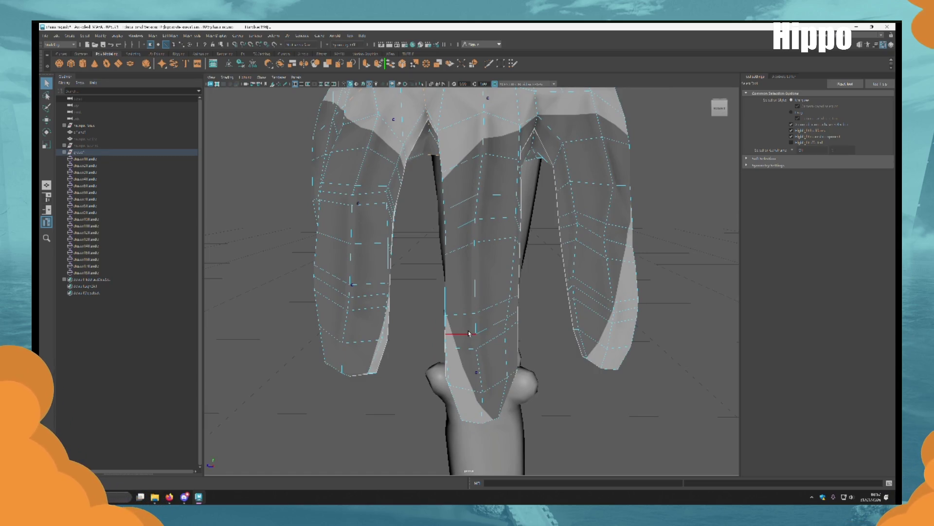
key("g")
left_click(600, 306)
key("g")
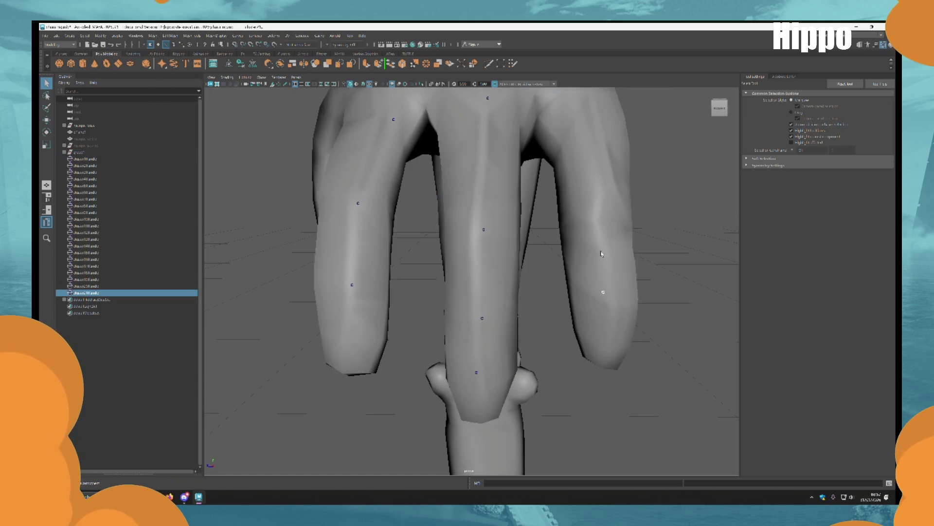
left_click(596, 305)
key("g")
Close in on the wrist and forearm and select another hand edge.
mouse_move(596, 238)
left_mouse_down("alt")
mouse_move(599, 333)
mouse_move(508, 328)
mouse_move(559, 340)
mouse_move(574, 359)
mouse_move(613, 327)
mouse_move(522, 299)
mouse_move(448, 229)
left_mouse_up("alt")
mouse_move(562, 266)
left_mouse_down("alt")
mouse_move(516, 253)
mouse_move(632, 331)
mouse_move(751, 381)
mouse_move(501, 211)
mouse_move(567, 250)
mouse_move(539, 263)
mouse_move(462, 242)
mouse_move(461, 332)
mouse_move(532, 240)
mouse_move(486, 312)
mouse_move(488, 336)
mouse_move(437, 289)
mouse_move(480, 192)
left_mouse_up("alt")
left_click(490, 197)
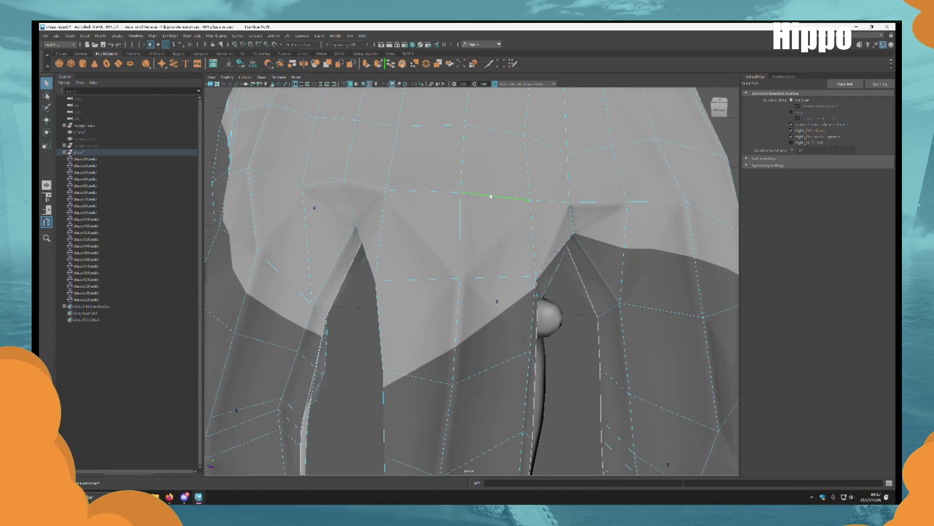
left_click_drag(598, 239, 431, 249, "alt")
left_click_drag(541, 176, 477, 228, "alt")
Check the finger cluster handles by toggling between the low-poly cage (1) and smooth view (3).
left_click(162, 63)
key("1")
mouse_move(499, 259)
left_mouse_down("alt")
mouse_move(480, 267)
mouse_move(536, 262)
left_mouse_up("alt")
left_click(489, 263)
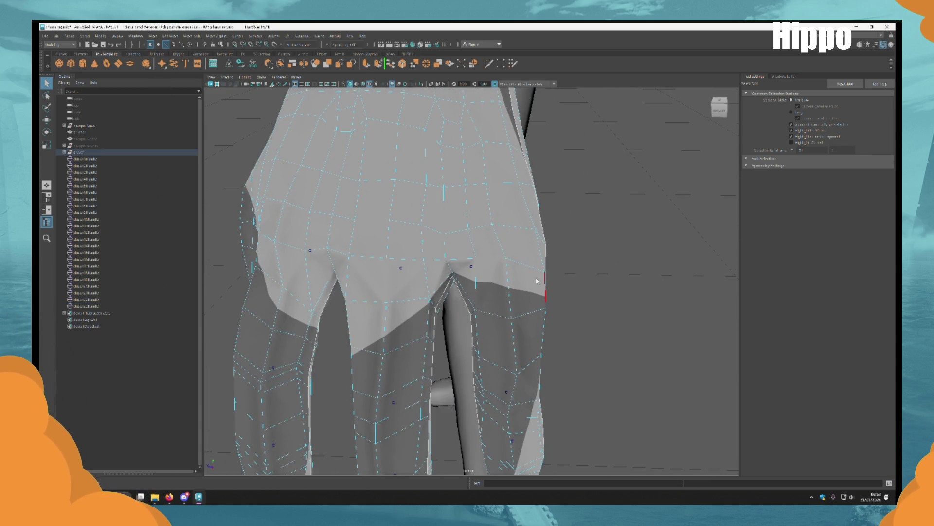
left_click_drag(632, 305, 369, 309, "alt")
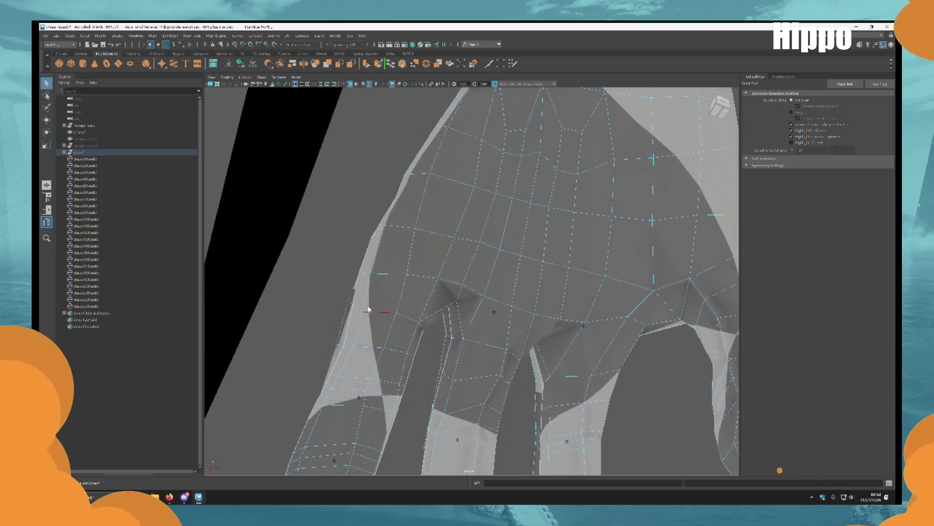
left_click(573, 303)
key("3")
left_click_drag(573, 304, 535, 372, "alt")
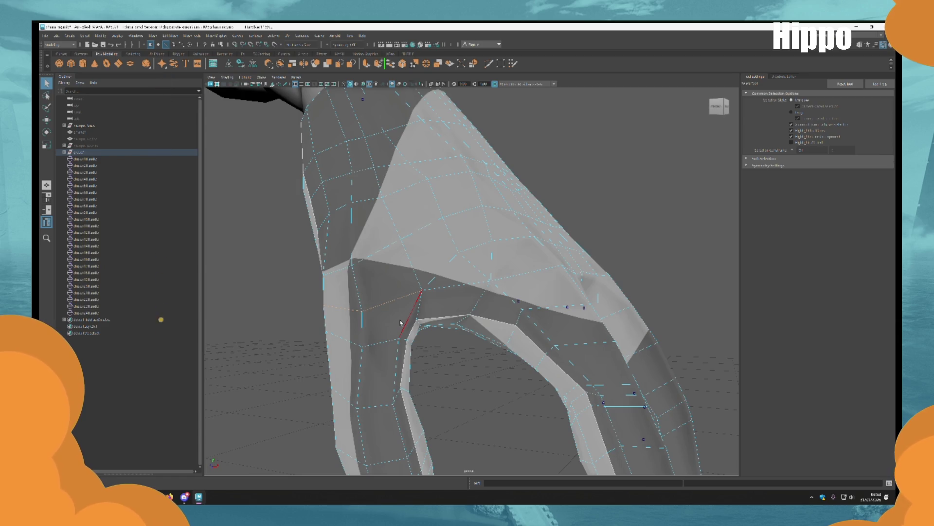
Orbit the hand cage and select another cluster handle to review placement.
left_click_drag(401, 323, 504, 282, "alt")
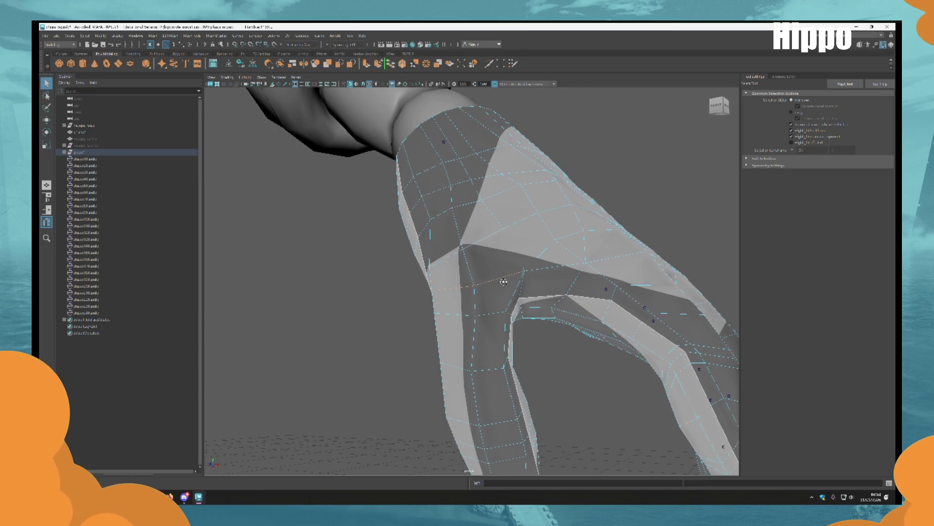
left_click_drag(503, 282, 415, 276, "alt")
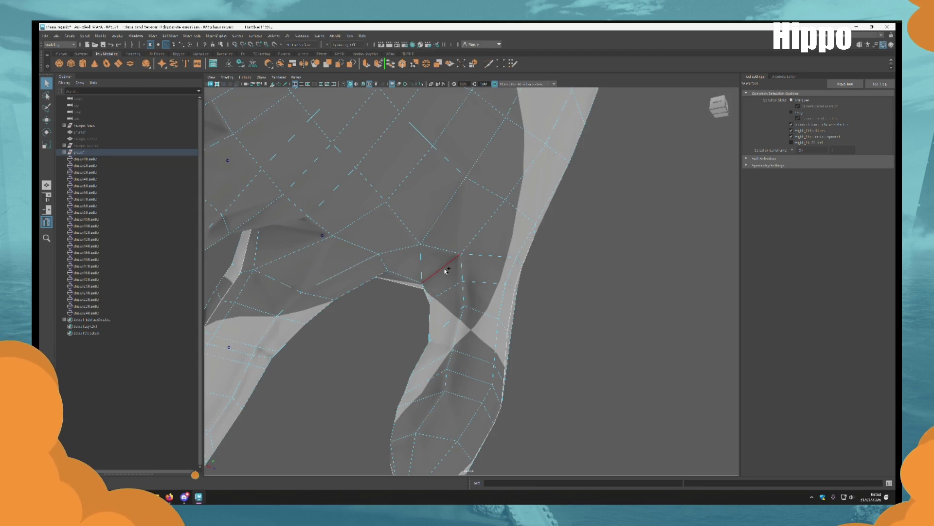
left_click(446, 271)
scroll(582, 357, "down", 5)
scroll(487, 358, "up", 8)
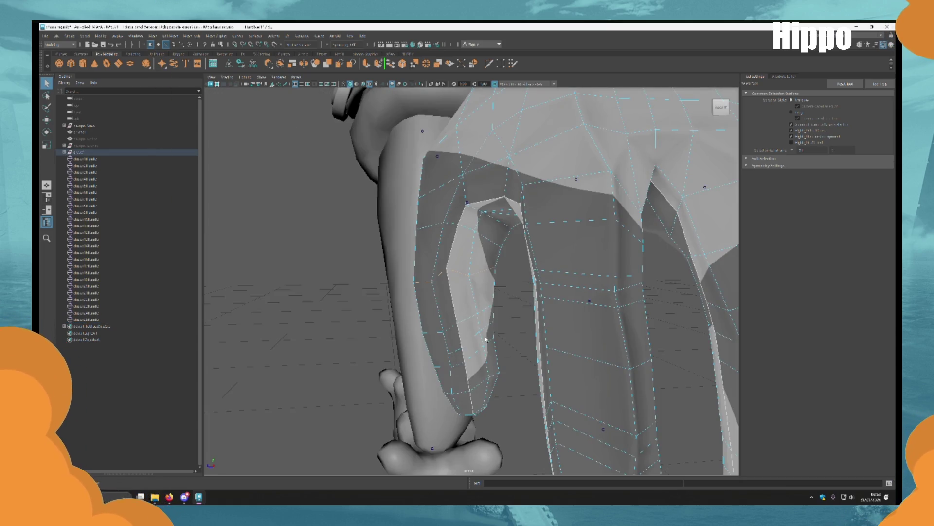
scroll(323, 313, "down", 5)
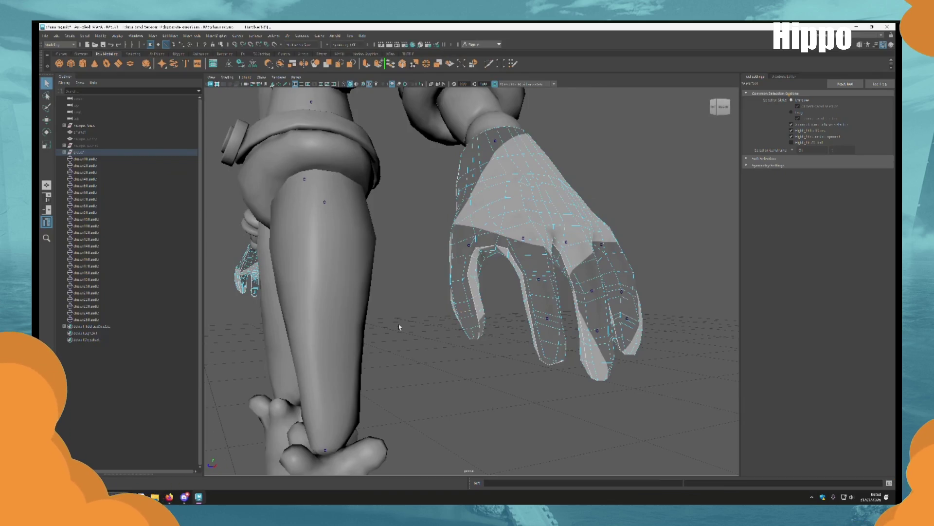
scroll(400, 327, "up", 5)
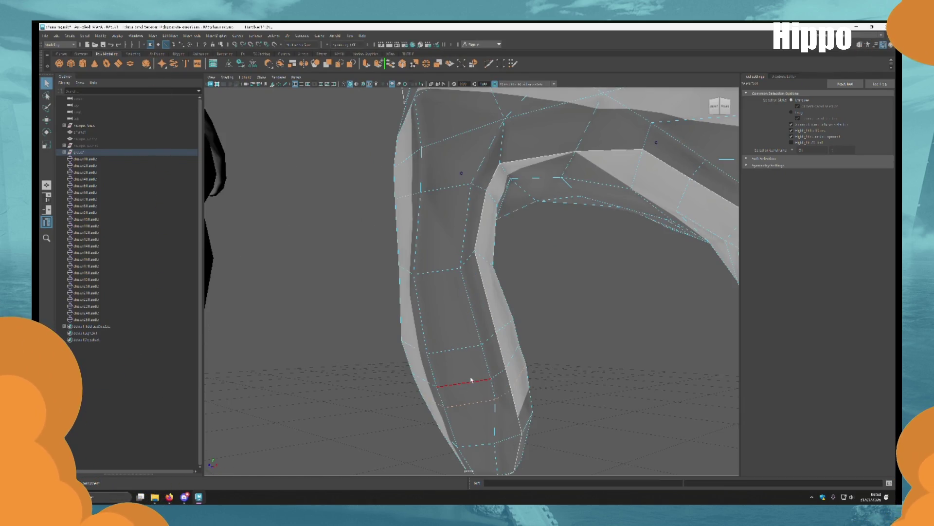
Toggle the hand between smooth-shaded and low-poly cage display to inspect it closely.
key("ctrl+shift+x")
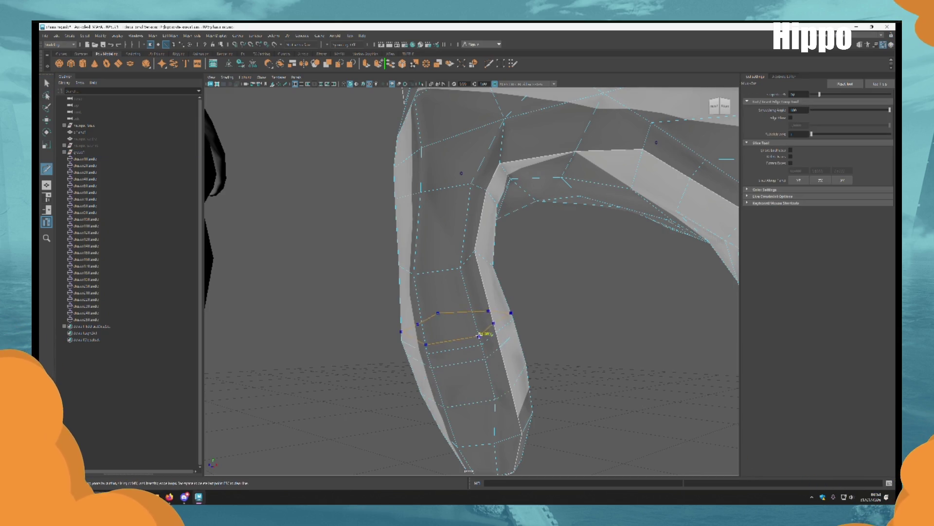
scroll(658, 326, "down", 4)
key("q")
key("F10")
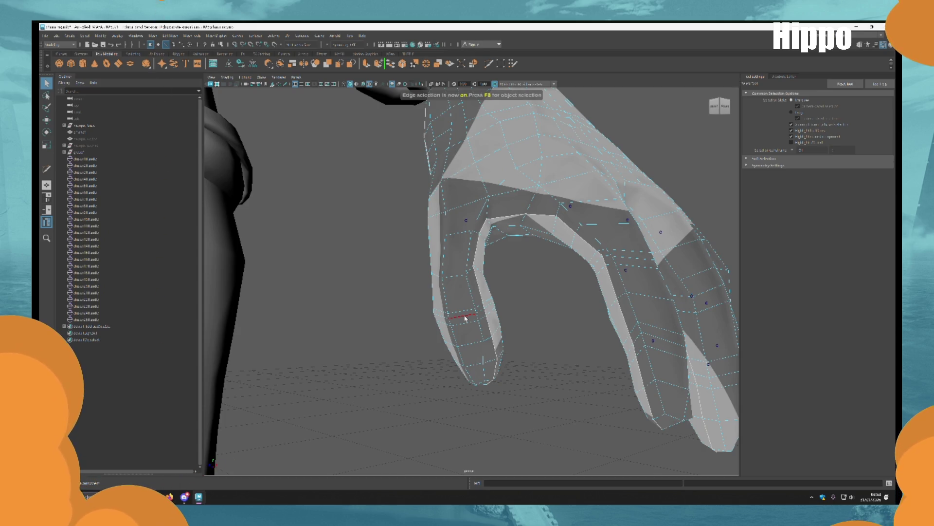
key("3")
left_click_drag(495, 338, 536, 332, "alt")
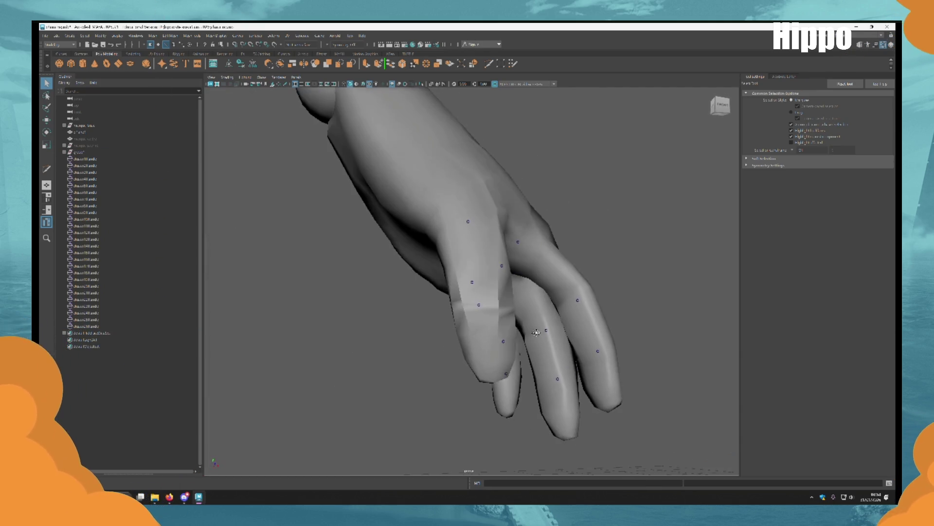
key("ctrl+shift+x")
key("F8")
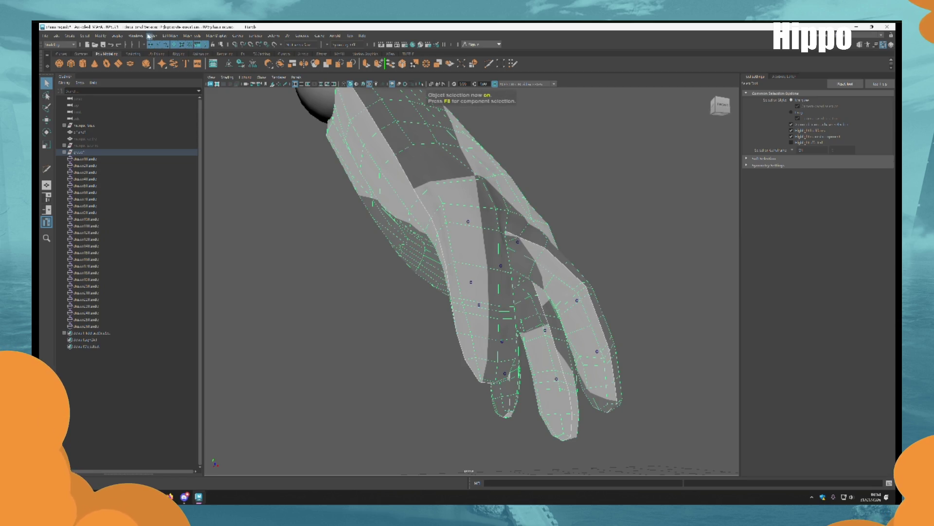
left_click(216, 36)
left_click(229, 92)
left_click_drag(403, 313, 459, 308, "alt")
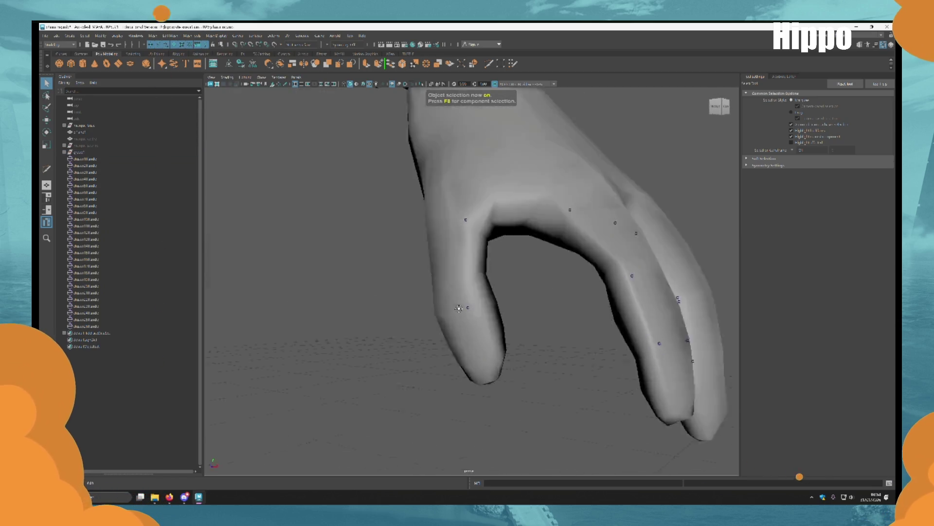
scroll(459, 308, "down", 5)
scroll(417, 268, "up", 5)
mouse_move(417, 267)
left_mouse_down("alt")
mouse_move(542, 241)
mouse_move(487, 252)
left_mouse_up("alt")
Select an edge on the back of the hand and create a cluster on it.
left_click(487, 252)
scroll(487, 252, "up", 5)
key("F10")
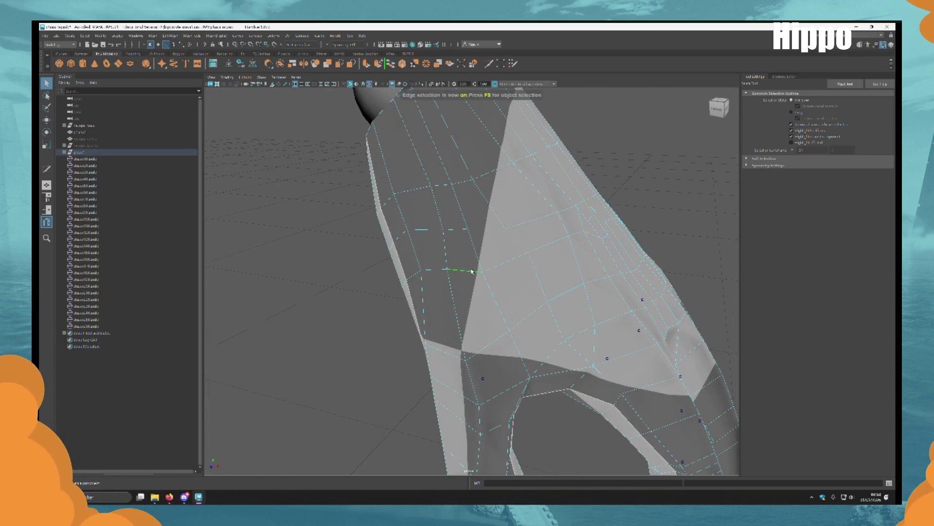
left_click(472, 271)
scroll(507, 256, "down", 5)
scroll(507, 257, "up", 5)
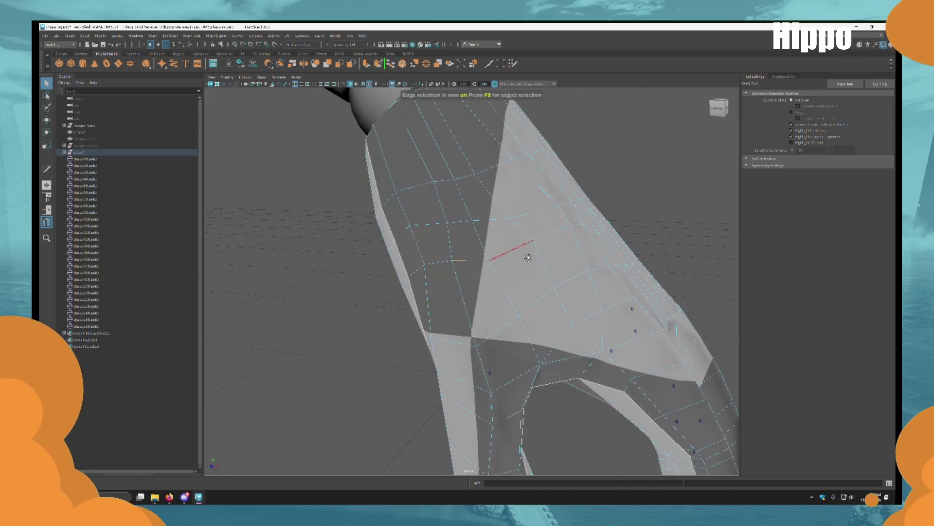
mouse_move(529, 257)
left_mouse_down("alt")
mouse_move(563, 299)
mouse_move(501, 271)
mouse_move(528, 241)
left_mouse_up("alt")
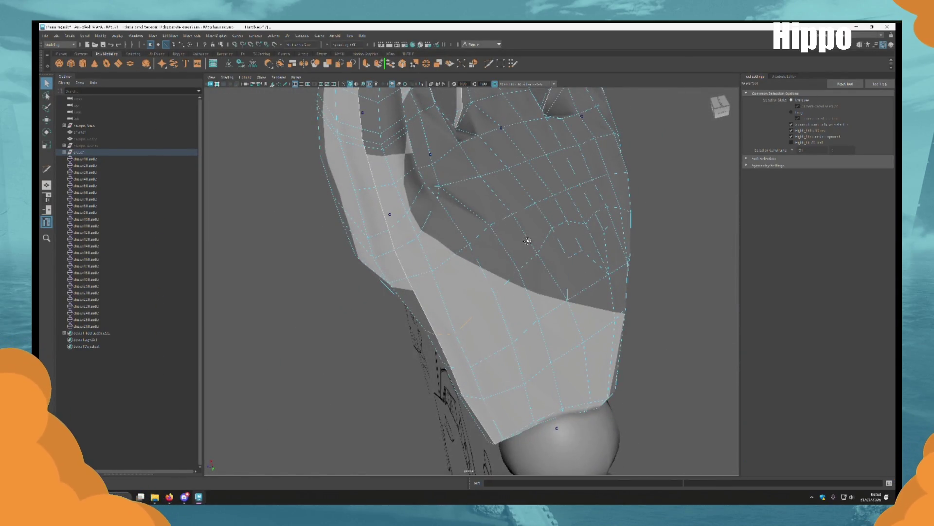
left_click_drag(528, 241, 389, 146, "alt")
left_click(276, 35)
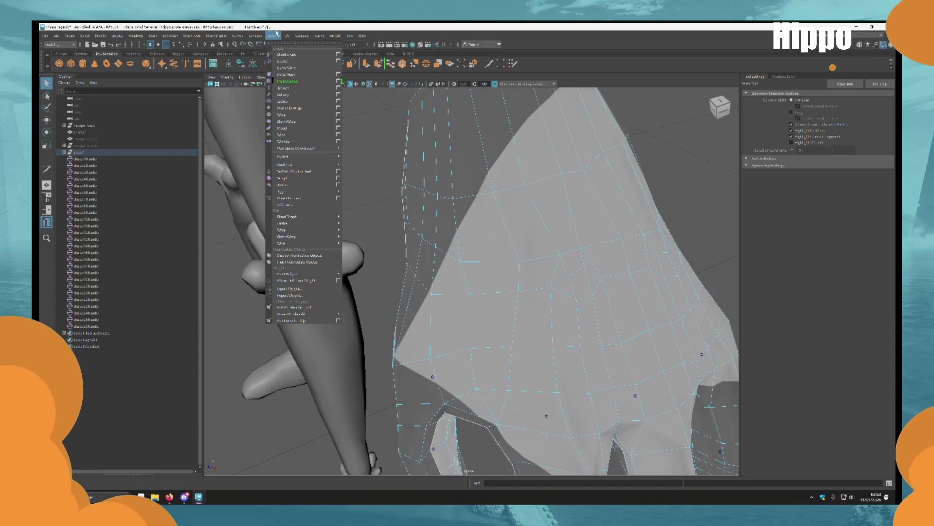
left_click(289, 63)
Hide the whole character group with Ctrl+H, leaving only the cluster markers visible.
mouse_move(388, 271)
left_mouse_down("alt")
mouse_move(604, 257)
mouse_move(456, 364)
left_mouse_up("alt")
left_click(603, 257)
left_click(112, 152)
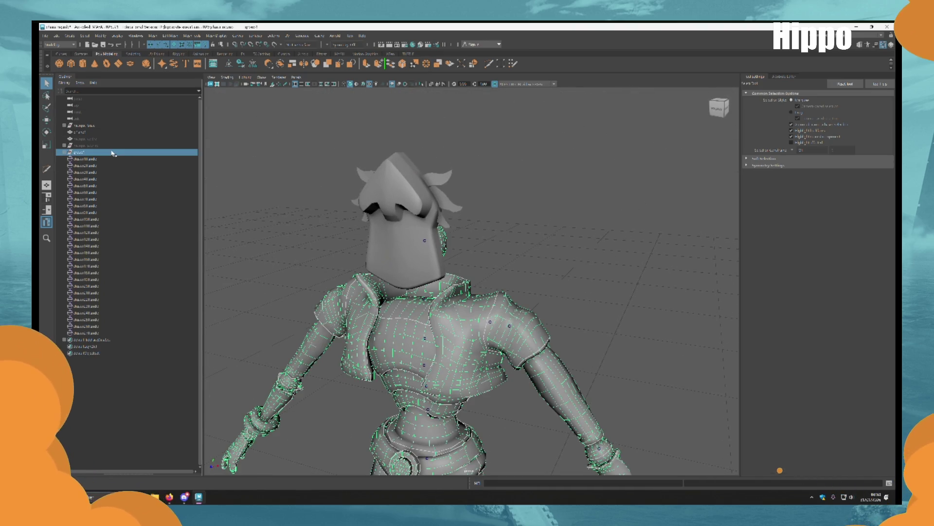
key("ctrl+h")
mouse_move(490, 329)
left_mouse_down("alt")
mouse_move(459, 244)
mouse_move(548, 261)
mouse_move(487, 219)
left_mouse_up("alt")
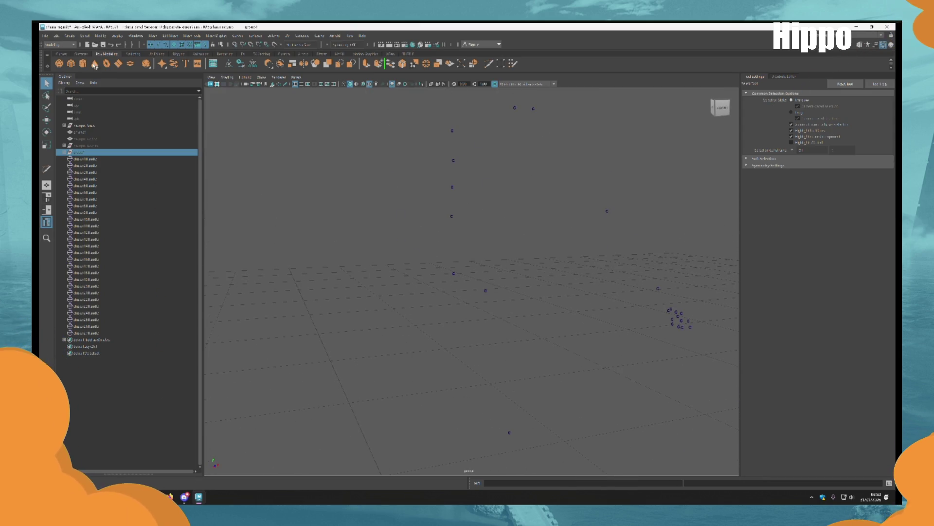
left_click(175, 54)
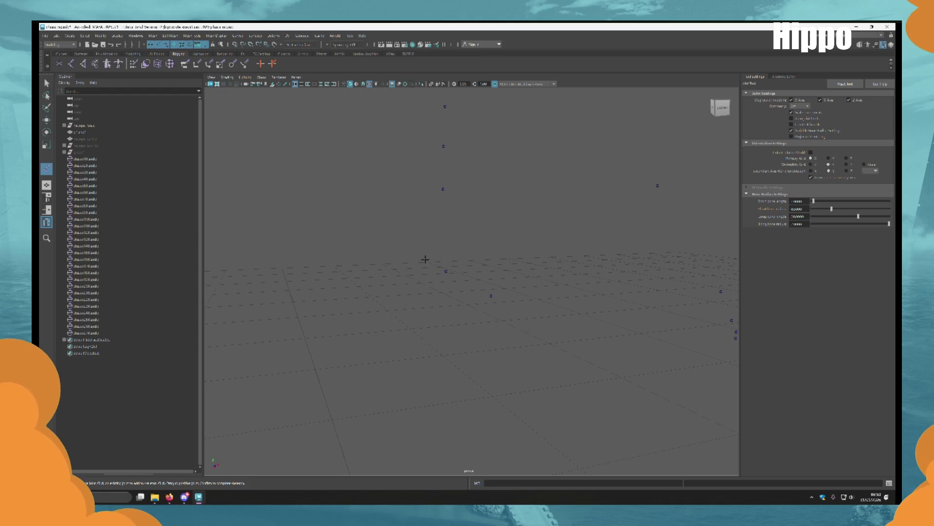
Place the spine joints along the cluster markers and finish the chain.
left_click(447, 270)
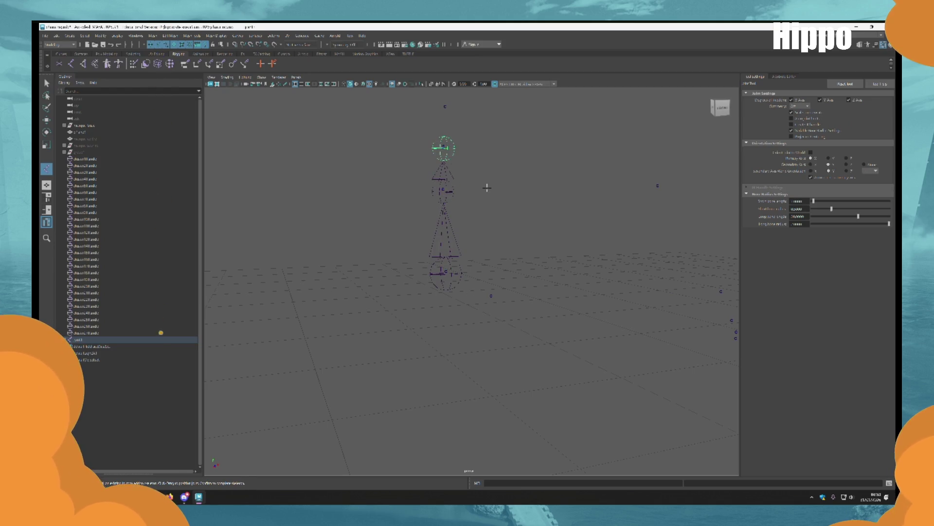
middle_click_drag(486, 188, 461, 336, "alt")
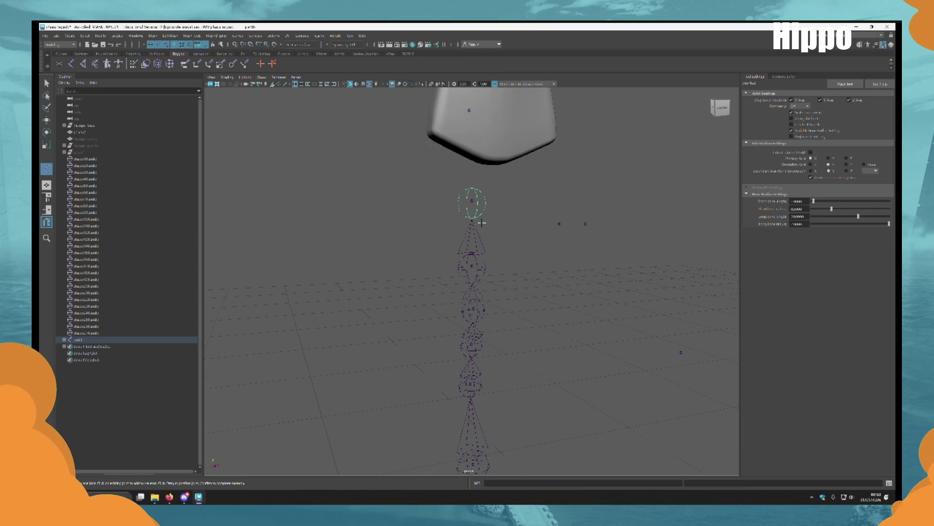
left_click_drag(467, 205, 428, 351, "alt")
key("q")
mouse_move(505, 336)
left_mouse_down("alt")
mouse_move(535, 294)
mouse_move(411, 277)
mouse_move(567, 382)
mouse_move(461, 302)
mouse_move(473, 297)
mouse_move(476, 236)
mouse_move(466, 288)
left_mouse_up("alt")
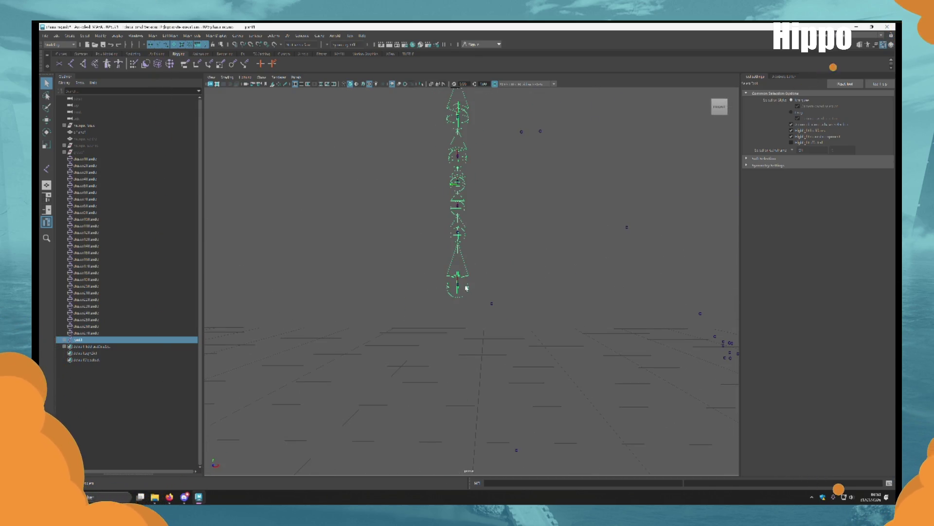
Draw a leg joint chain with hip, knee and ankle joints.
left_click(71, 64)
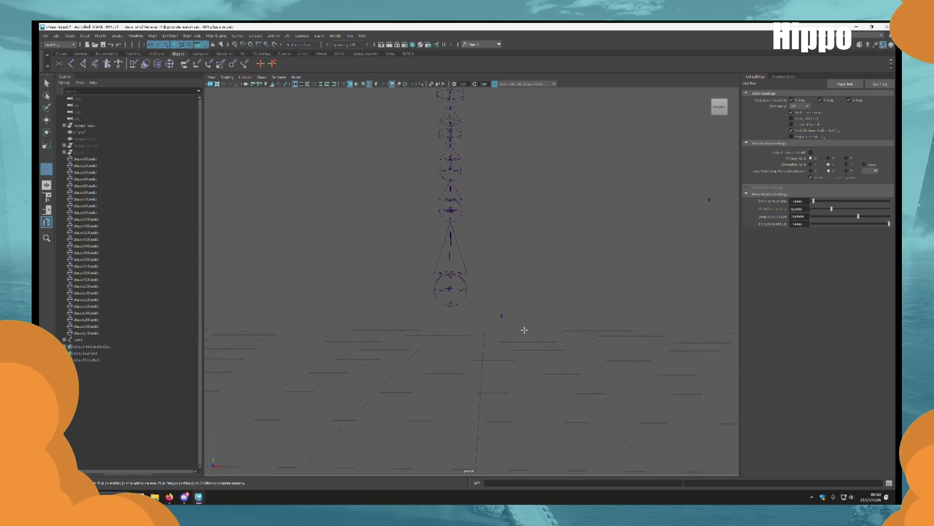
left_click(502, 312)
mouse_move(500, 320)
left_mouse_down("alt")
mouse_move(514, 332)
mouse_move(526, 425)
left_mouse_up("alt")
left_click(488, 313)
mouse_move(489, 314)
left_mouse_down("alt")
mouse_move(605, 406)
mouse_move(557, 353)
left_mouse_up("alt")
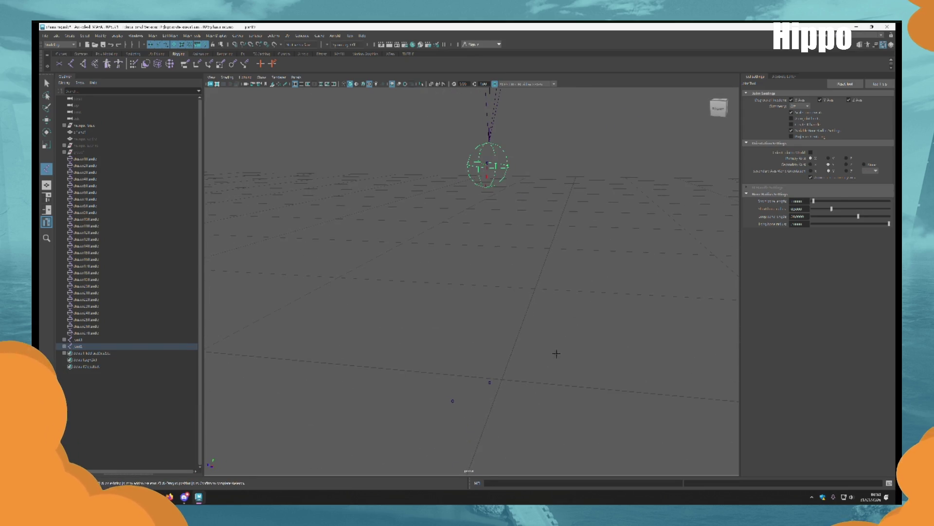
left_click(489, 384)
mouse_move(590, 315)
left_mouse_down("alt")
mouse_move(538, 360)
mouse_move(566, 357)
mouse_move(454, 297)
mouse_move(501, 363)
left_mouse_up("alt")
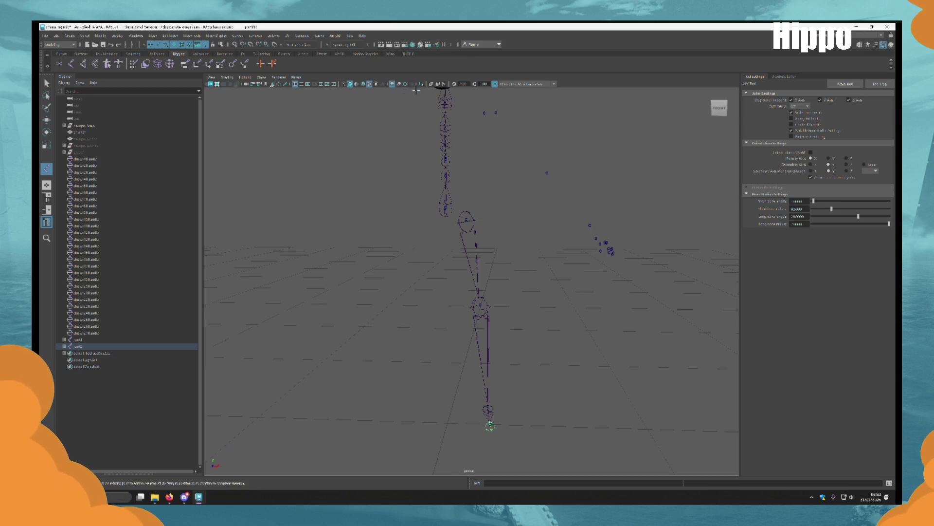
Unhide the character group with Shift+H.
left_click(100, 152)
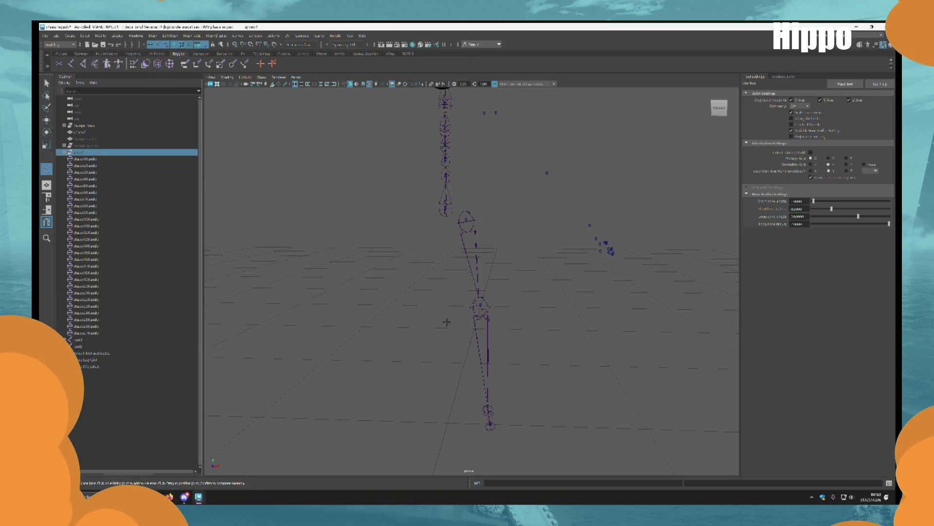
key("shift+h")
mouse_move(525, 363)
left_mouse_down("alt")
mouse_move(526, 319)
mouse_move(499, 341)
left_mouse_up("alt")
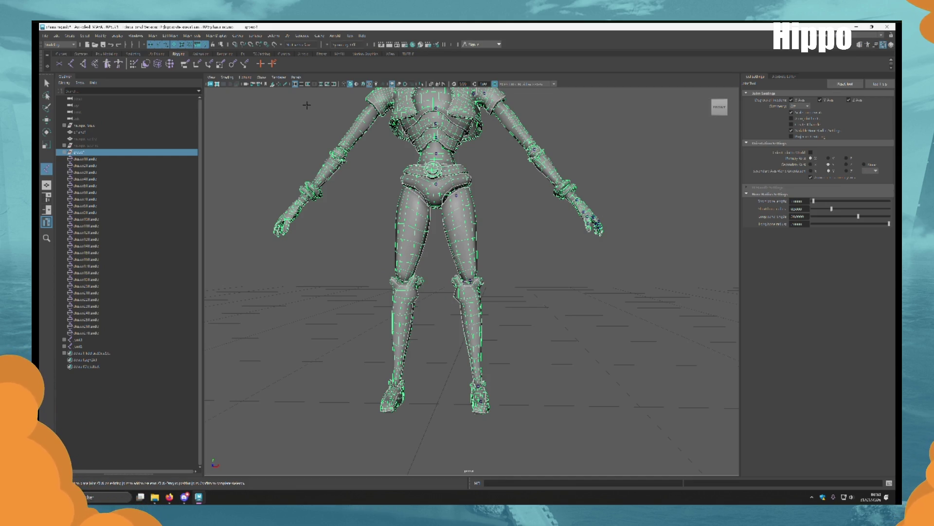
Exit the Joint tool, inspect the skeleton, and hide the character group with Ctrl+H.
scroll(404, 289, "up", 5)
mouse_move(472, 336)
left_mouse_down("alt")
mouse_move(462, 335)
mouse_move(546, 321)
mouse_move(490, 281)
left_mouse_up("alt")
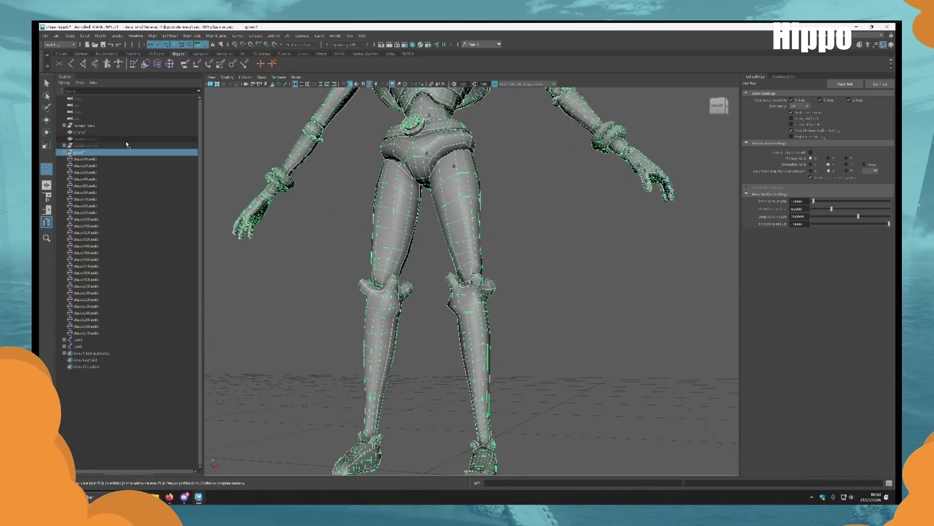
key("q")
left_click(516, 272)
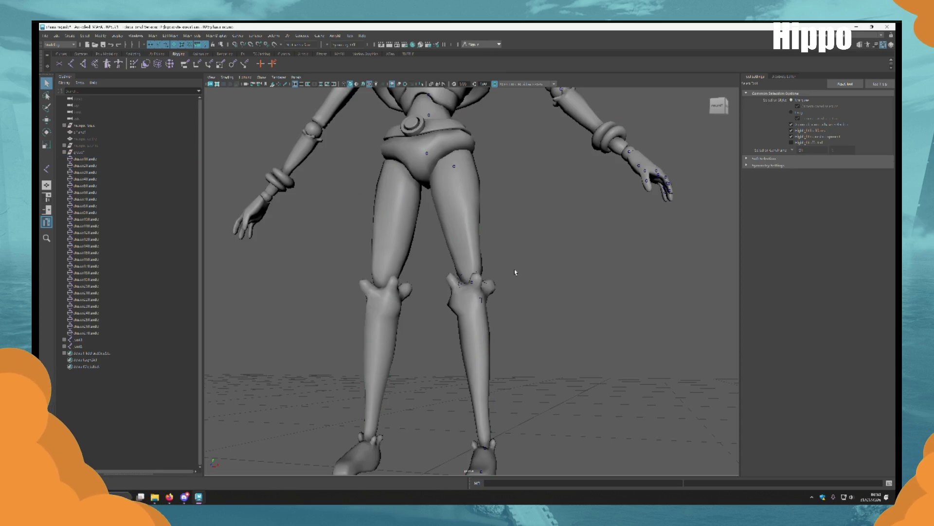
mouse_move(515, 272)
left_mouse_down("alt")
mouse_move(528, 276)
mouse_move(501, 282)
mouse_move(454, 272)
mouse_move(427, 286)
mouse_move(479, 238)
left_mouse_up("alt")
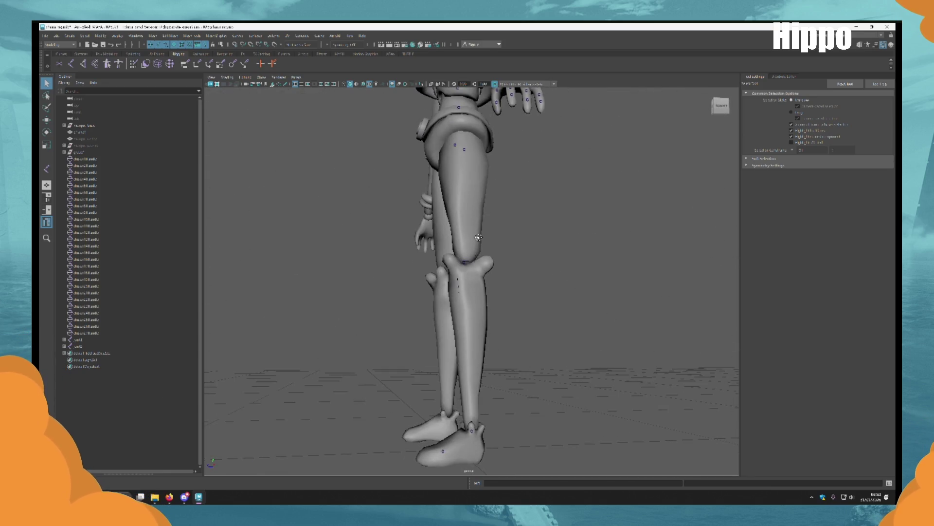
mouse_move(478, 238)
left_mouse_down("alt")
mouse_move(427, 261)
mouse_move(468, 255)
mouse_move(484, 292)
left_mouse_up("alt")
middle_click_drag(484, 292, 486, 344, "alt")
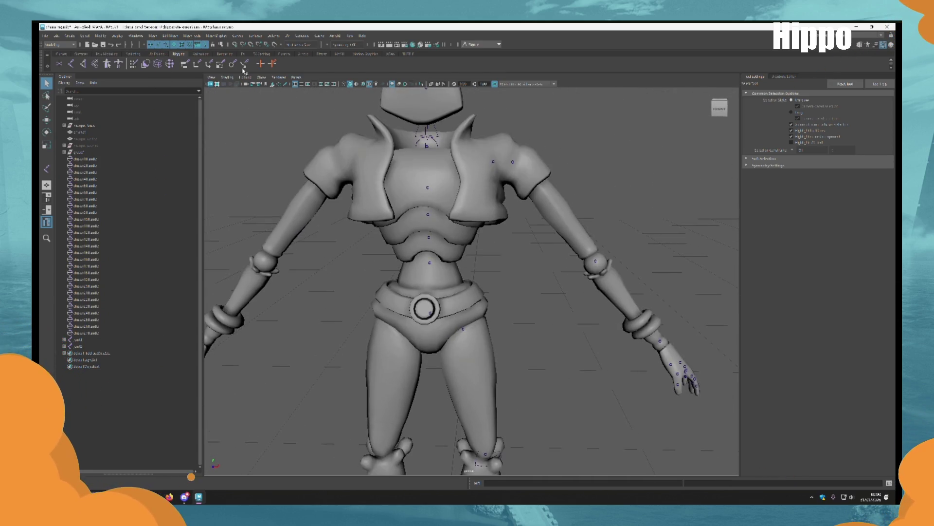
left_click(78, 152)
key("ctrl+h")
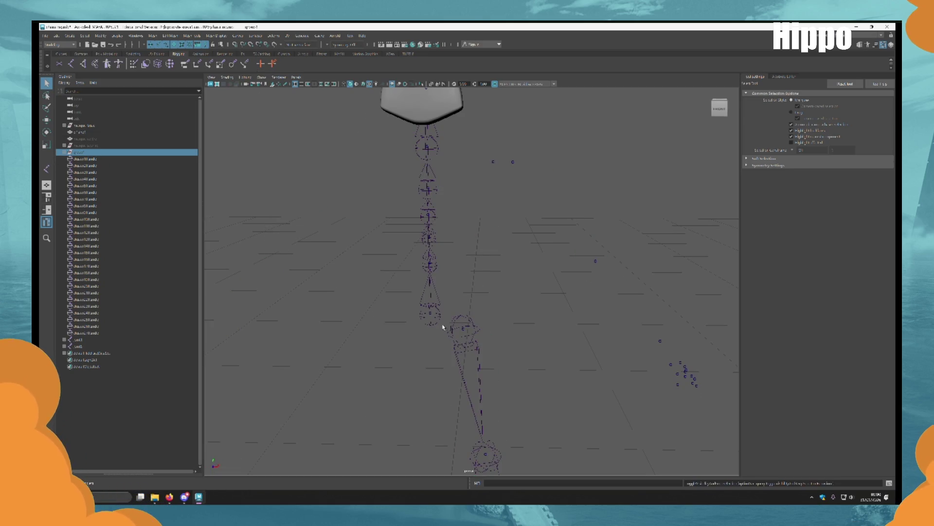
Draw an arm joint chain from beside the neck through the shoulder toward the hand.
left_click(492, 188)
mouse_move(492, 187)
left_mouse_down("alt")
mouse_move(514, 352)
mouse_move(480, 338)
mouse_move(559, 369)
mouse_move(502, 317)
left_mouse_up("alt")
left_click(81, 65)
left_click(459, 241)
left_click(479, 241)
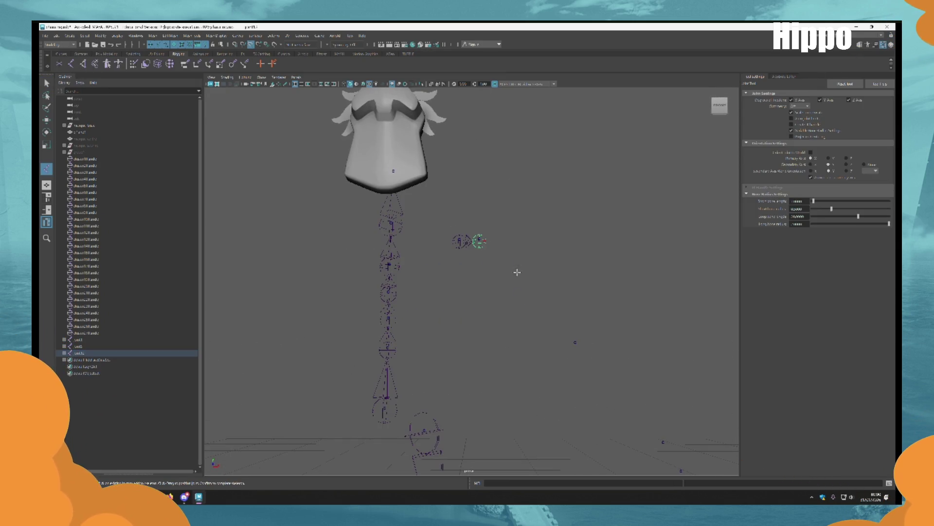
left_click(577, 342)
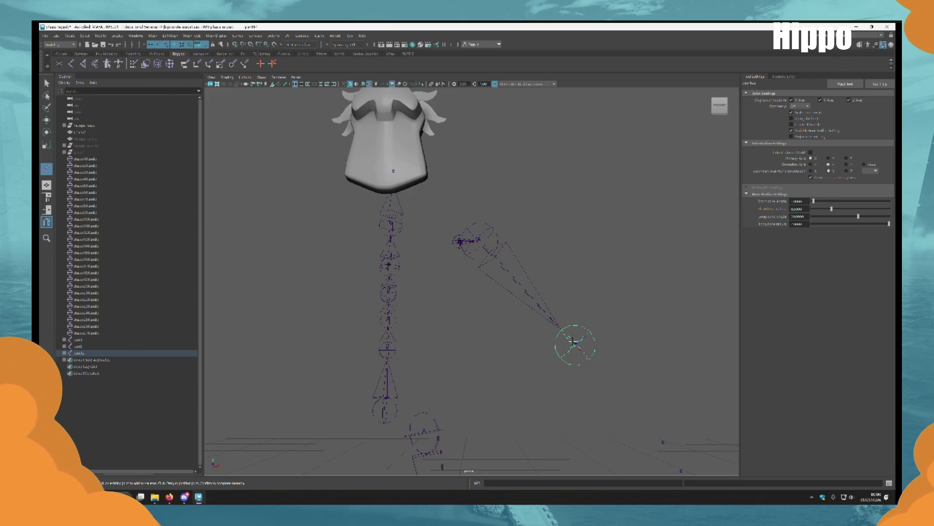
mouse_move(572, 329)
left_mouse_down("alt")
mouse_move(575, 292)
mouse_move(545, 334)
mouse_move(533, 256)
mouse_move(532, 282)
mouse_move(598, 306)
mouse_move(545, 309)
mouse_move(512, 287)
mouse_move(586, 325)
mouse_move(500, 278)
mouse_move(539, 277)
mouse_move(575, 363)
mouse_move(499, 333)
left_mouse_up("alt")
left_click(532, 281)
key("Return")
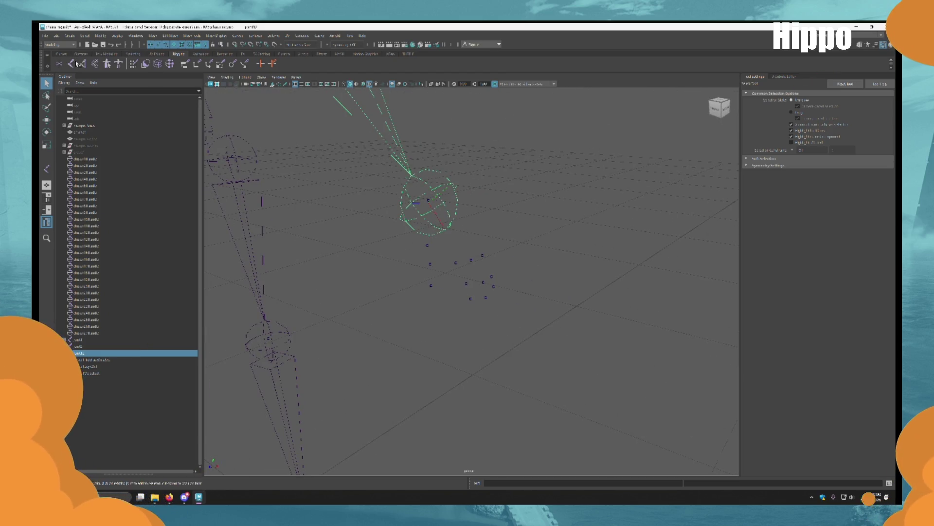
Build the first two finger joint chains beside the hand, of two and three joints.
left_click(73, 63)
scroll(438, 288, "up", 3)
left_click(436, 302)
left_click(438, 334)
key("q")
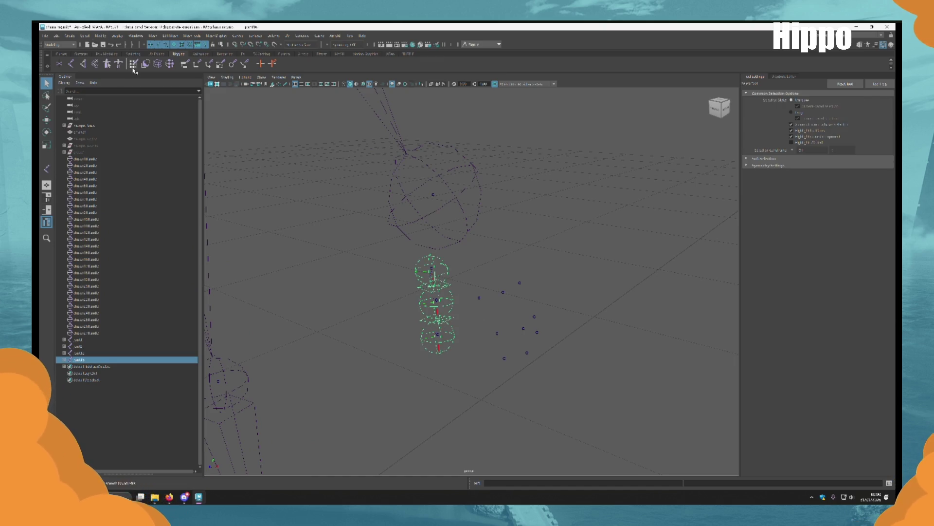
left_click(72, 66)
left_click(477, 297)
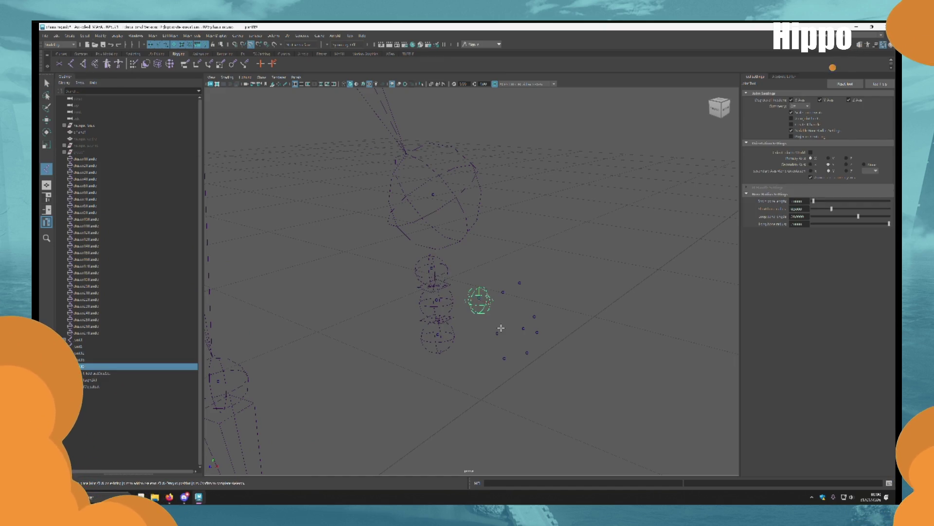
left_click(496, 333)
left_click(501, 359)
left_click_drag(501, 359, 540, 364, "alt")
mouse_move(540, 364)
right_mouse_down("alt")
mouse_move(526, 337)
mouse_move(538, 336)
right_mouse_up("alt")
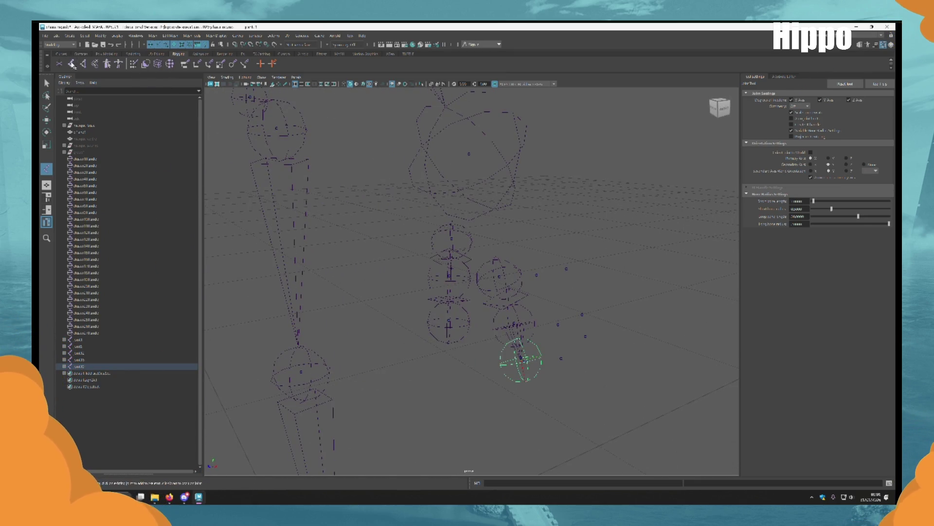
Add two more finger joint chains, of two and three joints.
left_click(73, 65)
left_click(557, 328)
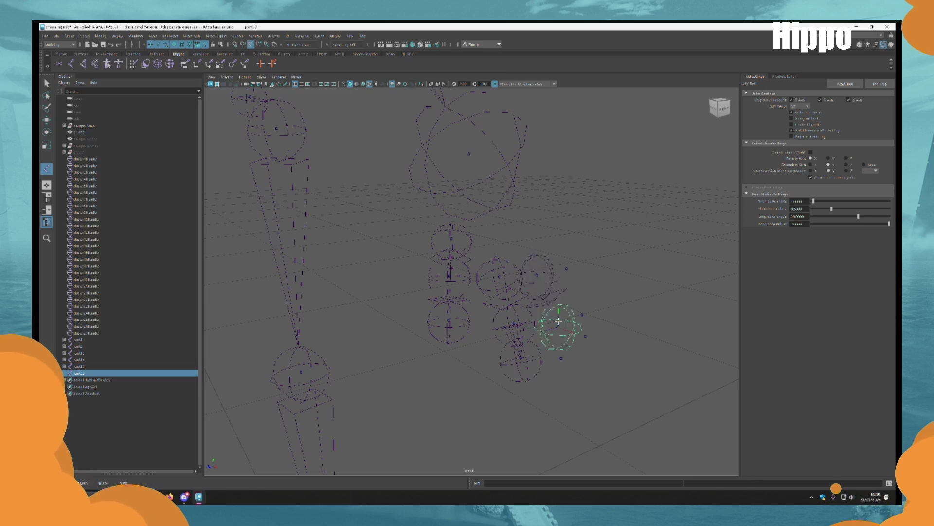
left_click(559, 355)
left_click_drag(559, 355, 516, 355, "alt")
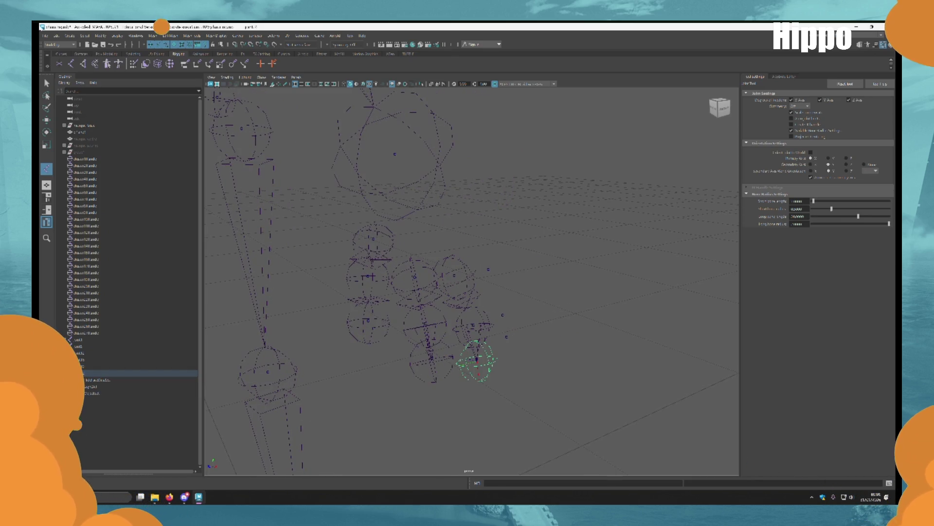
left_click(75, 65)
left_click(488, 268)
left_click(502, 311)
left_click(507, 337)
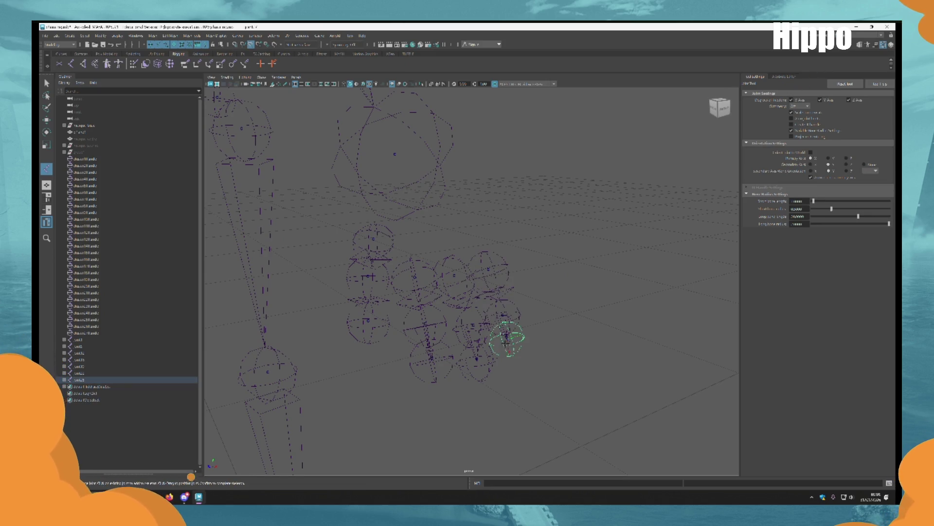
key("q")
mouse_move(588, 329)
left_mouse_down("alt")
mouse_move(567, 325)
mouse_move(478, 240)
left_mouse_up("alt")
scroll(478, 240, "up", 5)
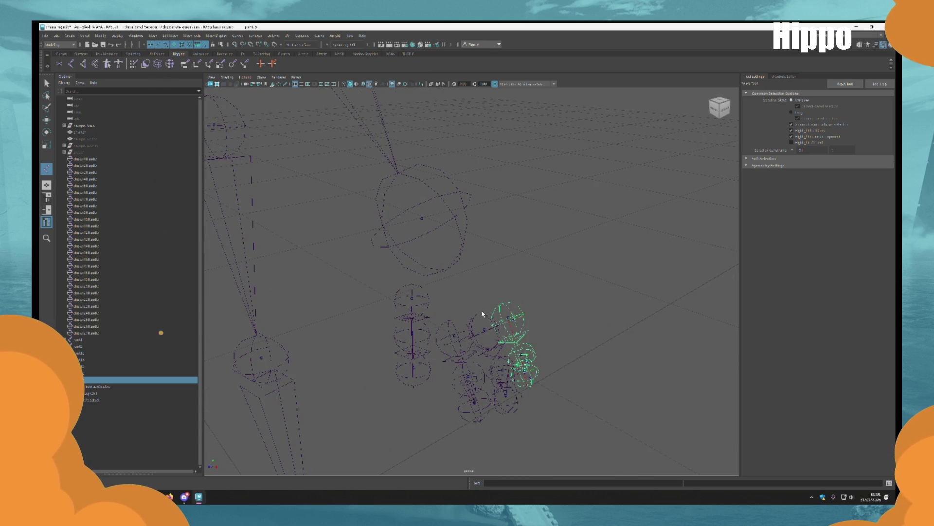
Shift-select several finger chains together with the head joint chain.
left_click(455, 326, "shift")
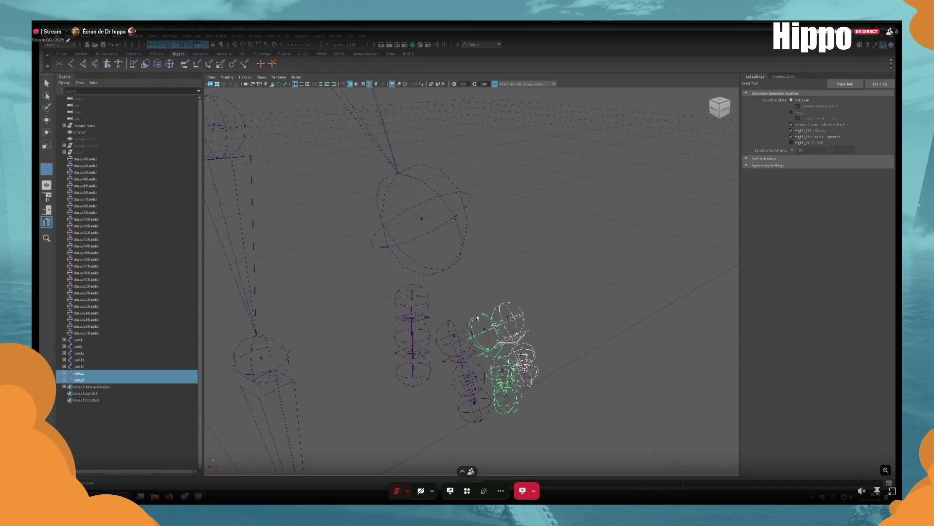
left_click(412, 322, "shift")
left_click(421, 219, "shift")
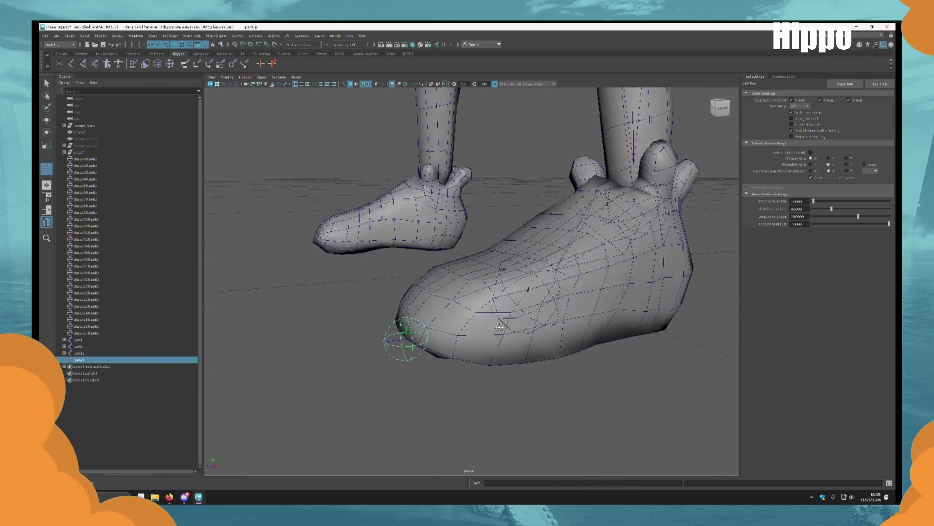
Delete the unwanted extra joint at the toe.
left_click_drag(449, 348, 417, 339, "alt")
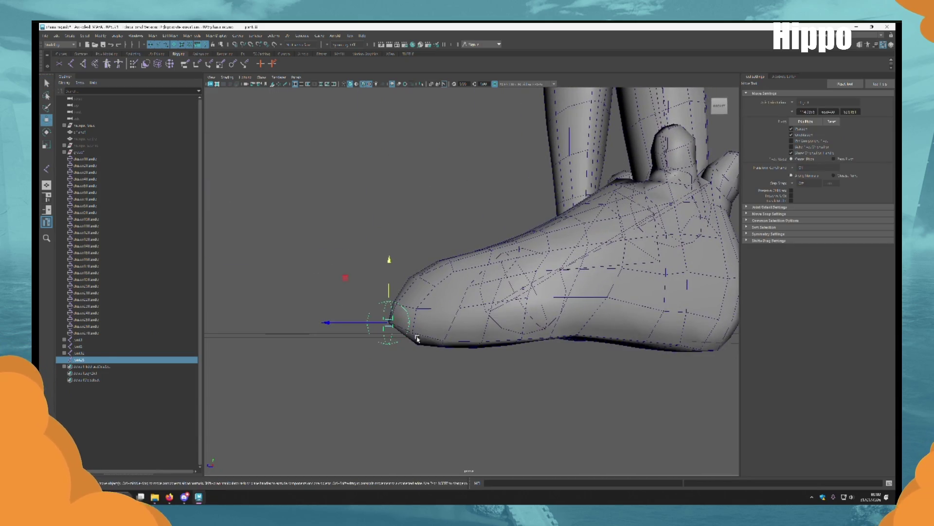
left_click_drag(385, 275, 508, 334, "alt")
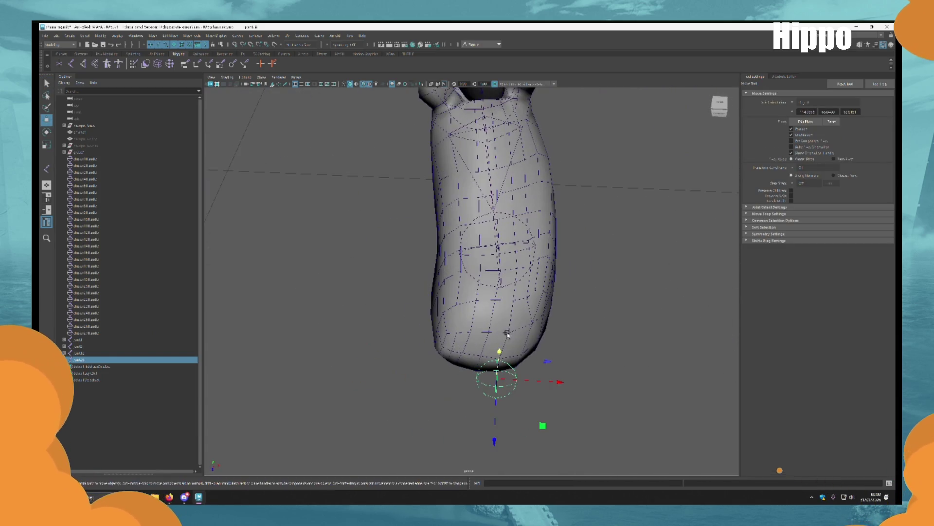
key("q")
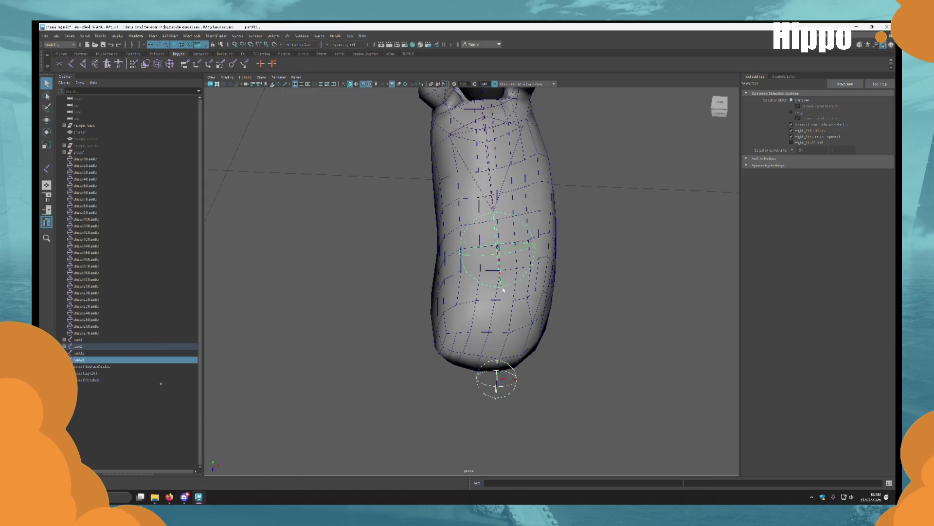
key("Delete")
mouse_move(541, 277)
left_mouse_down("alt")
mouse_move(449, 231)
mouse_move(477, 311)
mouse_move(425, 362)
mouse_move(487, 341)
mouse_move(619, 339)
mouse_move(523, 307)
mouse_move(553, 340)
mouse_move(500, 335)
left_mouse_up("alt")
Hide the foot mesh group with Ctrl+H to expose the foot joints.
key("w")
mouse_move(388, 383)
left_mouse_down()
mouse_move(506, 303)
mouse_move(387, 384)
left_mouse_up()
left_click_drag(535, 311, 535, 337, "alt")
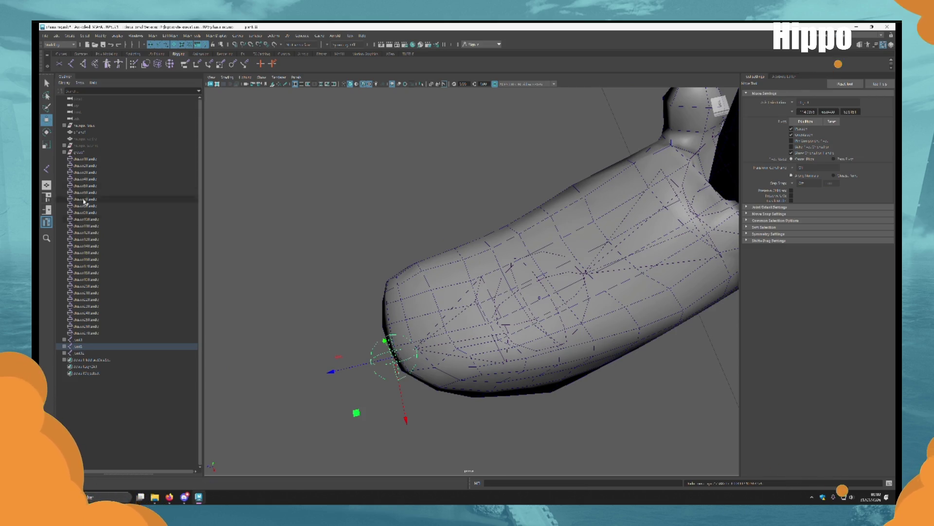
left_click(117, 154)
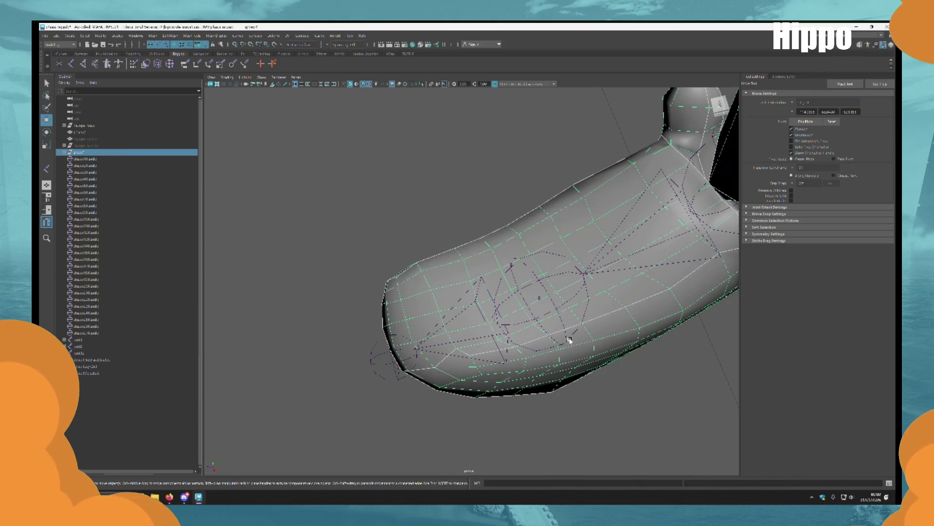
key("ctrl+h")
Move the toe joint forward to the shoe tip and down near the floor.
left_click(416, 353)
left_click_drag(379, 370, 551, 313)
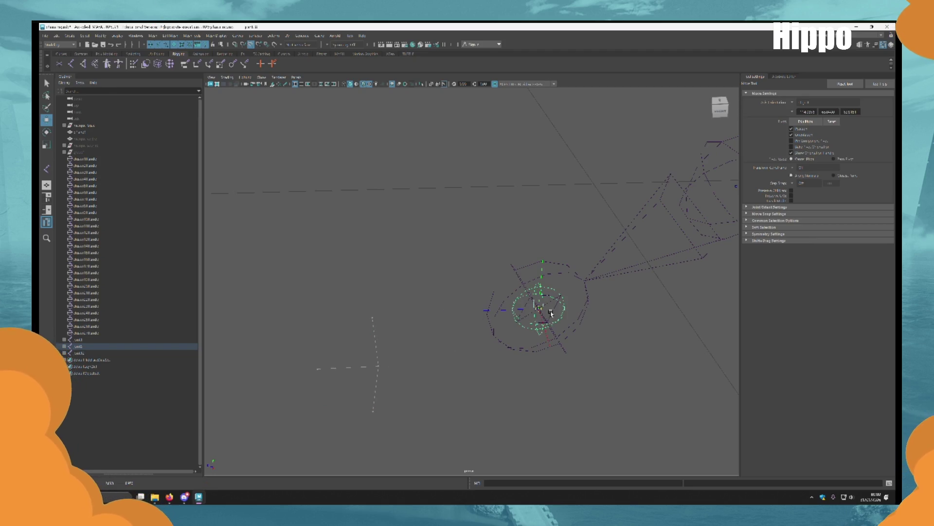
left_click_drag(506, 291, 272, 276, "alt")
left_click(93, 152)
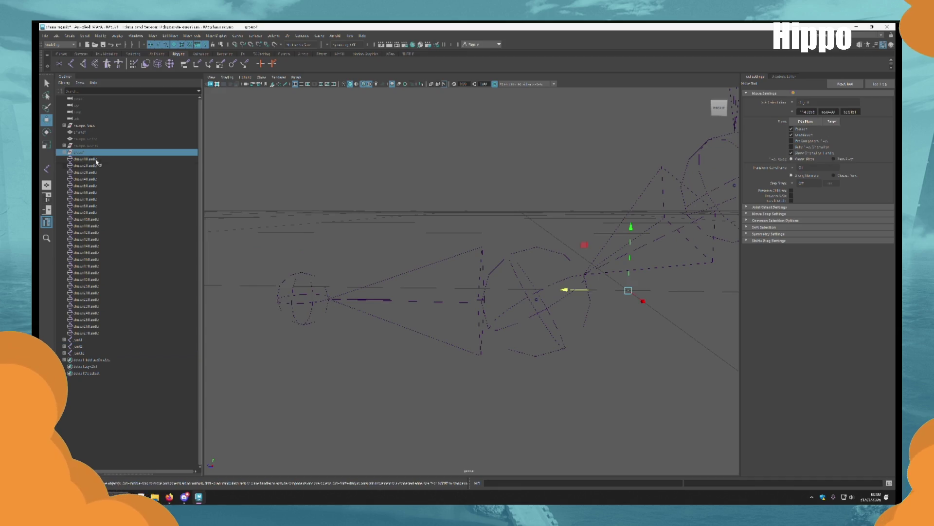
key("shift+h")
left_click(319, 275)
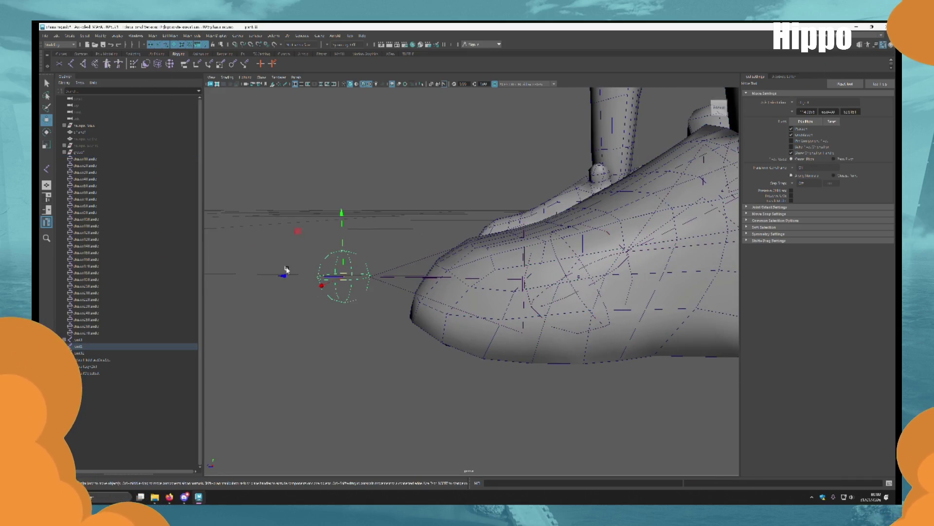
middle_click_drag(286, 275, 408, 317)
left_click_drag(408, 317, 430, 314, "alt")
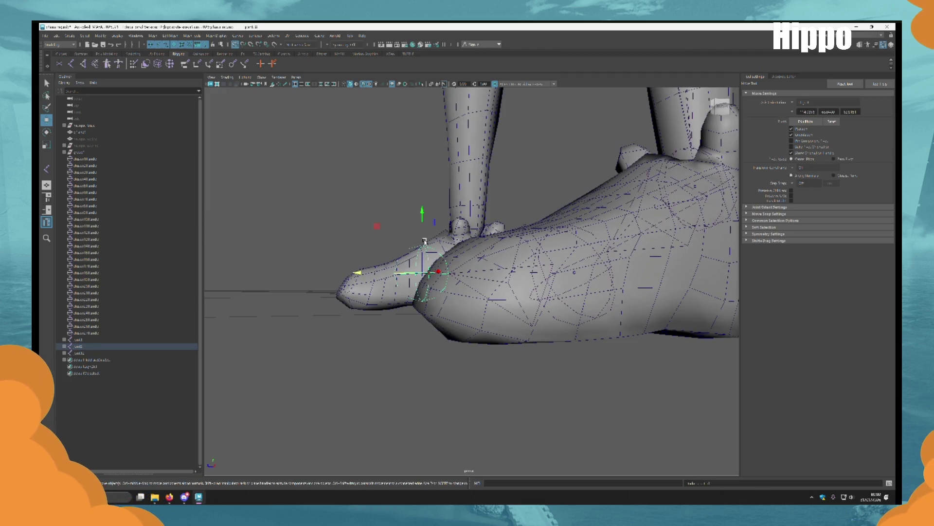
left_click_drag(425, 241, 421, 250)
Review both feet from several angles and select the legs mesh.
mouse_move(498, 312)
left_mouse_down("alt")
mouse_move(460, 255)
mouse_move(471, 305)
left_mouse_up("alt")
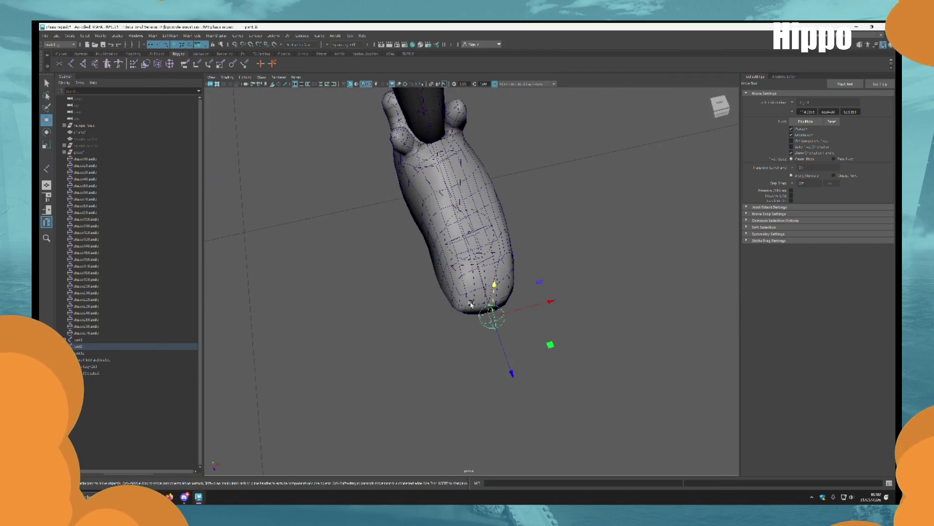
mouse_move(500, 257)
left_mouse_down("alt")
mouse_move(476, 320)
mouse_move(453, 313)
mouse_move(490, 341)
left_mouse_up("alt")
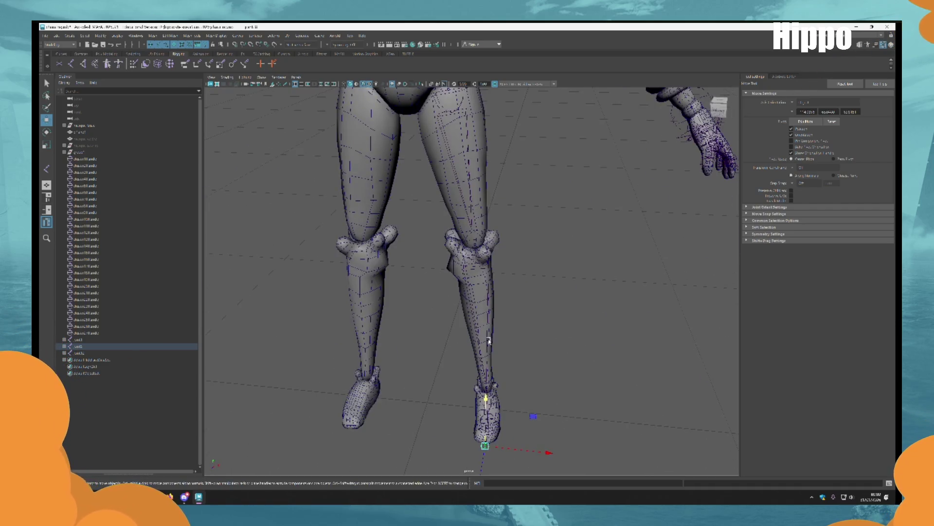
right_click_drag(490, 341, 467, 256, "alt")
key("q")
scroll(490, 344, "up", 3)
mouse_move(490, 344)
left_mouse_down("alt")
mouse_move(521, 287)
mouse_move(494, 358)
mouse_move(324, 357)
mouse_move(395, 347)
left_mouse_up("alt")
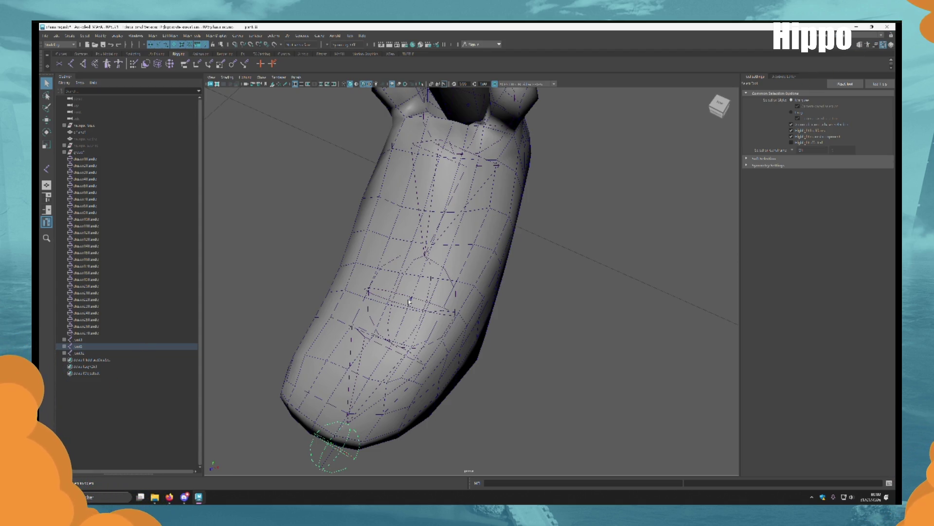
left_click_drag(436, 212, 508, 364, "alt")
scroll(508, 364, "down", 3)
scroll(567, 344, "up", 5)
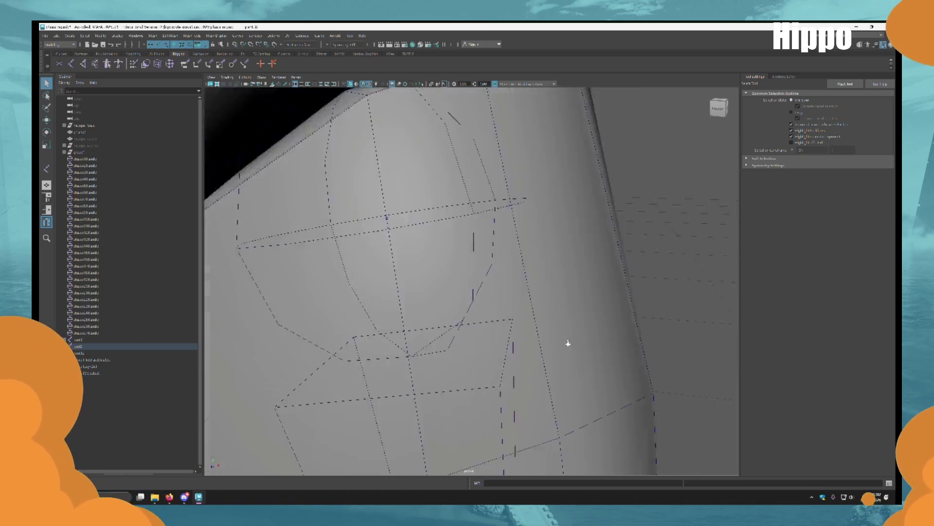
scroll(568, 344, "down", 3)
left_click(476, 299)
Select the right leg and open Skeleton > Orient Joint options in the Rigging menu set.
key("F8")
left_click(564, 296)
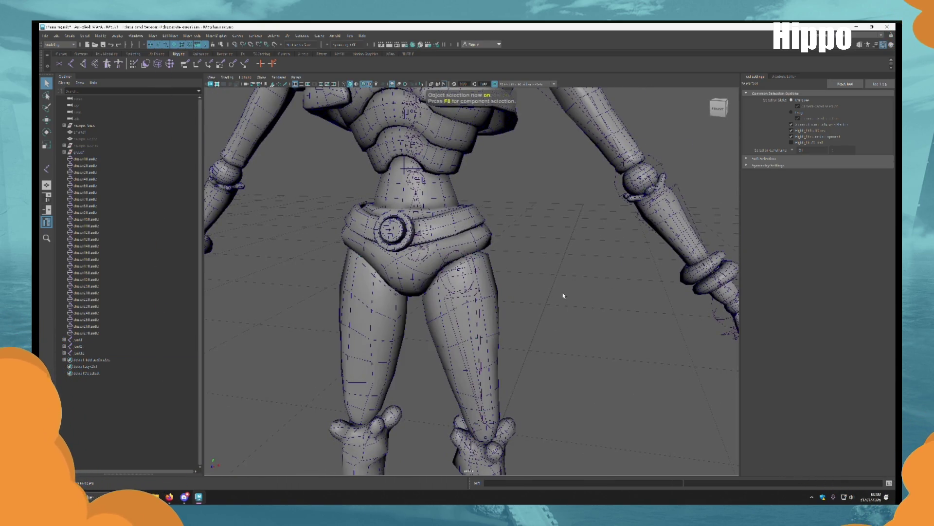
left_click(476, 303)
left_click(43, 45)
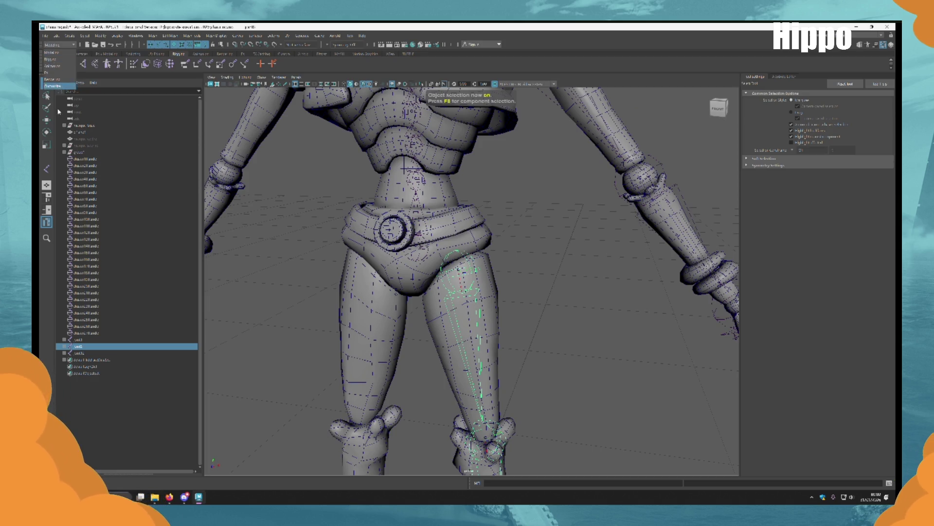
left_click(64, 60)
left_click(155, 36)
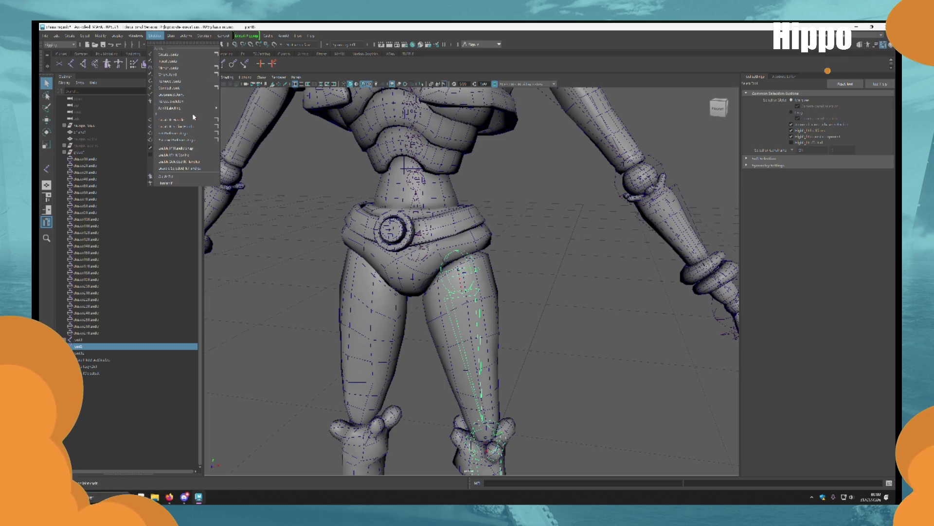
left_click(217, 75)
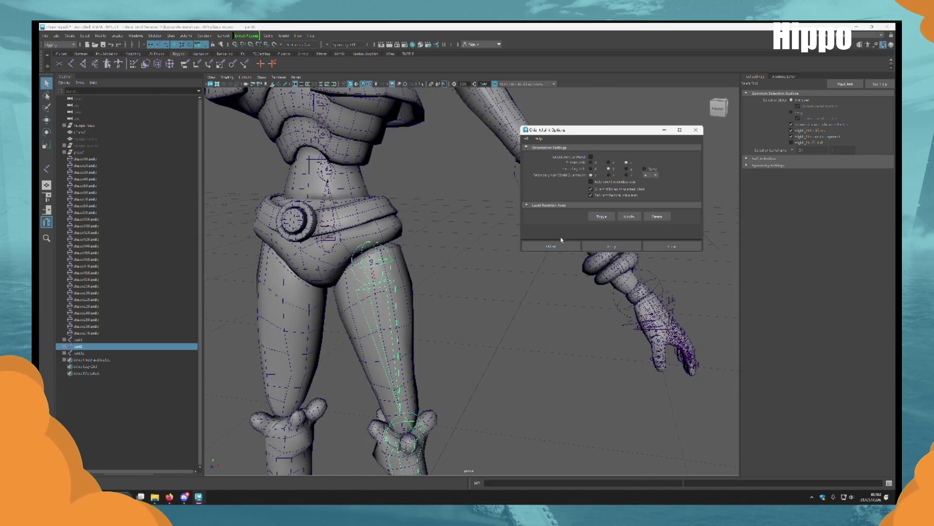
Change the Secondary Axis World Orientation and apply it to the leg joints.
scroll(457, 320, "up", 5)
scroll(432, 294, "down", 2)
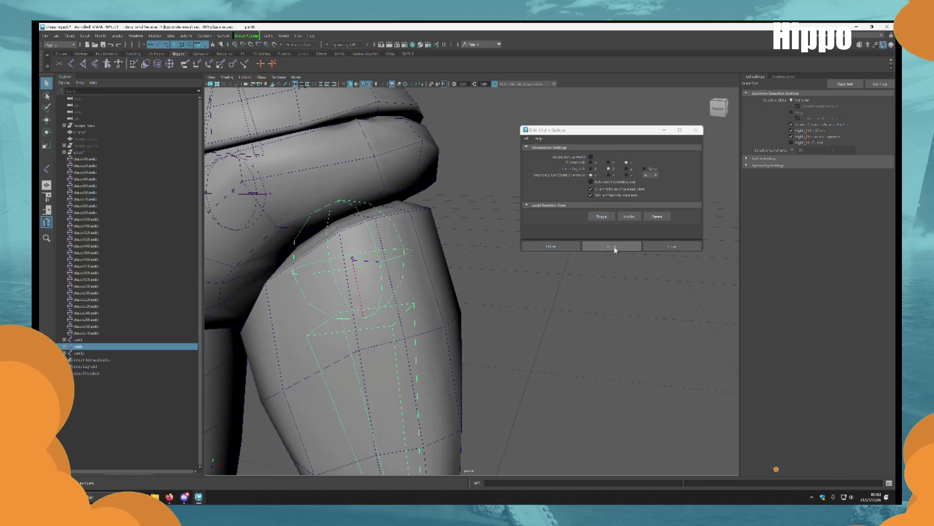
scroll(584, 292, "down", 5)
scroll(510, 213, "up", 4)
mouse_move(509, 213)
left_mouse_down("alt")
mouse_move(424, 240)
mouse_move(492, 292)
mouse_move(465, 328)
mouse_move(466, 307)
left_mouse_up("alt")
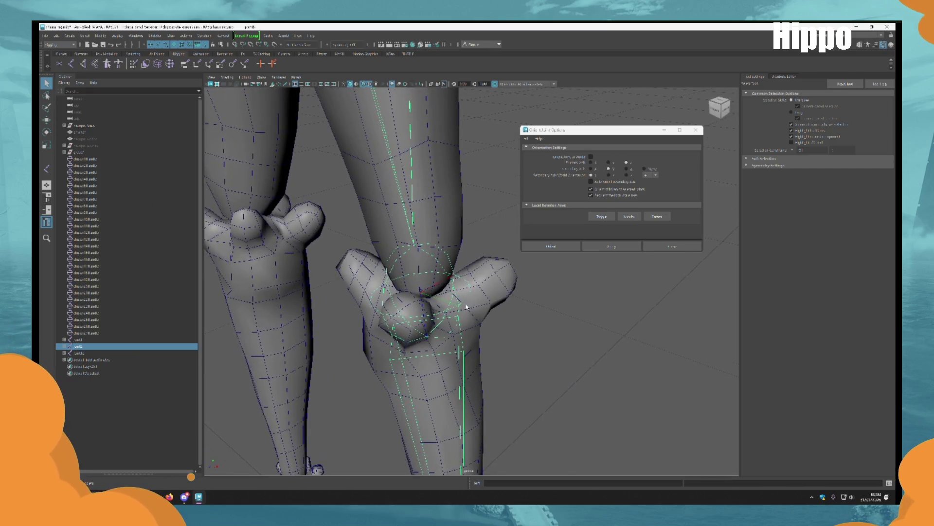
scroll(470, 276, "up", 5)
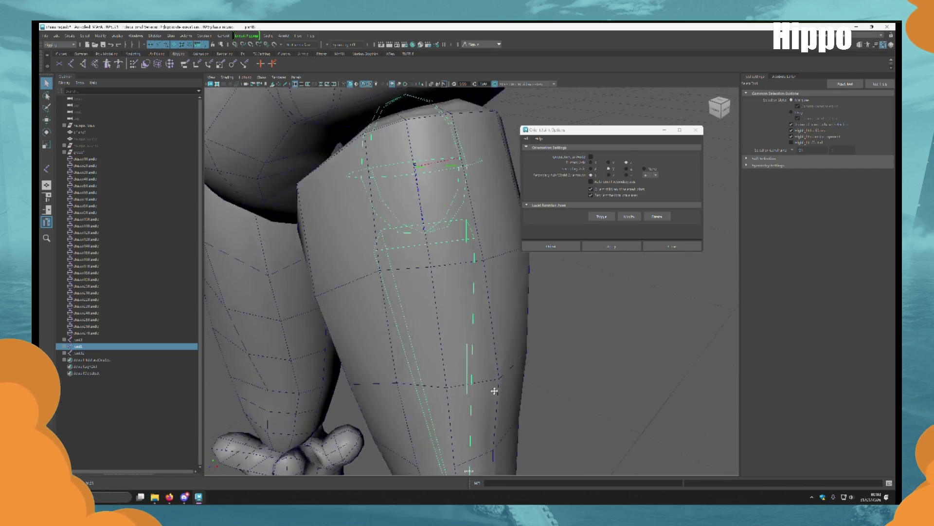
scroll(475, 283, "down", 6)
scroll(480, 288, "up", 4)
scroll(480, 288, "up", 3)
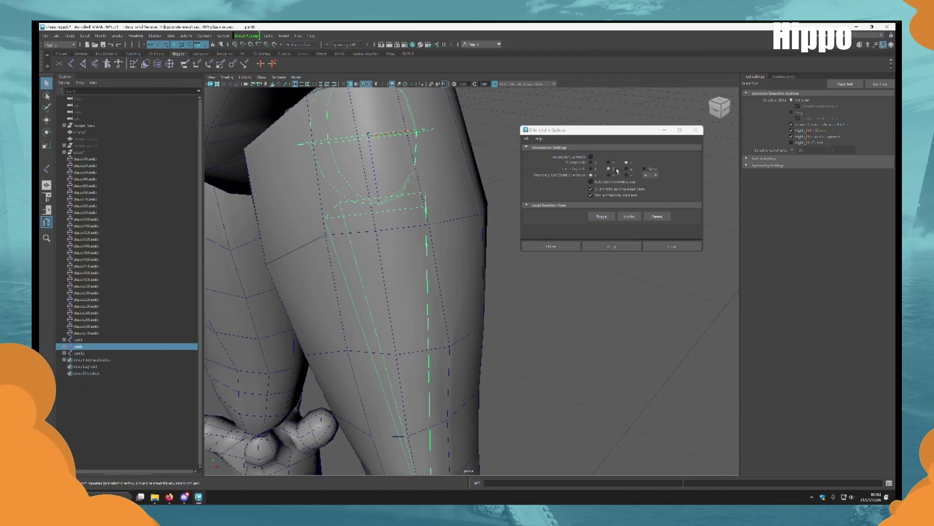
left_click(595, 169)
left_click(596, 246)
Check the joint below the foot, then close the Orient Joint Options dialog.
scroll(448, 244, "down", 5)
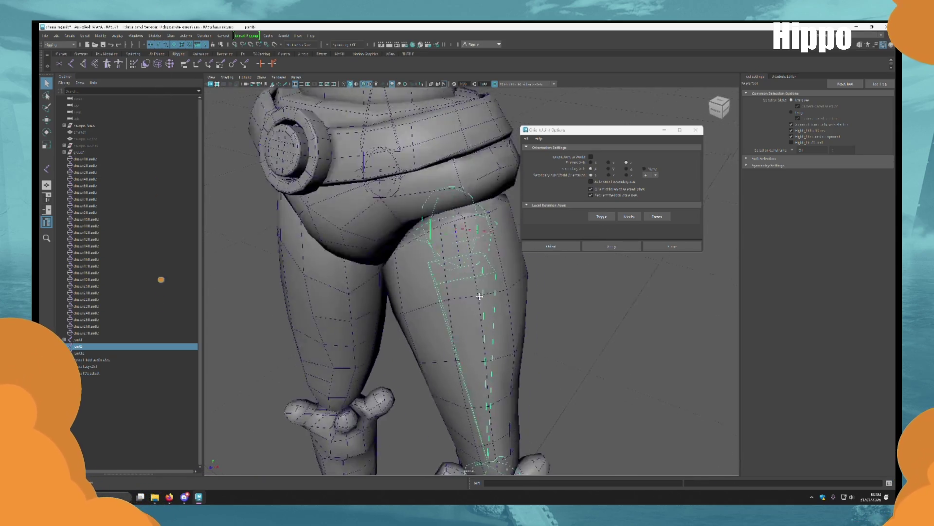
scroll(479, 296, "down", 5)
scroll(461, 288, "down", 3)
scroll(461, 287, "up", 8)
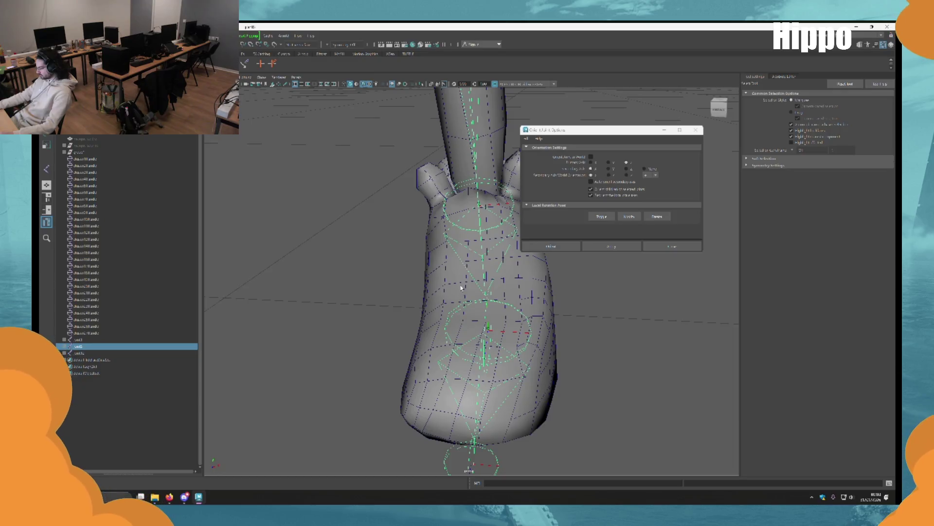
left_click_drag(481, 357, 484, 332, "alt")
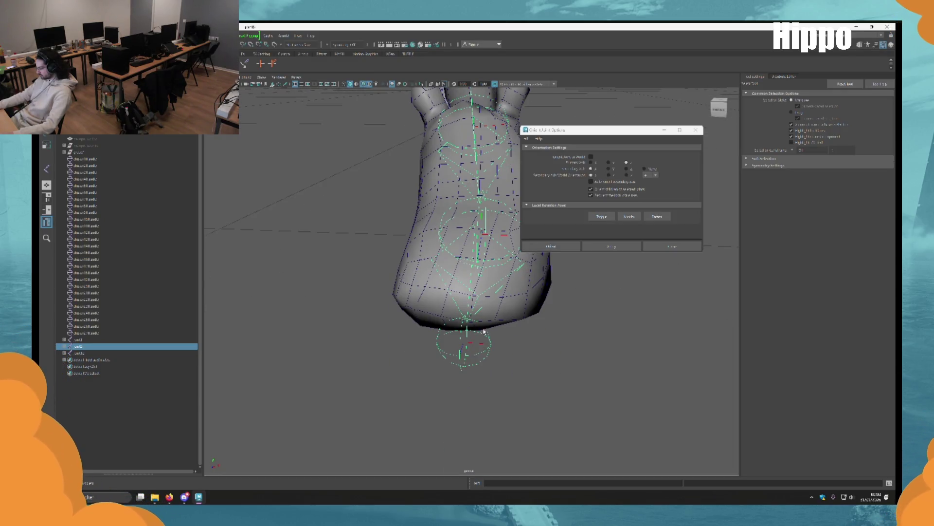
left_click(474, 357)
left_click(482, 352)
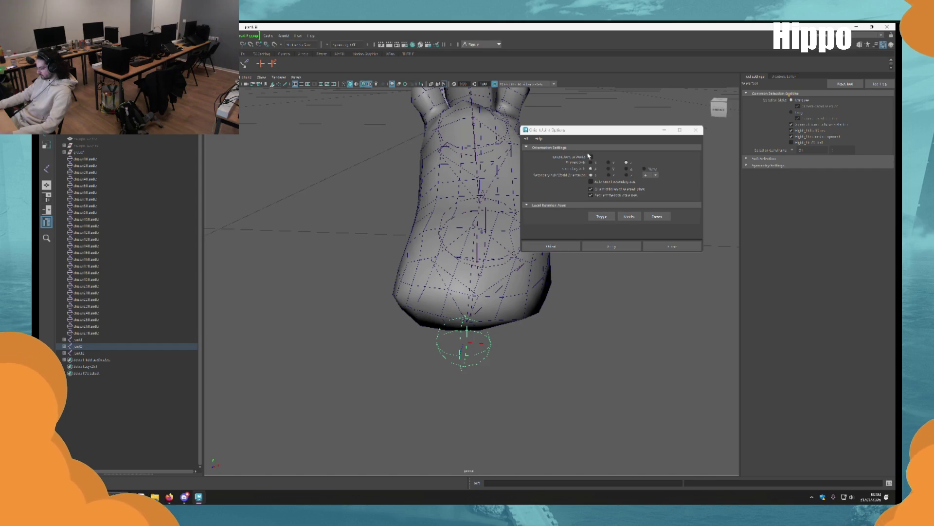
mouse_move(414, 283)
left_mouse_down("alt")
mouse_move(360, 274)
mouse_move(494, 292)
mouse_move(432, 265)
mouse_move(714, 140)
left_mouse_up("alt")
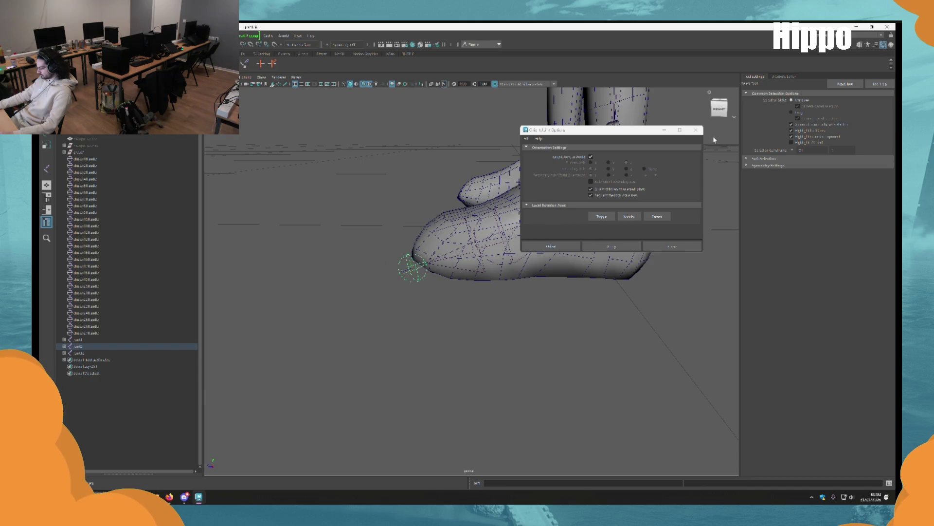
left_click(696, 129)
mouse_move(633, 155)
left_mouse_down("alt")
mouse_move(608, 160)
mouse_move(580, 192)
mouse_move(538, 343)
mouse_move(539, 322)
mouse_move(605, 307)
mouse_move(553, 287)
mouse_move(567, 244)
mouse_move(577, 376)
mouse_move(560, 253)
mouse_move(563, 298)
mouse_move(577, 199)
left_mouse_up("alt")
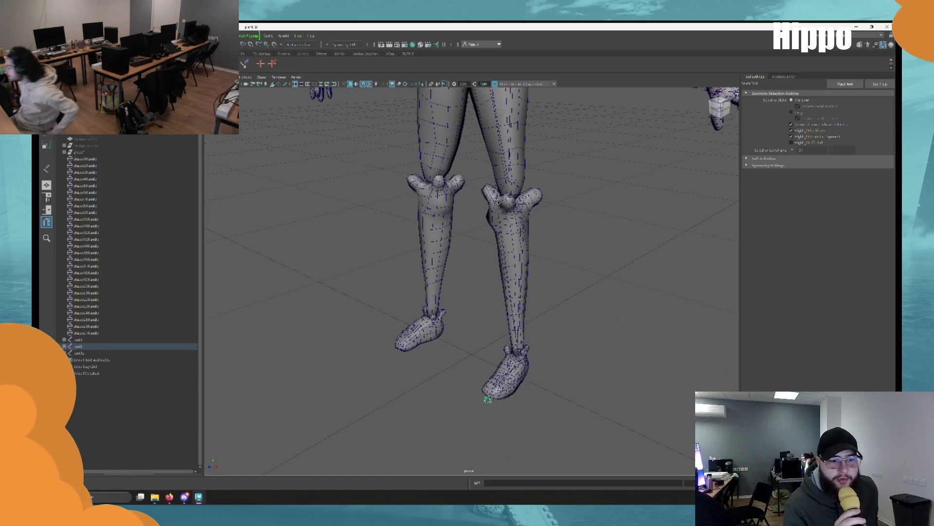
Create an IK handle from the upper leg joint down to the ankle joint.
key("y")
left_click_drag(488, 399, 478, 193, "alt")
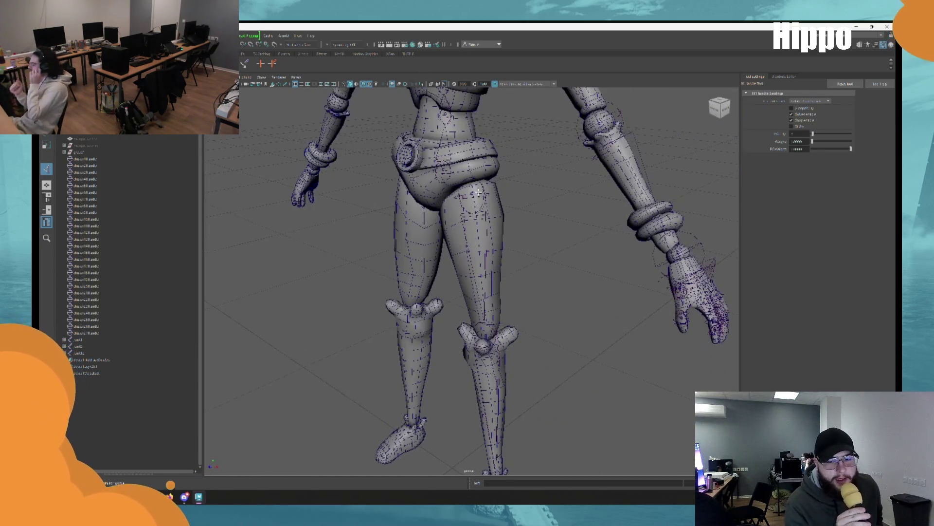
left_click(487, 343)
mouse_move(487, 343)
left_mouse_down("alt")
mouse_move(486, 273)
mouse_move(488, 347)
left_mouse_up("alt")
left_click(489, 347)
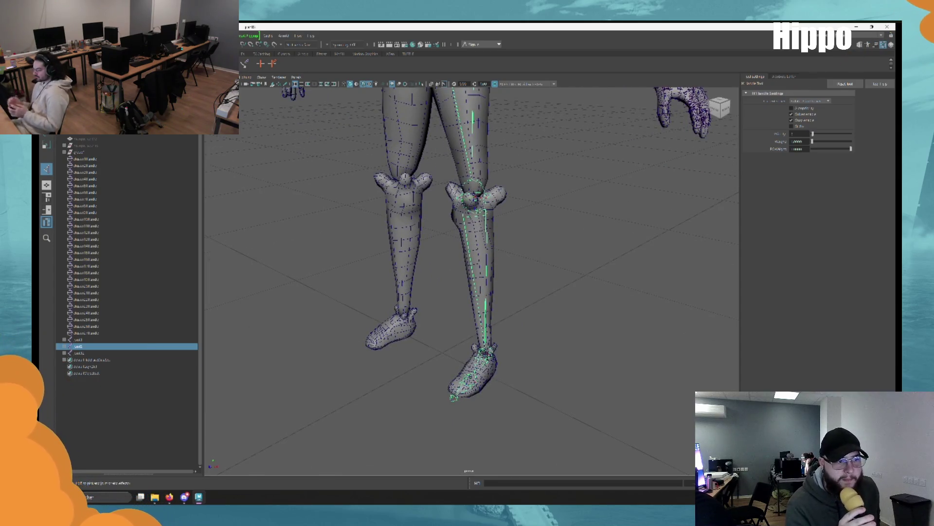
Select the new foot IK handle with the Move tool and inspect both legs.
key("w")
mouse_move(491, 222)
left_mouse_down("alt")
mouse_move(511, 298)
mouse_move(482, 253)
left_mouse_up("alt")
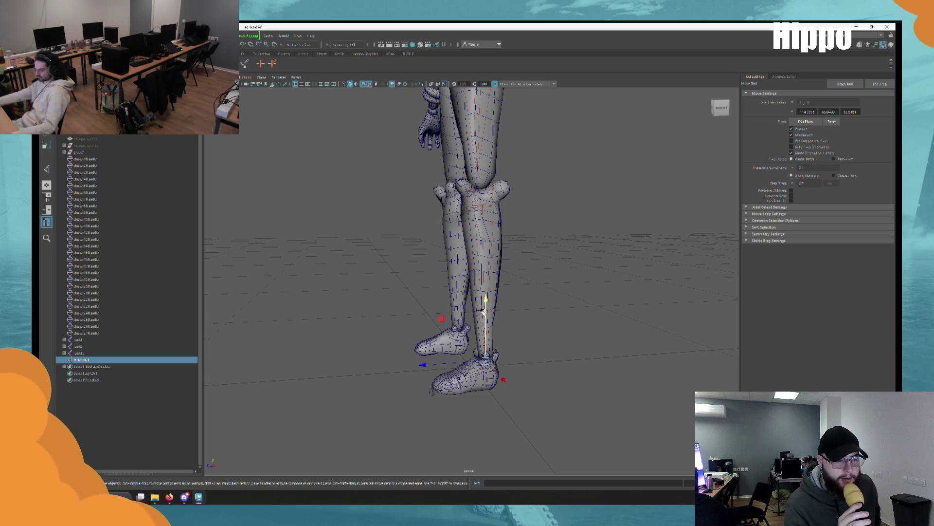
left_click_drag(484, 312, 509, 210, "alt")
left_click(550, 359)
mouse_move(550, 359)
left_mouse_down("alt")
mouse_move(622, 286)
mouse_move(577, 310)
mouse_move(535, 355)
mouse_move(556, 325)
mouse_move(573, 338)
mouse_move(571, 315)
left_mouse_up("alt")
key("q")
scroll(604, 292, "up", 5)
scroll(571, 316, "down", 3)
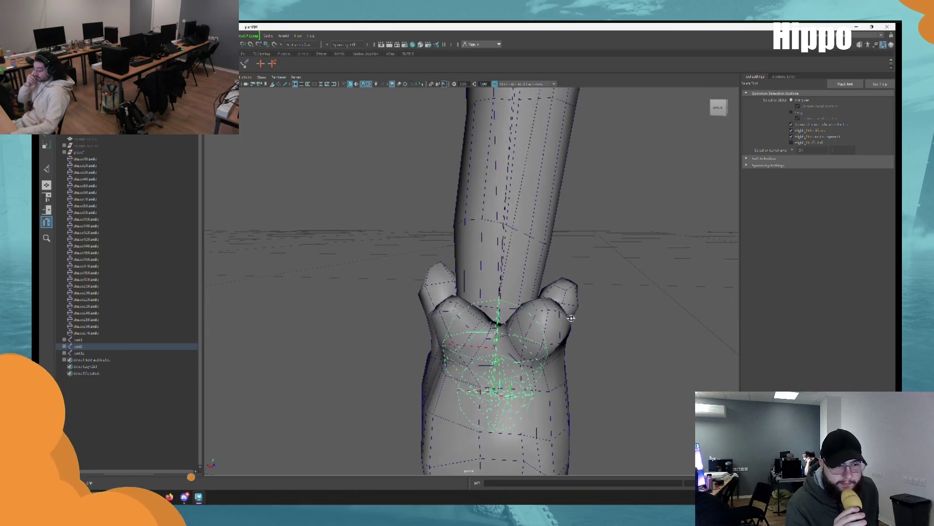
left_click_drag(428, 250, 457, 315, "alt")
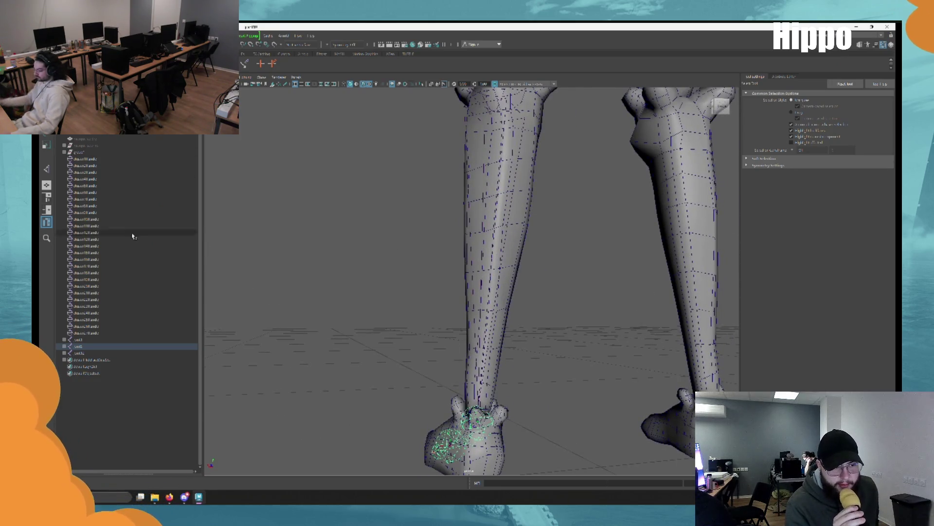
Hide the top-level character group so only the leg skeletons show.
left_click(117, 152)
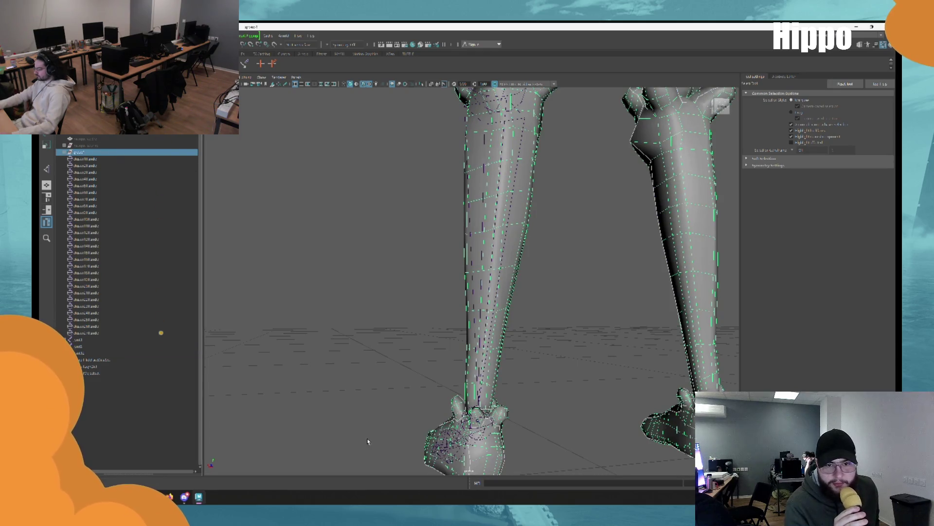
key("ctrl+h")
mouse_move(467, 351)
left_mouse_down("alt")
mouse_move(465, 282)
mouse_move(475, 290)
left_mouse_up("alt")
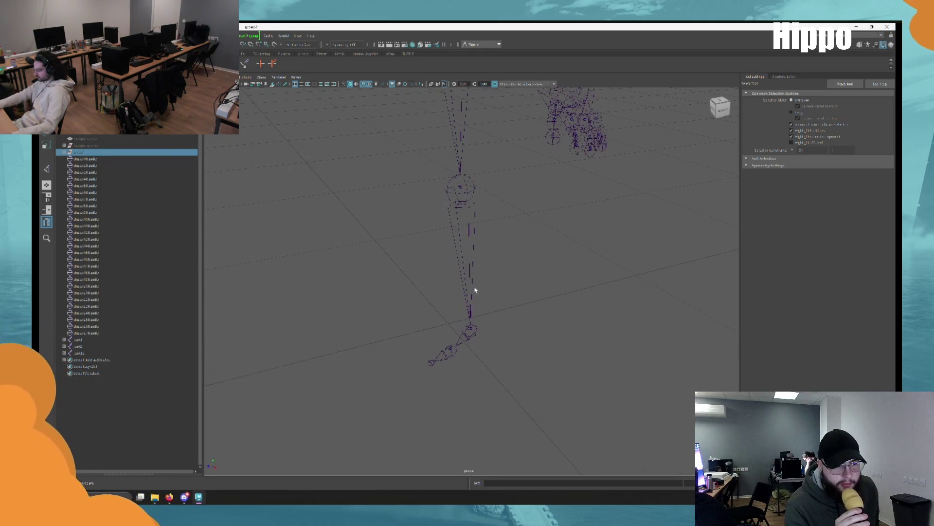
left_click_drag(356, 278, 536, 371, "alt")
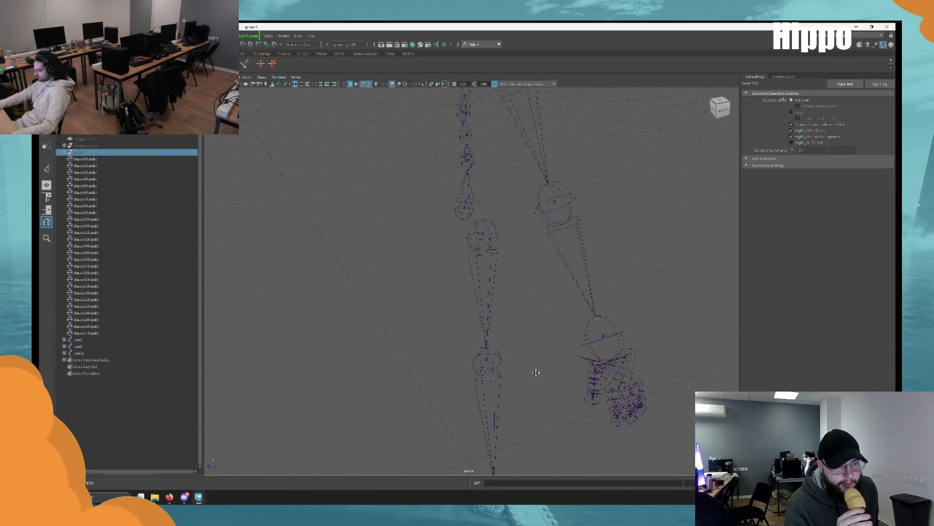
Delete all the IK handles selected in the Outliner and inspect the bare skeleton.
left_click(90, 332)
left_click(118, 160, "shift")
key("Delete")
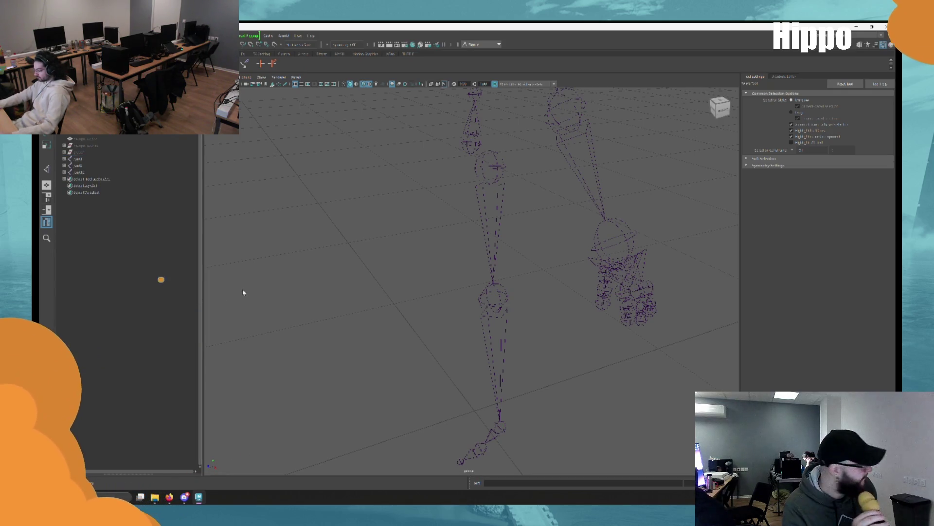
mouse_move(397, 260)
left_mouse_down("alt")
mouse_move(413, 311)
mouse_move(459, 261)
mouse_move(475, 307)
mouse_move(425, 384)
mouse_move(377, 361)
mouse_move(390, 409)
mouse_move(449, 363)
left_mouse_up("alt")
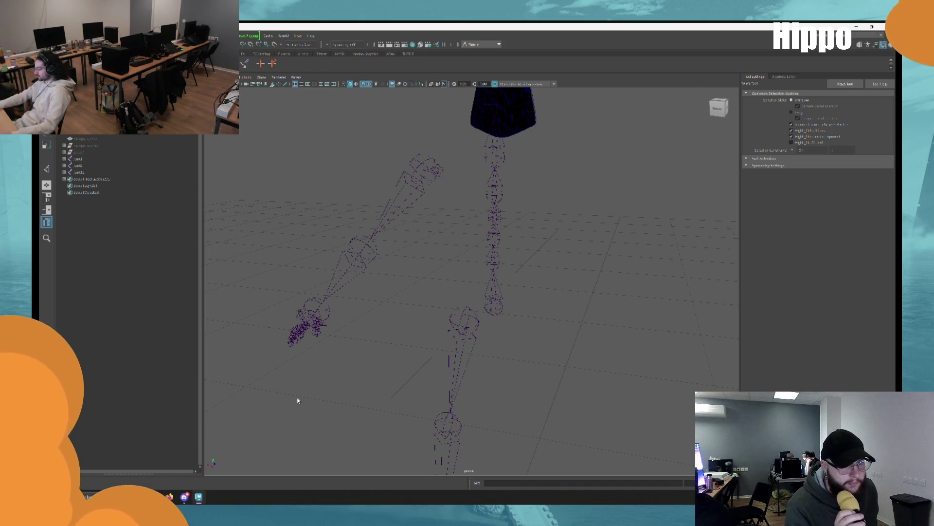
mouse_move(570, 291)
left_mouse_down("alt")
mouse_move(544, 286)
mouse_move(568, 299)
left_mouse_up("alt")
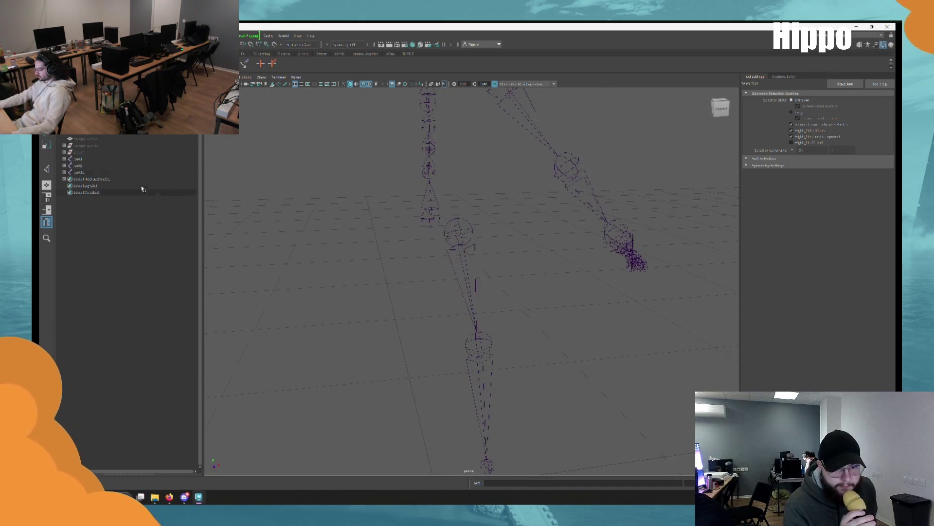
mouse_move(505, 301)
left_mouse_down("alt")
mouse_move(501, 252)
mouse_move(432, 234)
mouse_move(480, 317)
mouse_move(534, 317)
mouse_move(545, 327)
mouse_move(630, 309)
mouse_move(612, 327)
left_mouse_up("alt")
right_click_drag(612, 327, 515, 308, "alt")
middle_click_drag(515, 309, 529, 283, "alt")
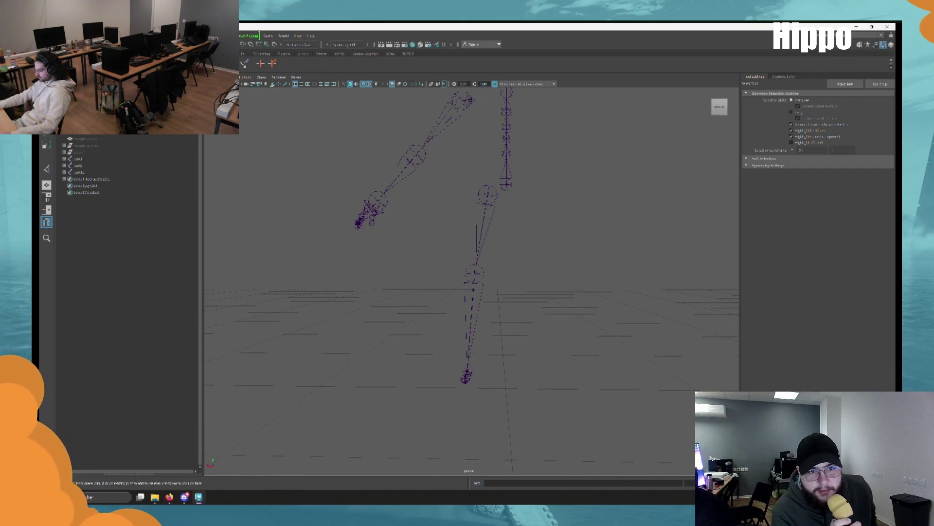
Create an IK handle on the leg from the start joint to the ankle.
key("y")
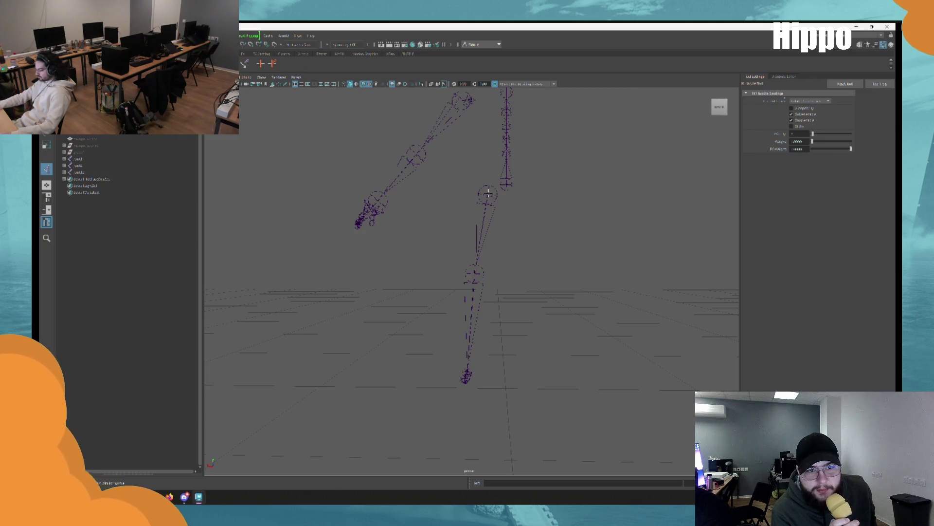
key("q")
key("y")
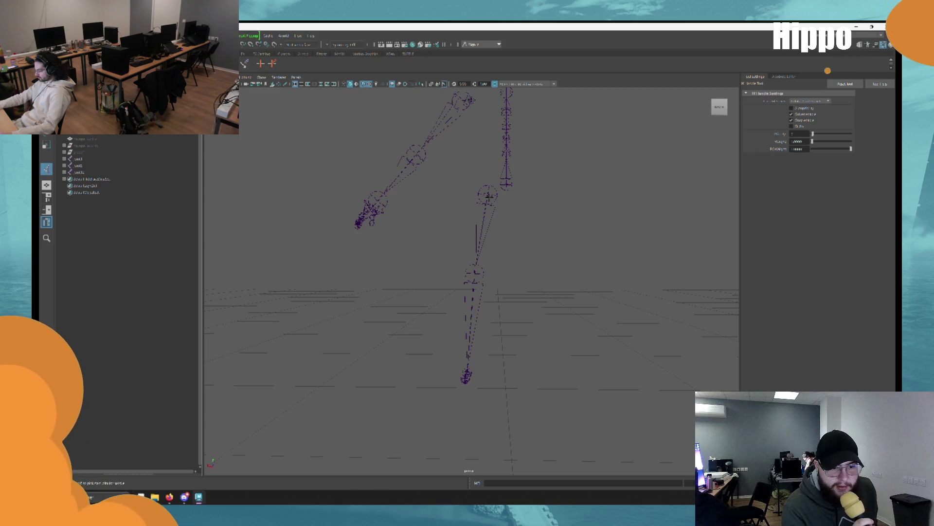
left_click(161, 166)
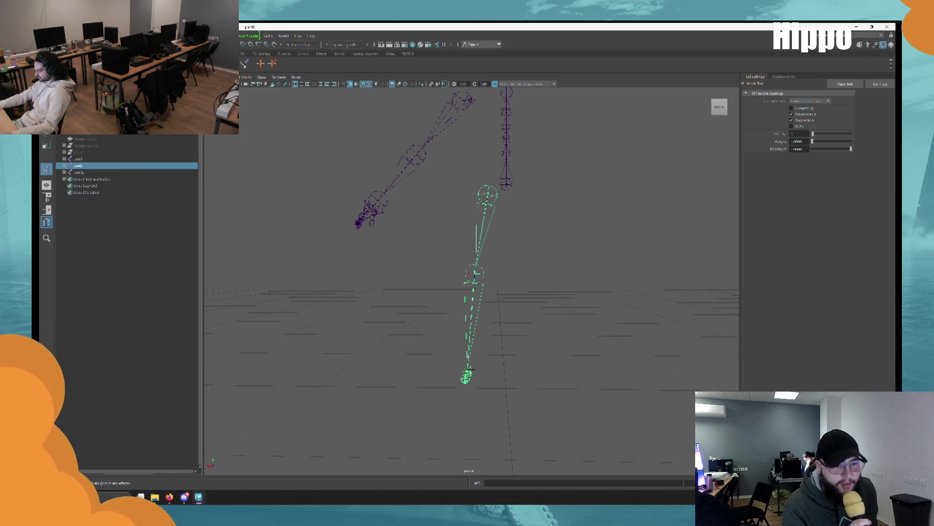
left_click(467, 375)
mouse_move(467, 375)
left_mouse_down("alt")
mouse_move(467, 254)
mouse_move(424, 304)
mouse_move(436, 307)
mouse_move(428, 317)
mouse_move(425, 298)
mouse_move(439, 306)
mouse_move(421, 319)
left_mouse_up("alt")
Undo the IK handle move and restore the deleted ikHandle1.
key("w")
key("ctrl+z")
key("q")
left_click(581, 275)
mouse_move(581, 276)
left_mouse_down("alt")
mouse_move(496, 267)
mouse_move(500, 295)
mouse_move(516, 297)
mouse_move(510, 278)
mouse_move(496, 288)
left_mouse_up("alt")
key("ctrl+z")
key("Delete")
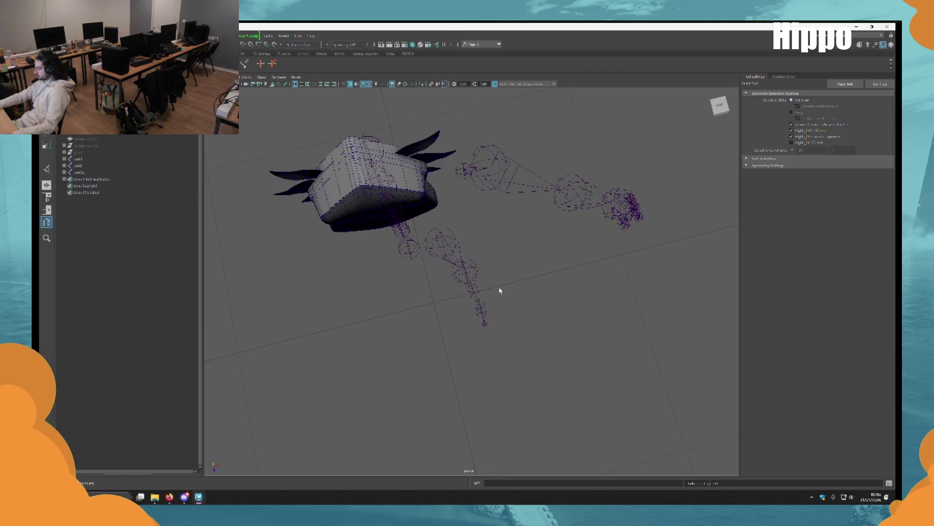
key("ctrl+z")
key("ctrl+z")
key("ctrl+z")
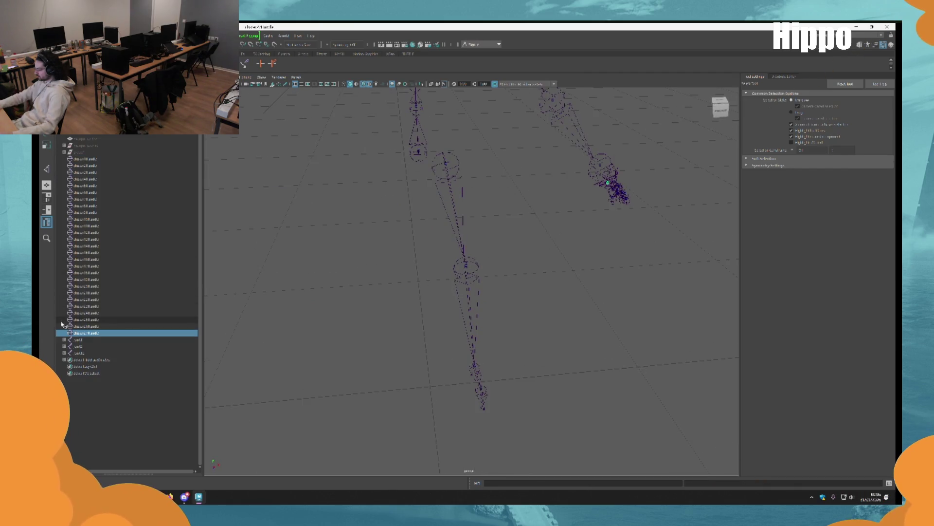
Delete all the IK handles in the Outliner and start a new chain at the hip joint.
left_click(111, 159)
left_click(86, 327, "shift")
left_click(86, 332, "shift")
key("Delete")
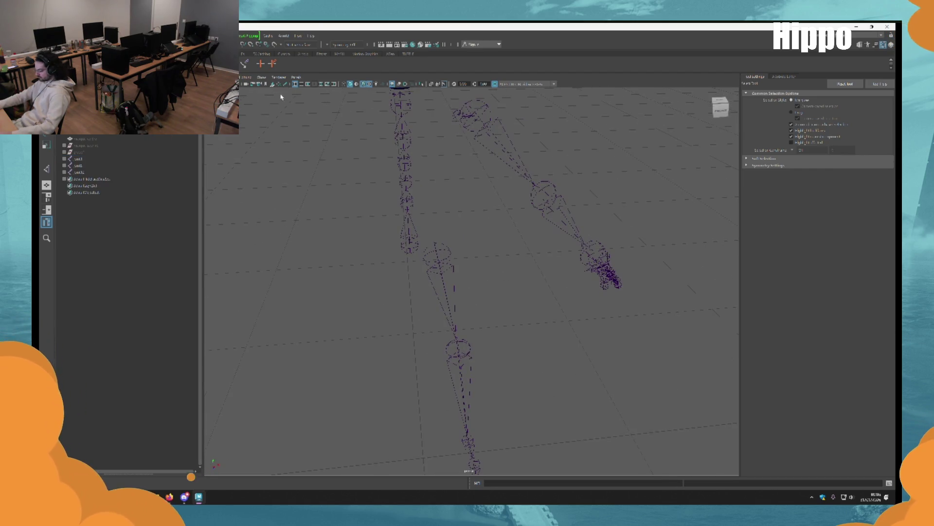
key("y")
mouse_move(528, 299)
left_mouse_down("alt")
mouse_move(445, 261)
mouse_move(462, 279)
mouse_move(445, 259)
mouse_move(465, 286)
mouse_move(449, 277)
mouse_move(492, 238)
mouse_move(555, 243)
mouse_move(530, 313)
mouse_move(462, 258)
left_mouse_up("alt")
left_click(454, 265)
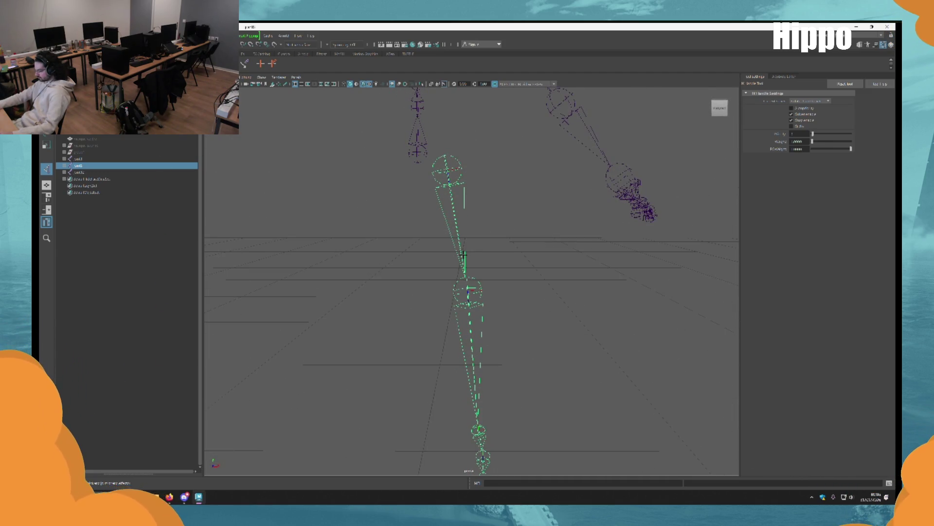
Select the leg joint chain with the Move tool active.
key("q")
left_click(491, 285)
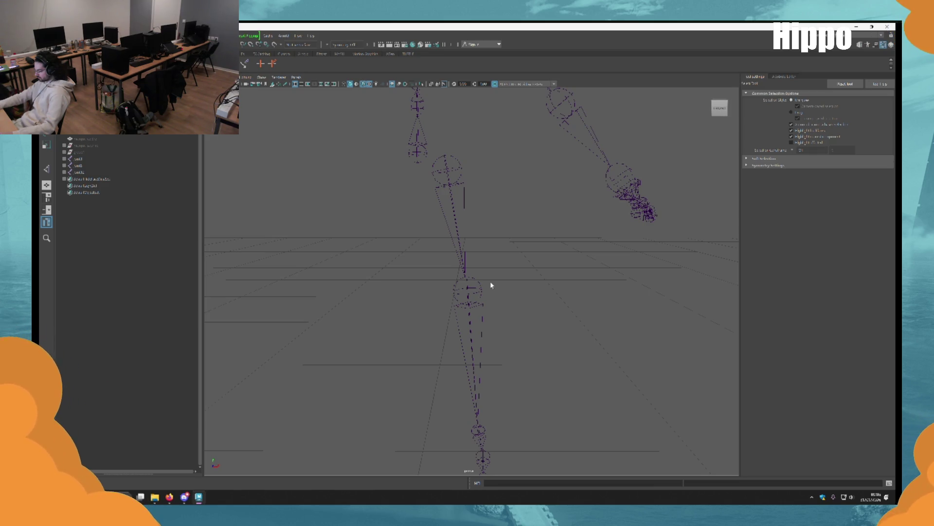
mouse_move(493, 284)
left_mouse_down("alt")
mouse_move(491, 319)
mouse_move(486, 294)
left_mouse_up("alt")
left_click(486, 294)
key("w")
Walk down the hierarchy and shift the knee and ankle joints left along X.
key("Down")
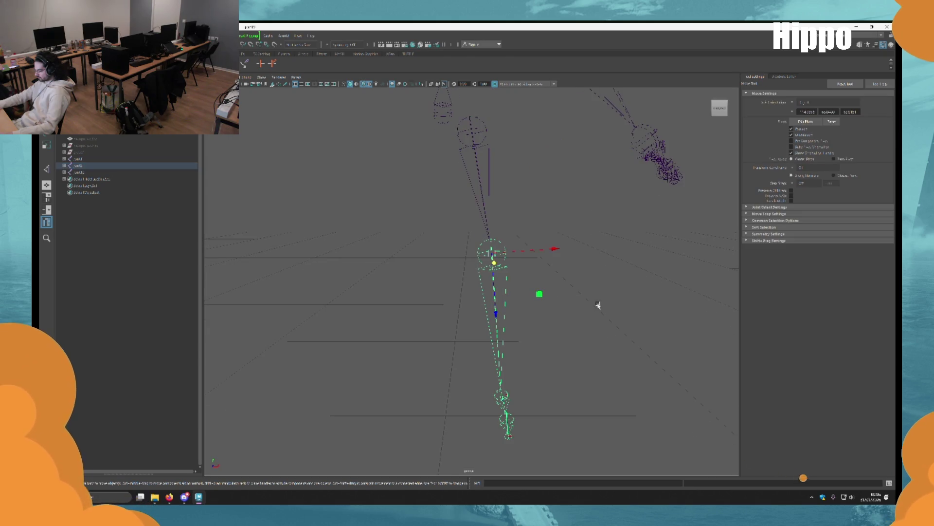
key("Up")
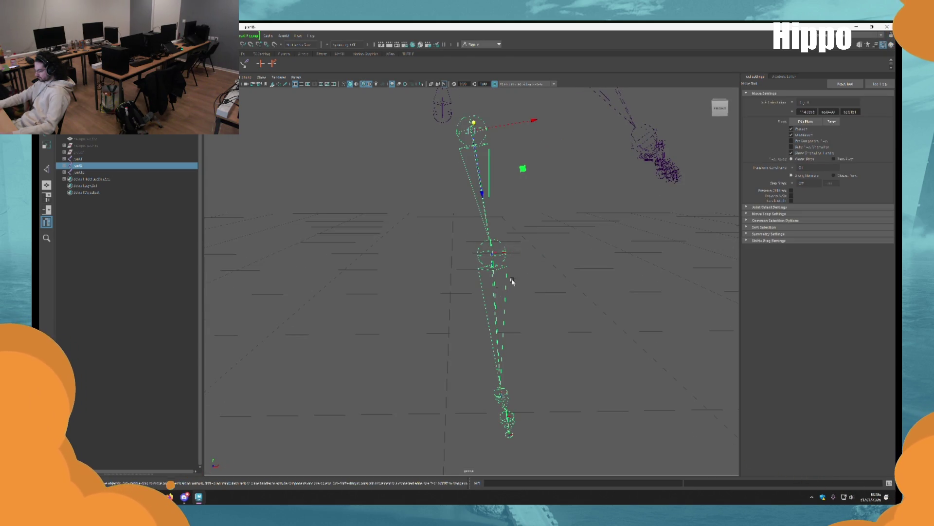
key("Down")
left_click_drag(546, 249, 534, 248)
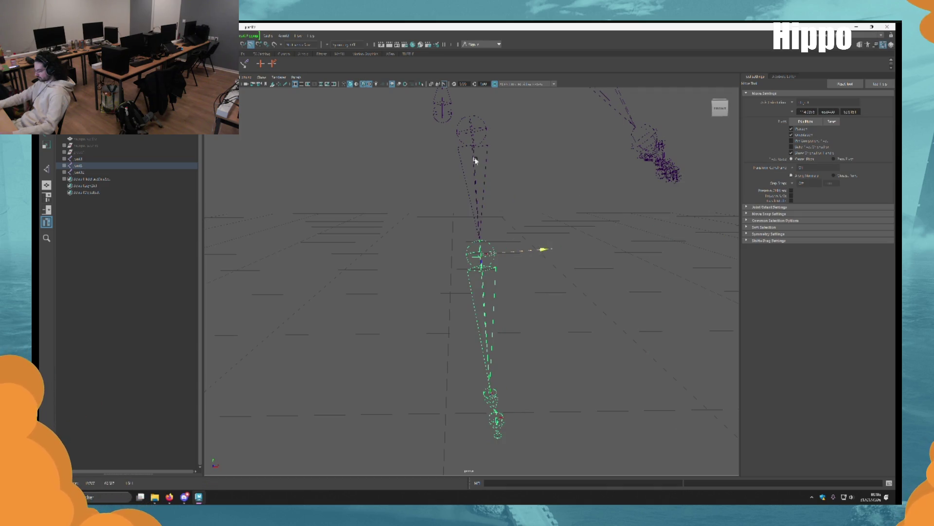
middle_click_drag(546, 344, 545, 304, "alt")
key("Down")
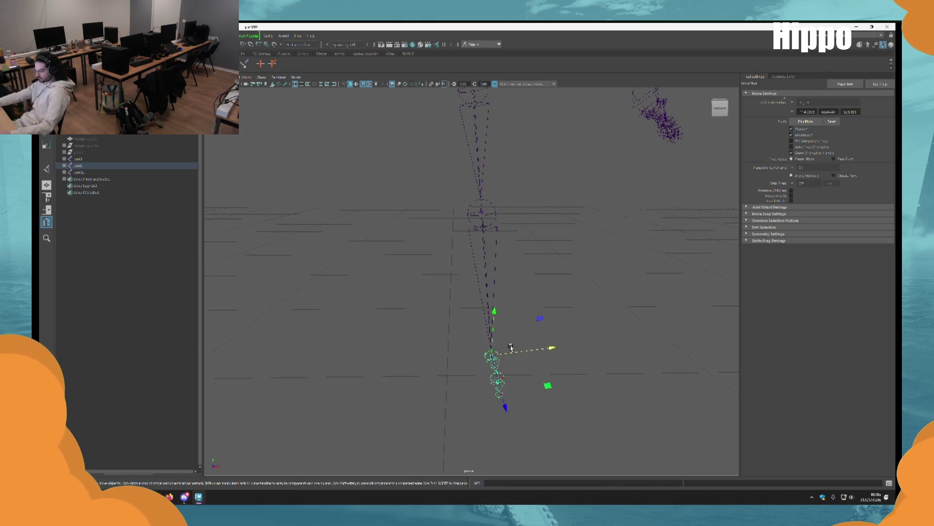
left_click_drag(534, 347, 526, 346)
key("f")
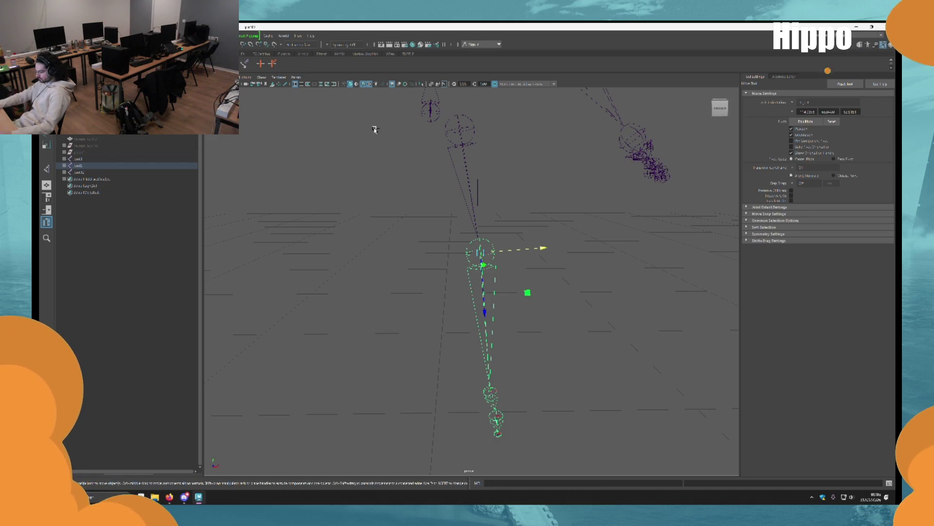
Set the Move tool axis orientation to World and undo the last joint shift.
left_click(793, 103)
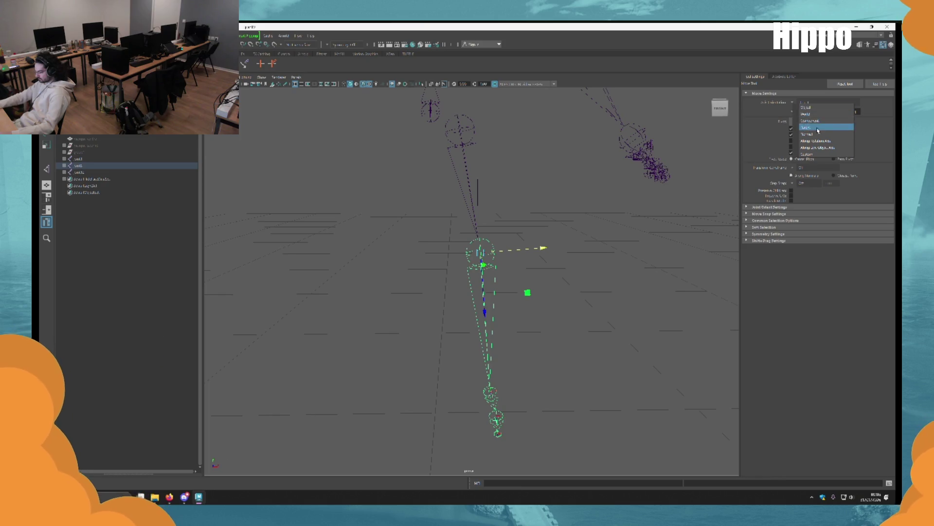
left_click(820, 113)
mouse_move(539, 239)
left_mouse_down("alt")
mouse_move(565, 228)
mouse_move(516, 271)
left_mouse_up("alt")
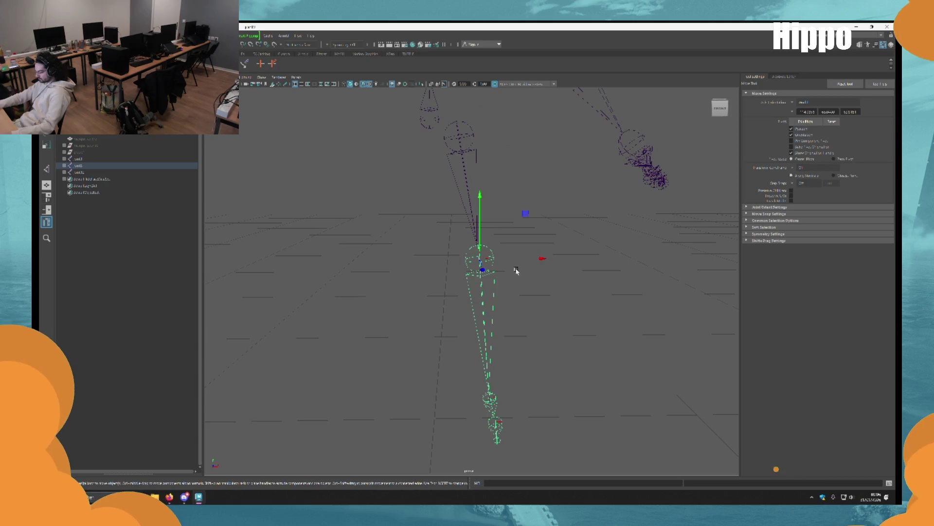
key("ctrl+z")
mouse_move(460, 155)
left_mouse_down("alt")
mouse_move(553, 198)
mouse_move(520, 332)
mouse_move(511, 319)
mouse_move(507, 363)
left_mouse_up("alt")
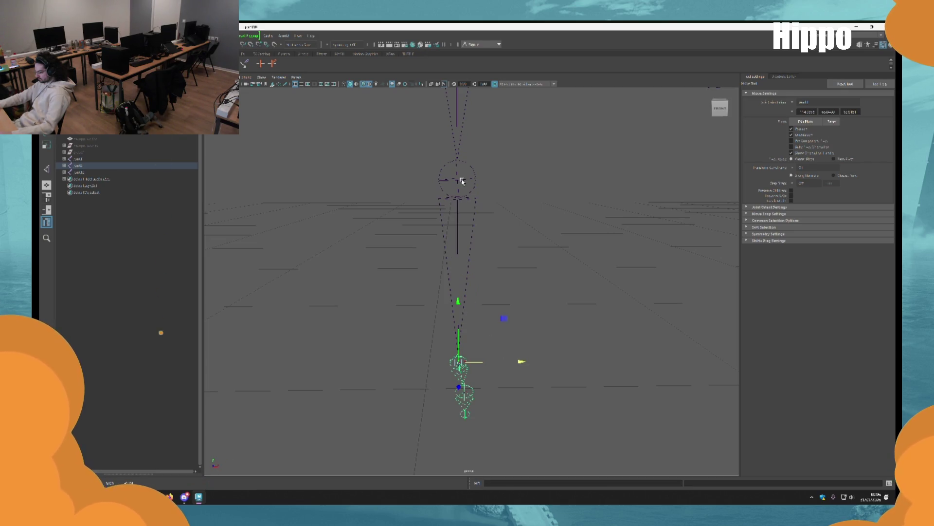
Move the lower leg joint along X, then reselect the whole leg chain.
left_click_drag(509, 411, 563, 422, "alt")
left_click(476, 368)
left_click(483, 407)
left_click(481, 407)
left_click_drag(517, 401, 503, 393)
mouse_move(469, 336)
left_mouse_down("alt")
mouse_move(495, 228)
mouse_move(488, 328)
mouse_move(507, 386)
left_mouse_up("alt")
key("q")
left_click(473, 221)
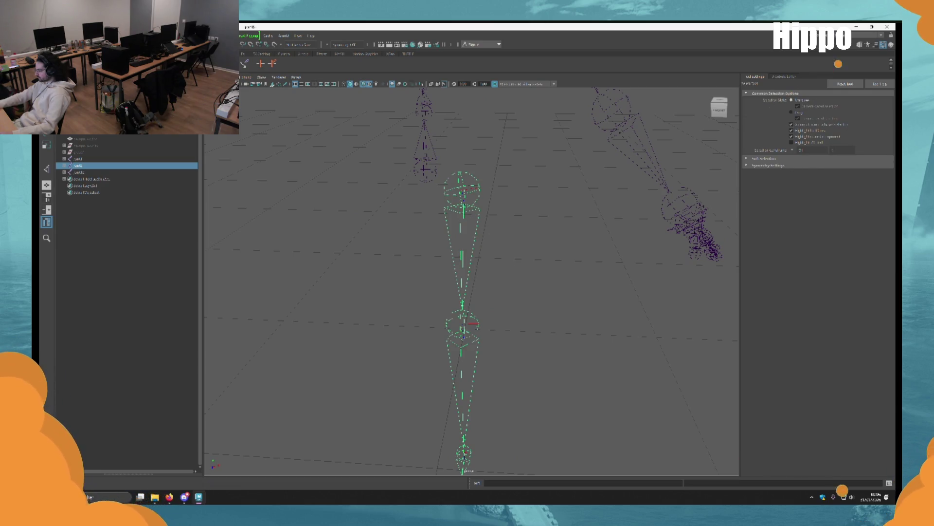
left_click(177, 35)
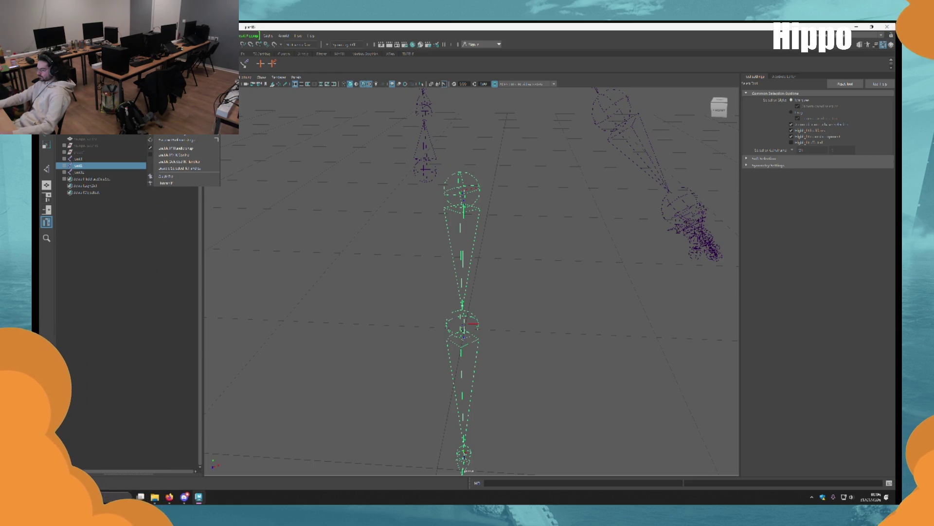
Apply Orient Joint to the leg chain, check the end joint, and close the options.
left_click(217, 112)
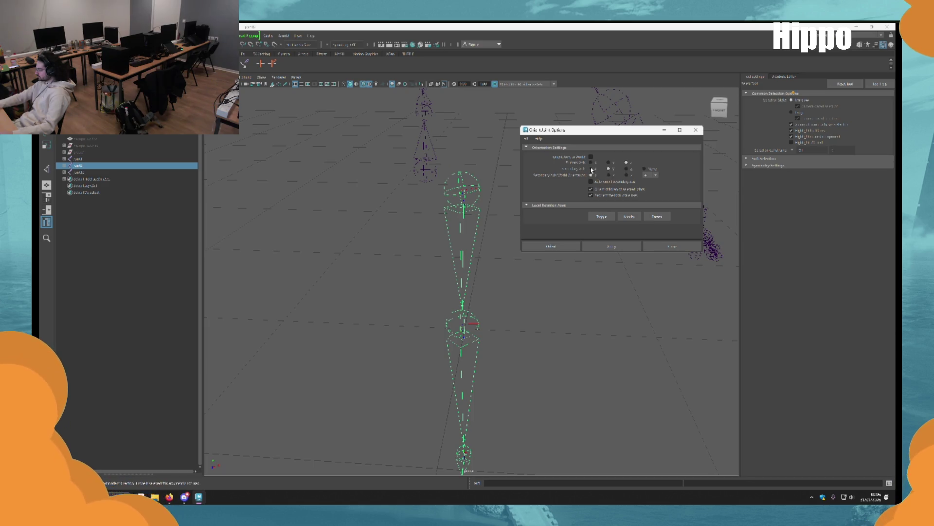
left_click(612, 246)
mouse_move(560, 273)
left_mouse_down("alt")
mouse_move(528, 294)
mouse_move(470, 270)
mouse_move(503, 350)
mouse_move(455, 329)
mouse_move(423, 259)
mouse_move(496, 294)
mouse_move(462, 331)
left_mouse_up("alt")
left_click(433, 350)
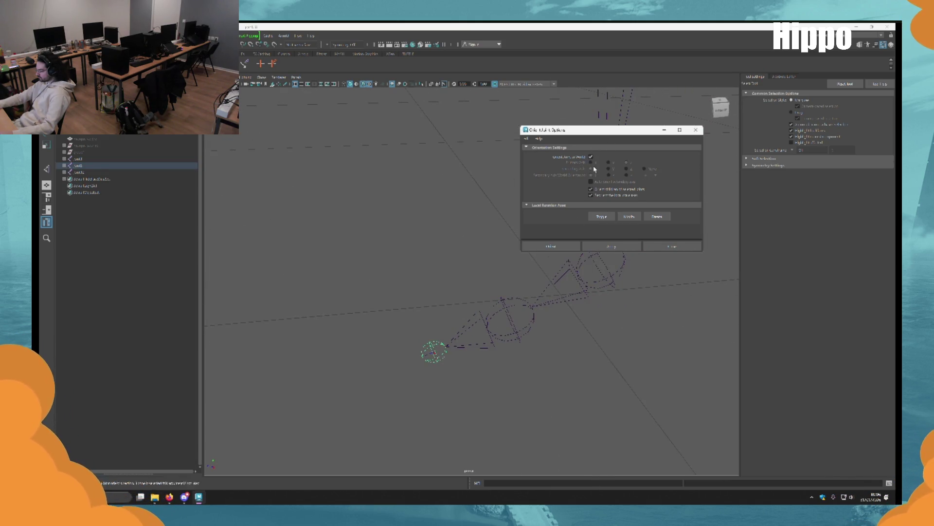
mouse_move(596, 265)
left_mouse_down("alt")
mouse_move(611, 261)
mouse_move(584, 294)
mouse_move(534, 326)
mouse_move(594, 440)
mouse_move(526, 388)
mouse_move(589, 299)
left_mouse_up("alt")
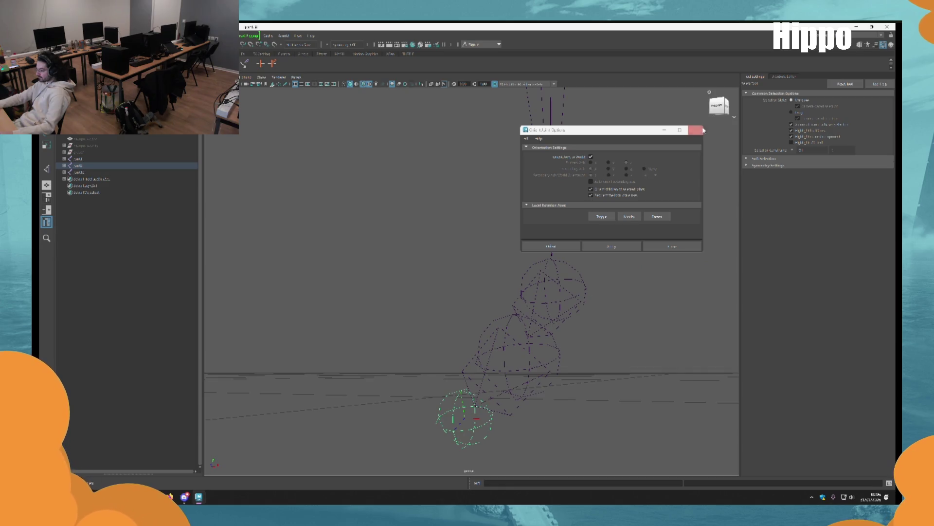
left_click(701, 130)
mouse_move(527, 309)
left_mouse_down("alt")
mouse_move(464, 186)
mouse_move(475, 215)
left_mouse_up("alt")
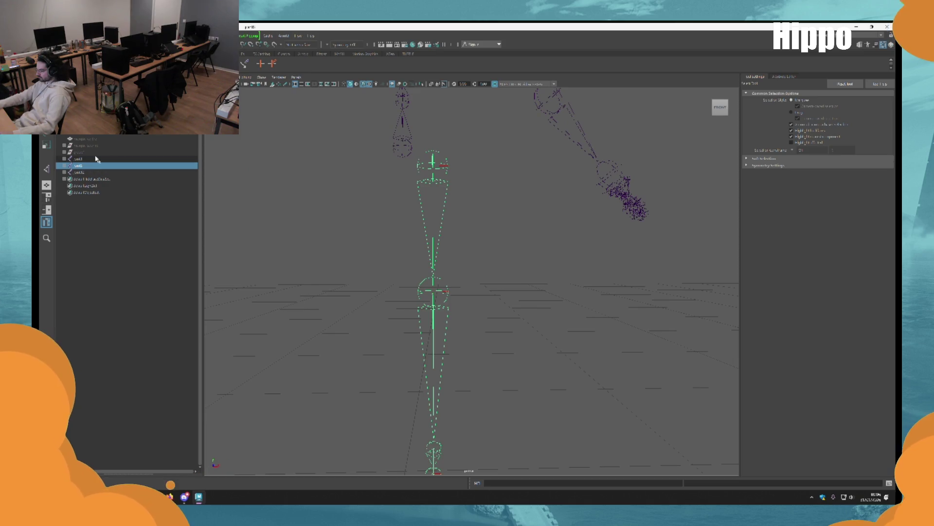
left_click(78, 152)
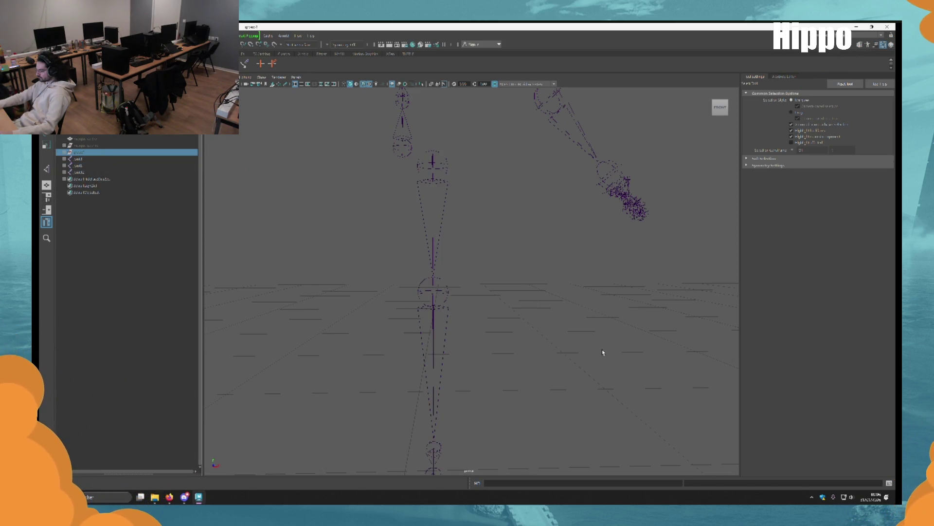
Unhide the mesh with Shift+H and rotate the hip joint so the chain follows the leg.
key("shift+h")
left_click(441, 200)
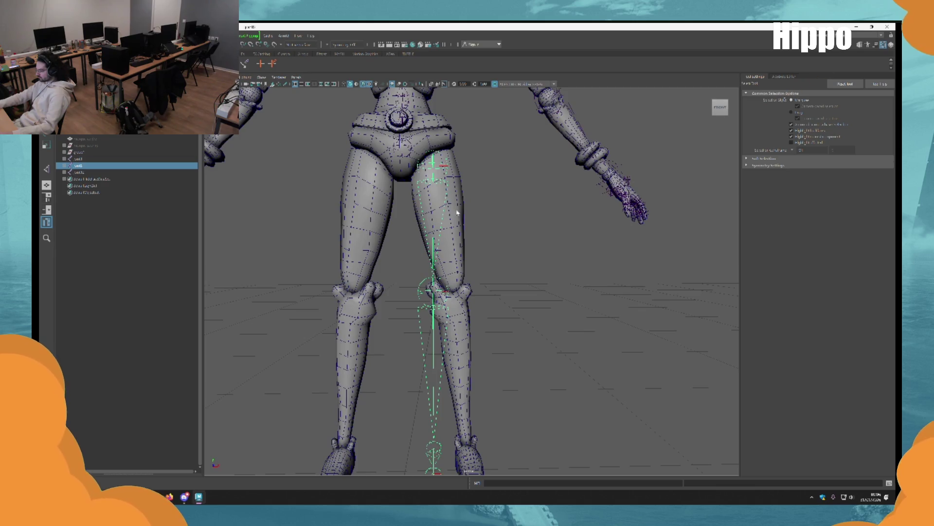
key("e")
left_click_drag(458, 239, 473, 239)
mouse_move(483, 257)
middle_mouse_down("alt")
mouse_move(526, 234)
mouse_move(514, 333)
mouse_move(511, 320)
middle_mouse_up("alt")
mouse_move(498, 319)
left_mouse_down("alt")
mouse_move(428, 323)
mouse_move(525, 328)
mouse_move(505, 295)
left_mouse_up("alt")
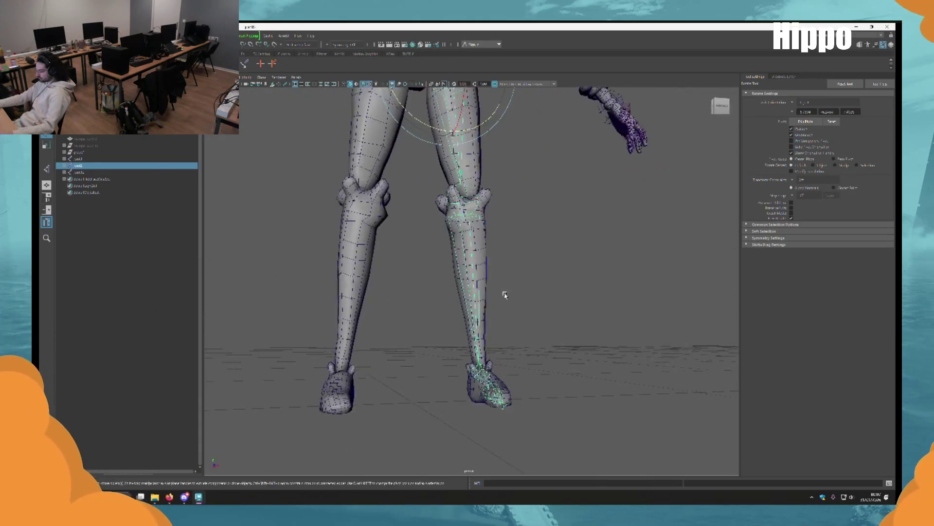
scroll(505, 294, "down", 5)
scroll(529, 329, "up", 5)
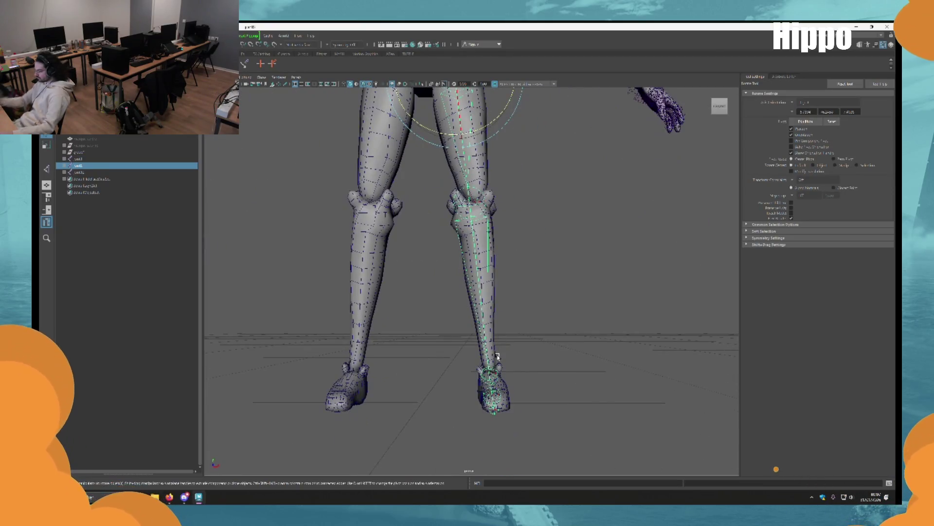
mouse_move(497, 357)
left_mouse_down("alt")
mouse_move(521, 274)
mouse_move(555, 328)
left_mouse_up("alt")
scroll(554, 327, "down", 4)
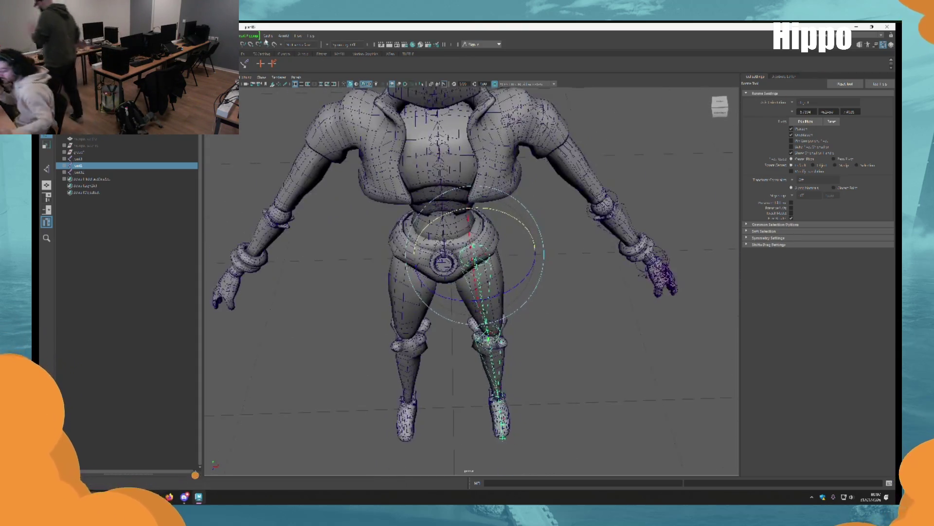
Add an IK handle to the leg chain running from hip to ankle.
left_click(243, 54)
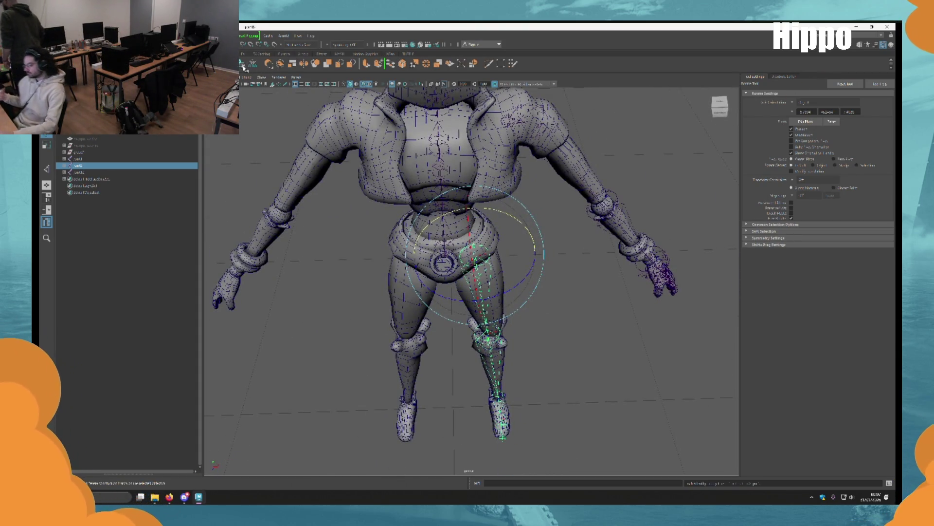
mouse_move(543, 309)
left_mouse_down("alt")
mouse_move(569, 255)
mouse_move(463, 219)
left_mouse_up("alt")
key("q")
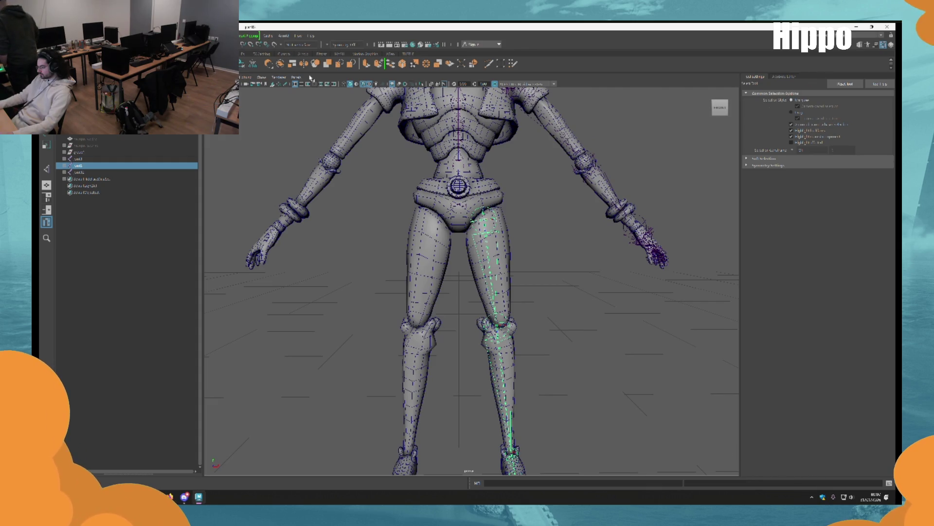
scroll(538, 271, "up", 5)
mouse_move(539, 271)
left_mouse_down("alt")
mouse_move(415, 225)
mouse_move(486, 243)
left_mouse_up("alt")
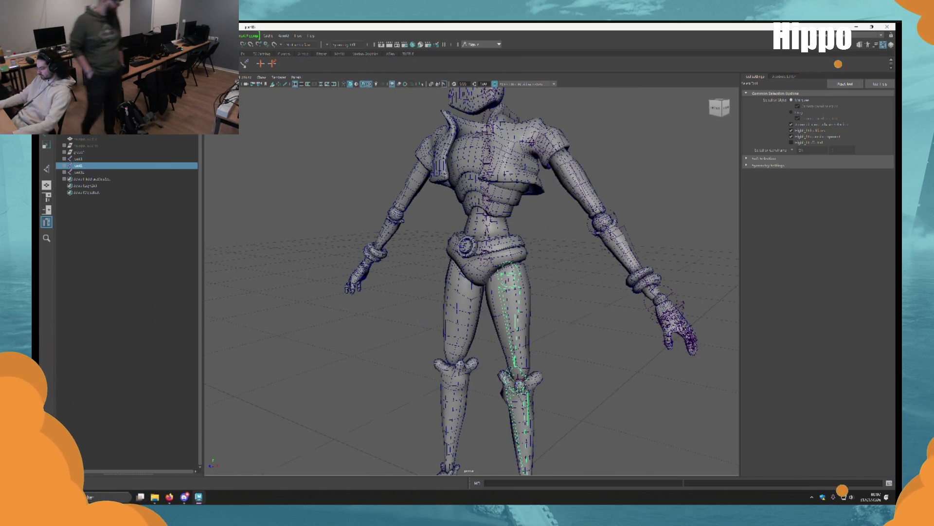
left_click(244, 63)
scroll(530, 325, "up", 5)
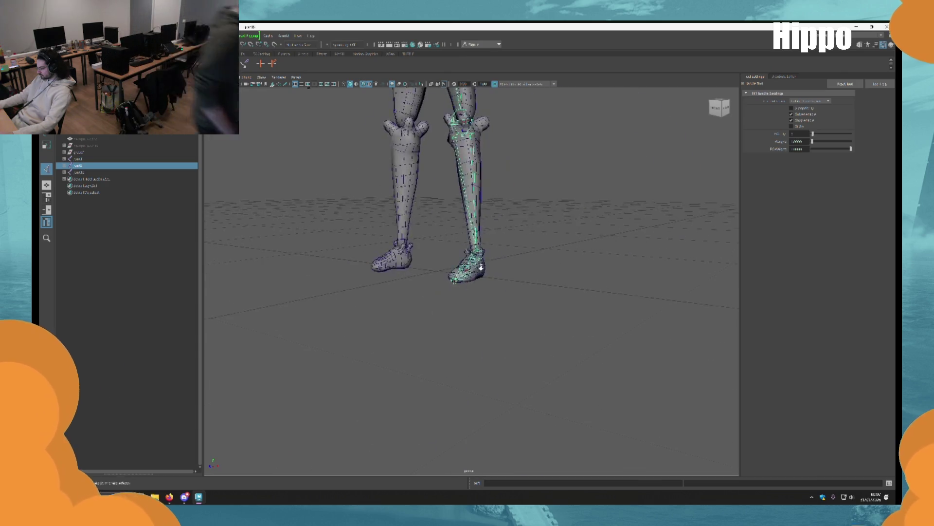
left_click(476, 209)
scroll(518, 334, "down", 5)
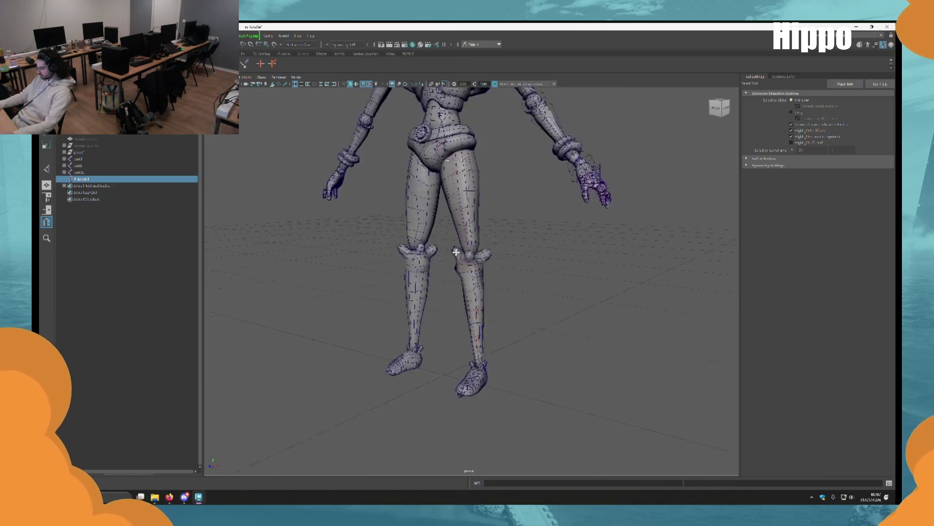
Delete the ankle IK handle from the leg.
key("w")
scroll(471, 272, "up", 3)
scroll(483, 315, "down", 5)
mouse_move(487, 236)
left_mouse_down("alt")
mouse_move(633, 243)
mouse_move(497, 264)
mouse_move(484, 234)
mouse_move(478, 288)
mouse_move(567, 326)
mouse_move(542, 242)
left_mouse_up("alt")
scroll(497, 264, "up", 4)
scroll(498, 264, "down", 4)
scroll(479, 288, "up", 5)
scroll(489, 285, "down", 4)
scroll(567, 326, "up", 4)
key("Delete")
scroll(567, 326, "down", 4)
scroll(554, 351, "up", 4)
Place a new joint at the pelvis with the Joint Tool.
mouse_move(555, 350)
left_mouse_down("alt")
mouse_move(533, 288)
mouse_move(413, 305)
mouse_move(423, 328)
left_mouse_up("alt")
scroll(414, 305, "down", 3)
scroll(511, 331, "up", 2)
mouse_move(511, 331)
left_mouse_down("alt")
mouse_move(540, 372)
mouse_move(438, 374)
mouse_move(486, 264)
left_mouse_up("alt")
scroll(473, 240, "down", 3)
scroll(500, 319, "up", 4)
scroll(520, 379, "down", 2)
key("q")
left_click(438, 372)
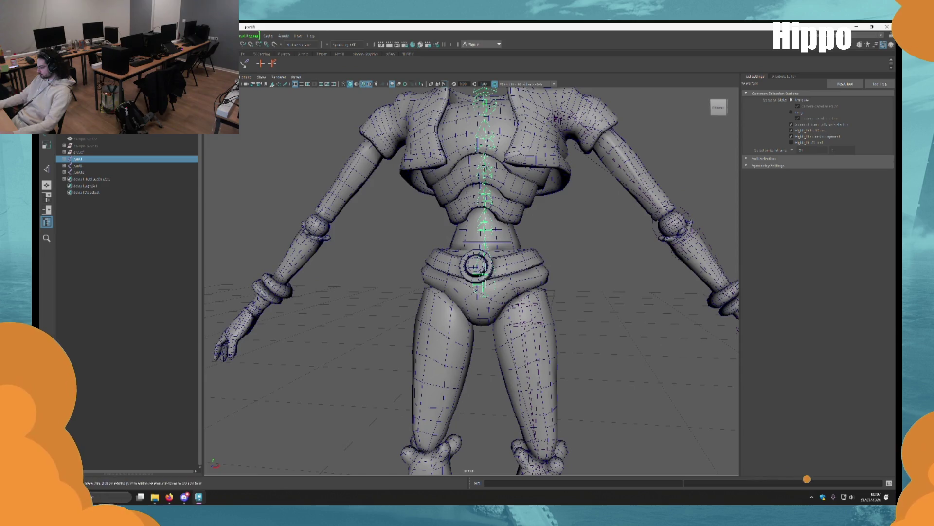
scroll(434, 263, "up", 2)
key("j")
left_click(493, 289)
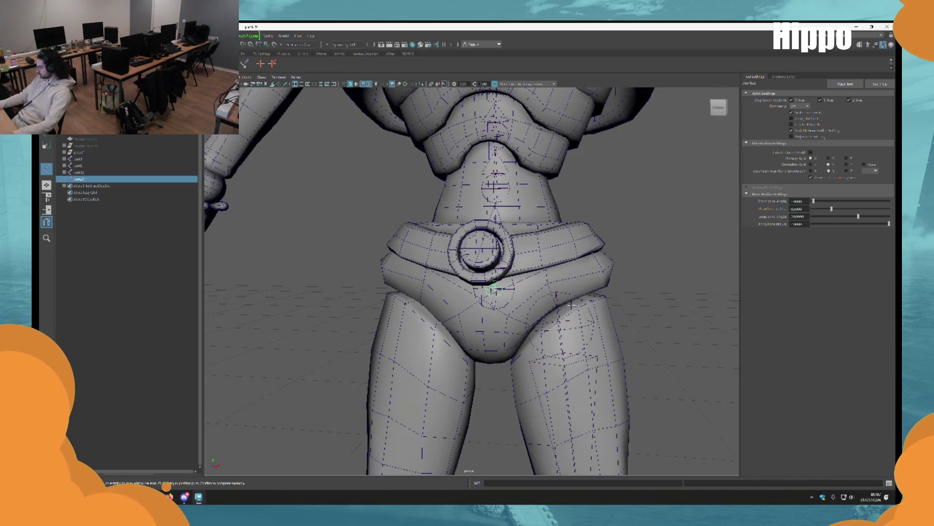
left_click_drag(493, 289, 445, 229, "alt")
key("w")
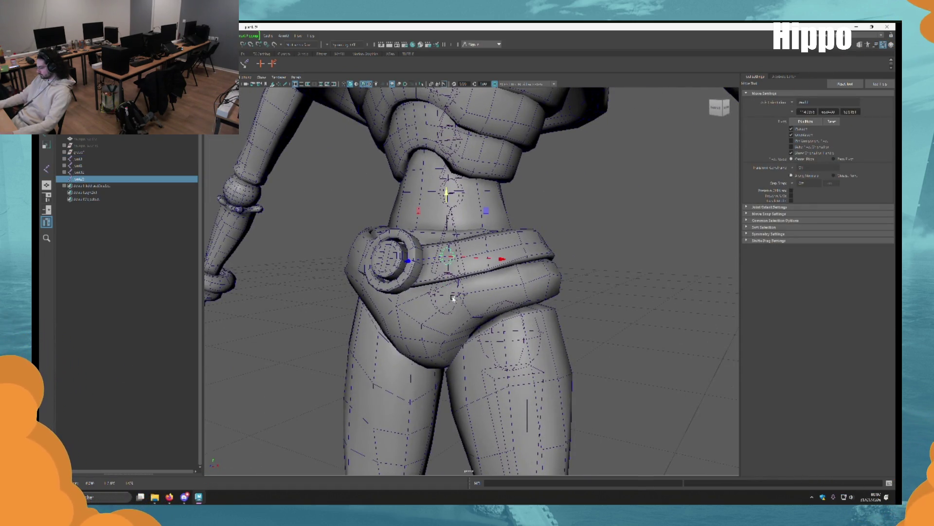
Select the root joint sek1.
left_click(462, 293, "shift")
left_click(453, 298)
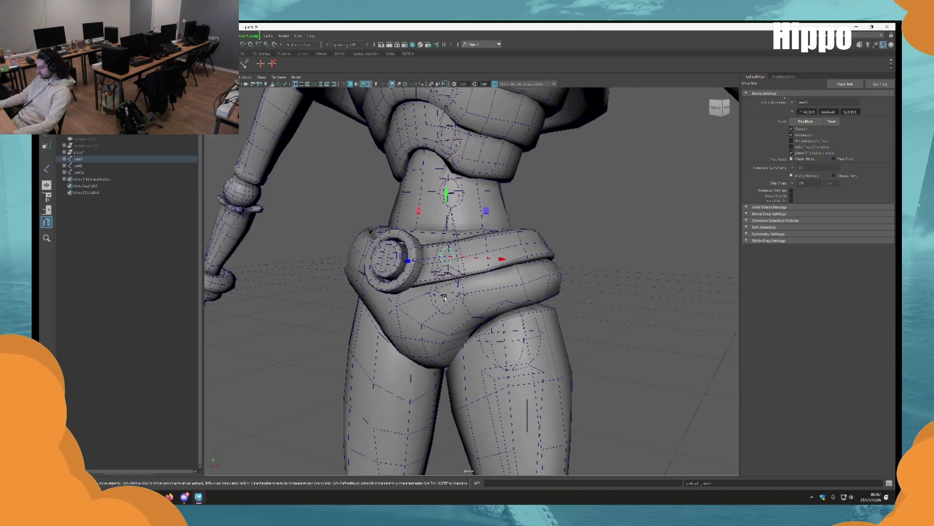
scroll(453, 312, "up", 5)
key("q")
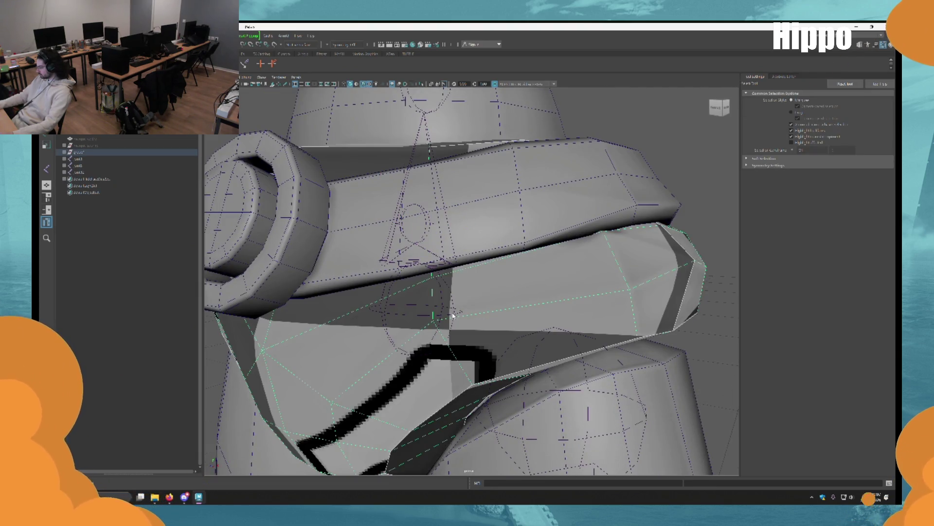
left_click(452, 316)
Switch to the Rigging menu set and open the Skeleton menu.
left_click(241, 36)
left_click(248, 48)
left_click(153, 35)
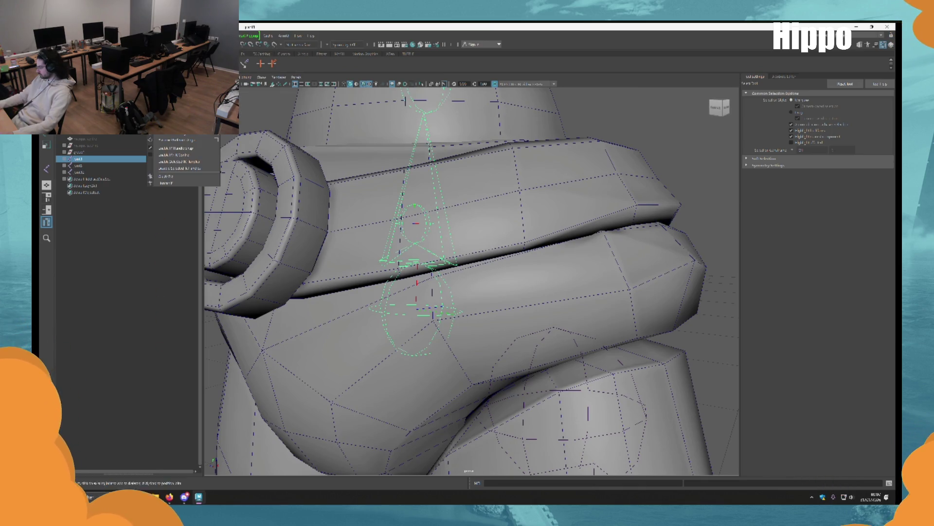
Apply Orient Joint Options to the selected spine chain.
left_click(217, 115)
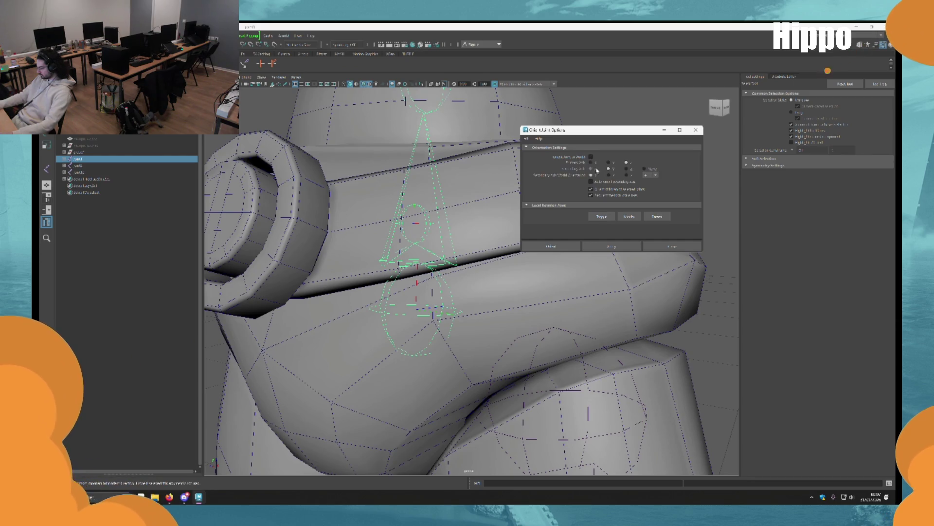
left_click(612, 248)
left_click_drag(609, 244, 548, 281, "alt")
scroll(508, 353, "down", 5)
left_click_drag(563, 313, 559, 314, "alt")
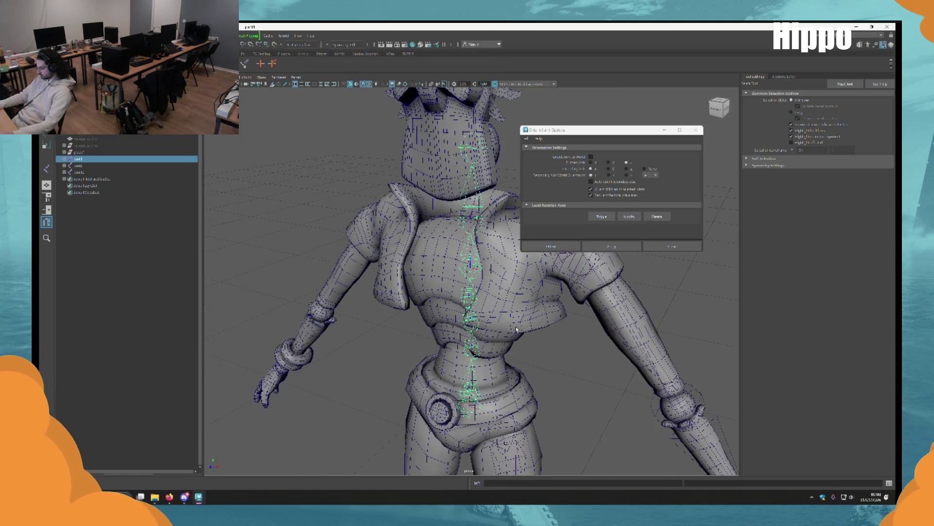
middle_click_drag(559, 314, 605, 323, "alt")
scroll(605, 323, "up", 4)
scroll(640, 363, "up", 5)
left_click_drag(640, 362, 584, 331, "alt")
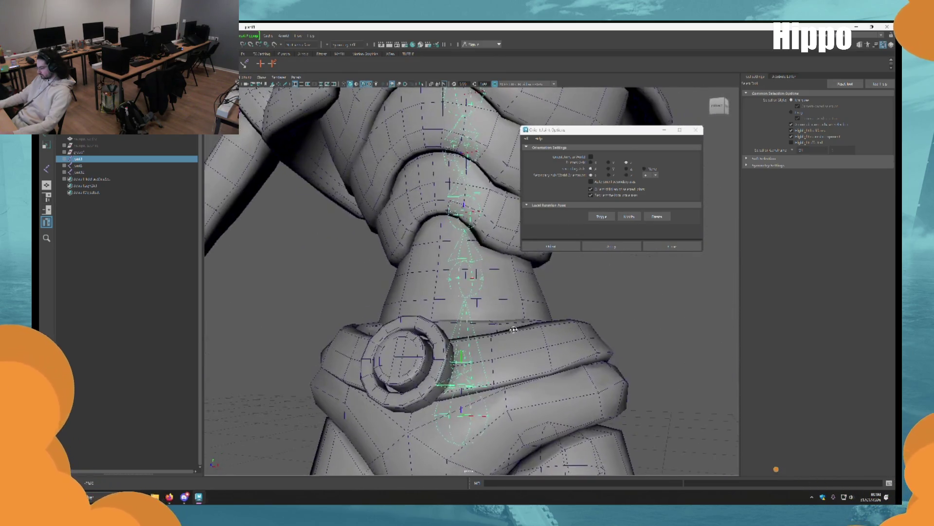
scroll(584, 330, "up", 5)
left_click_drag(539, 303, 546, 330, "alt")
Apply the joint orientation to the torso joint.
left_click(546, 319)
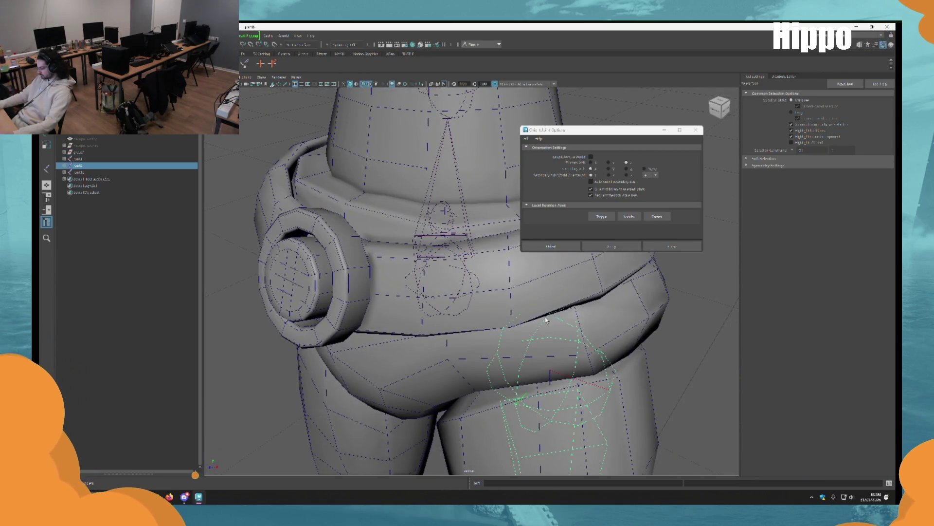
left_click(475, 295)
left_click_drag(475, 295, 503, 370, "alt")
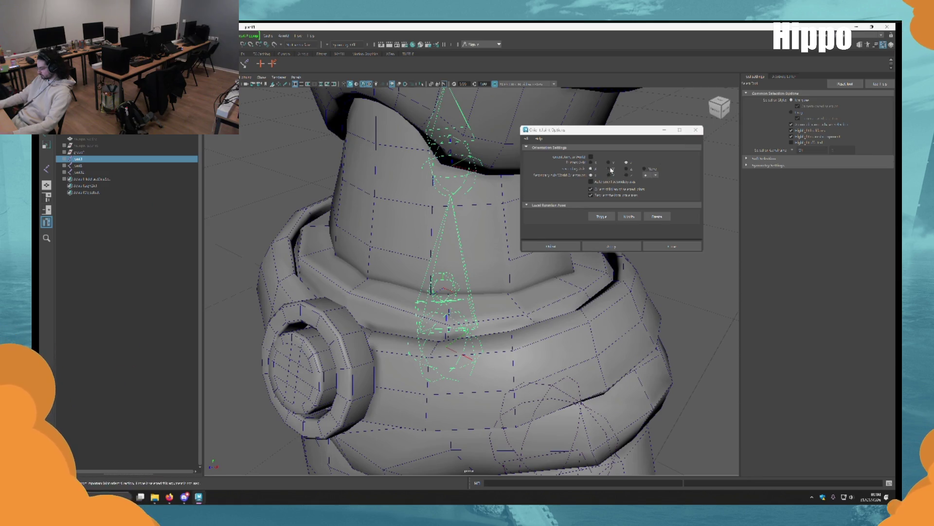
left_click(600, 247)
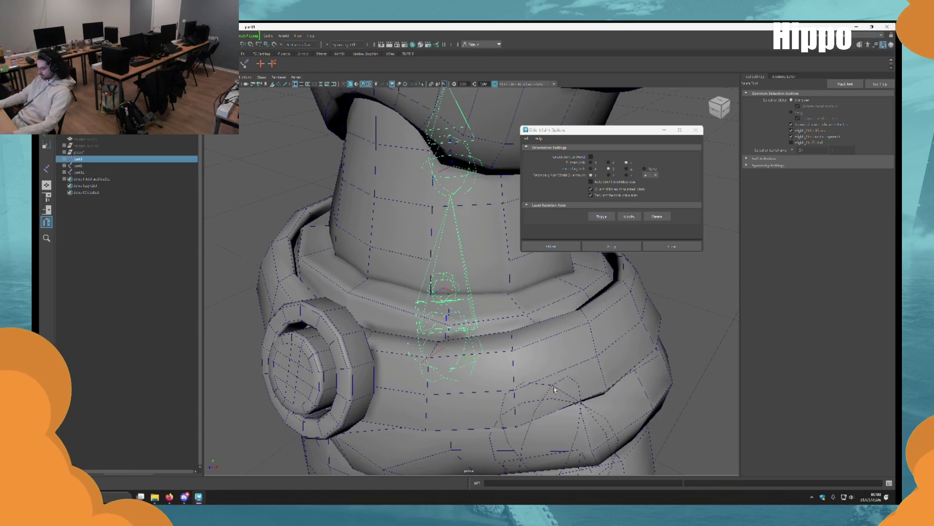
Parent the leg joint chain under the hip joint with P.
left_click(571, 393)
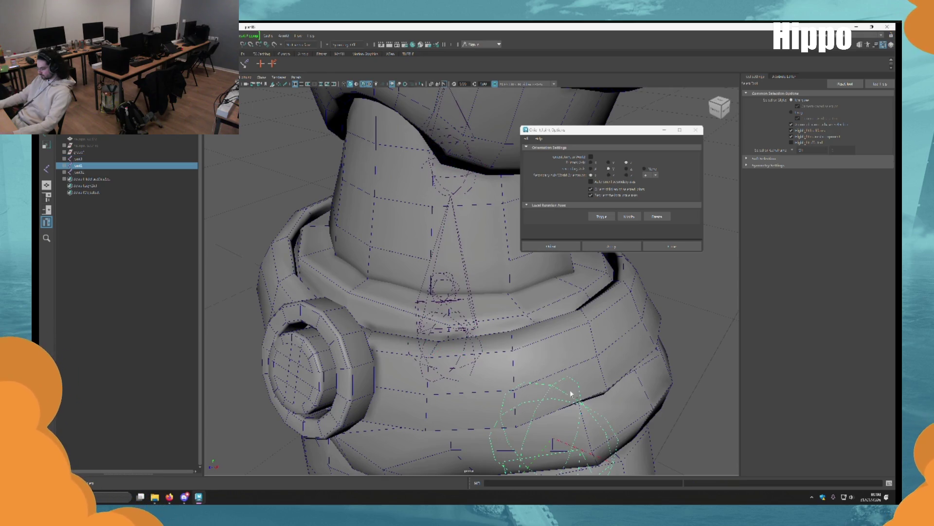
left_click(475, 367)
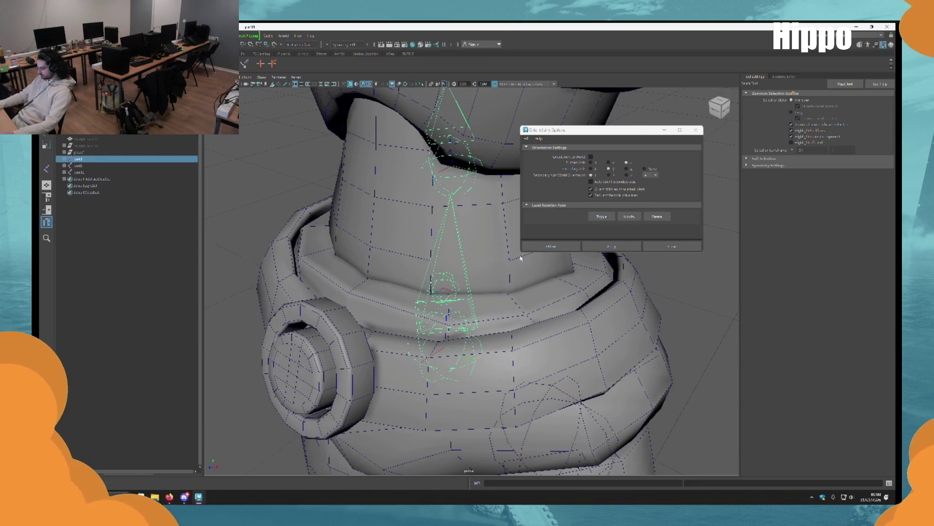
left_click(457, 295)
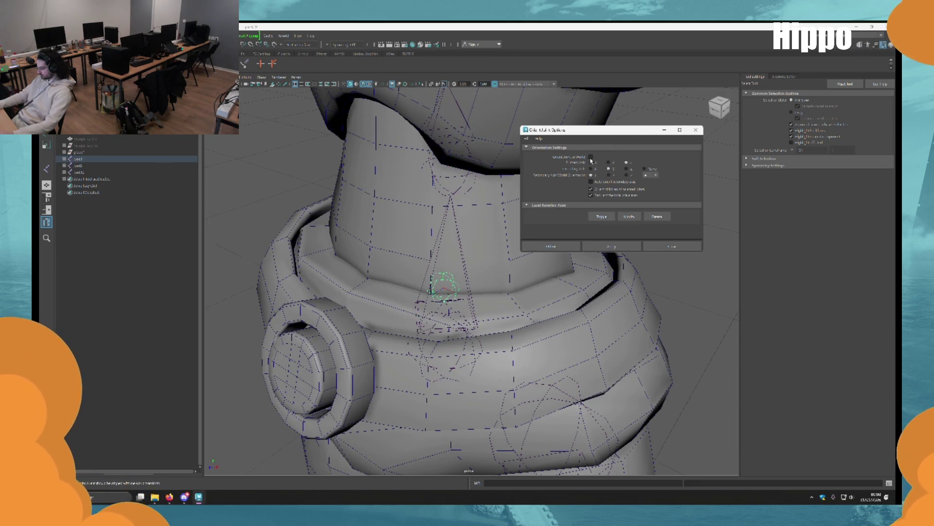
scroll(417, 191, "down", 3)
left_click_drag(417, 192, 444, 214, "alt")
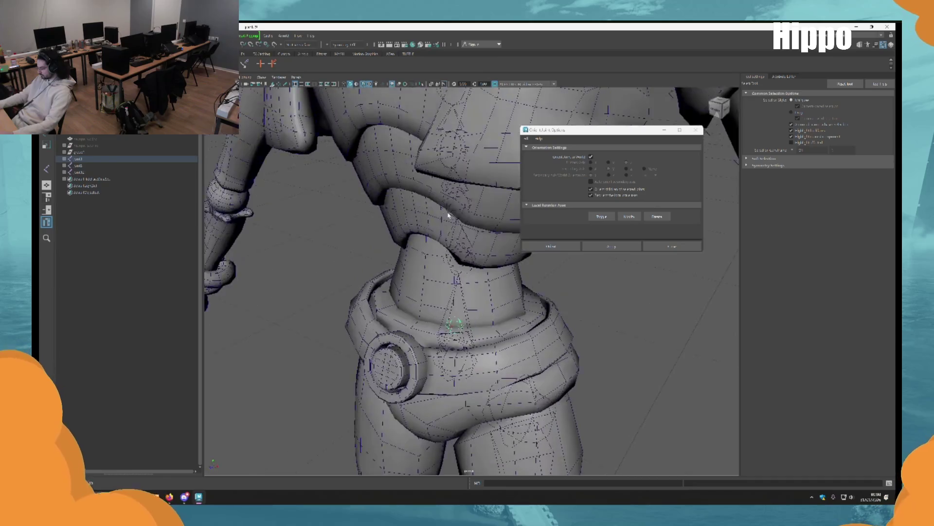
scroll(478, 308, "up", 4)
mouse_move(478, 308)
left_mouse_down("alt")
mouse_move(444, 325)
mouse_move(439, 366)
left_mouse_up("alt")
key("w")
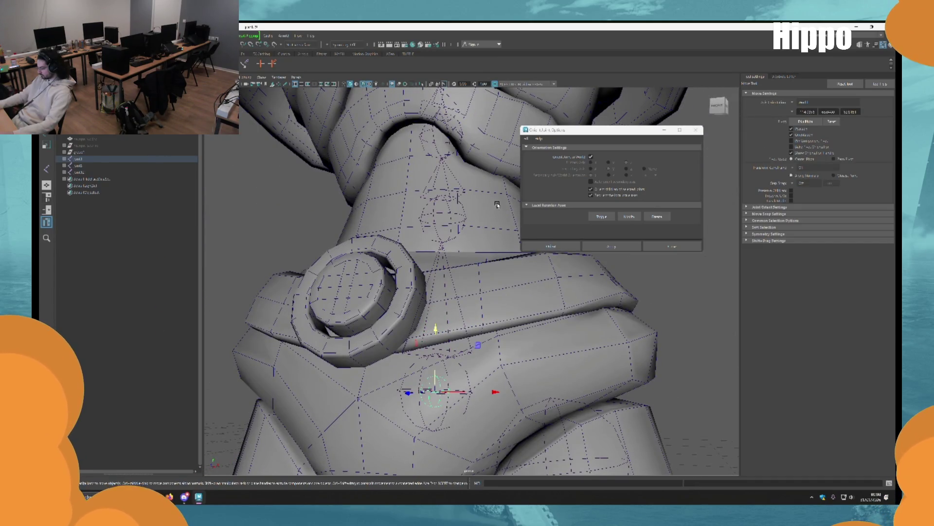
scroll(483, 325, "down", 3)
left_click_drag(484, 325, 519, 281, "alt")
key("q")
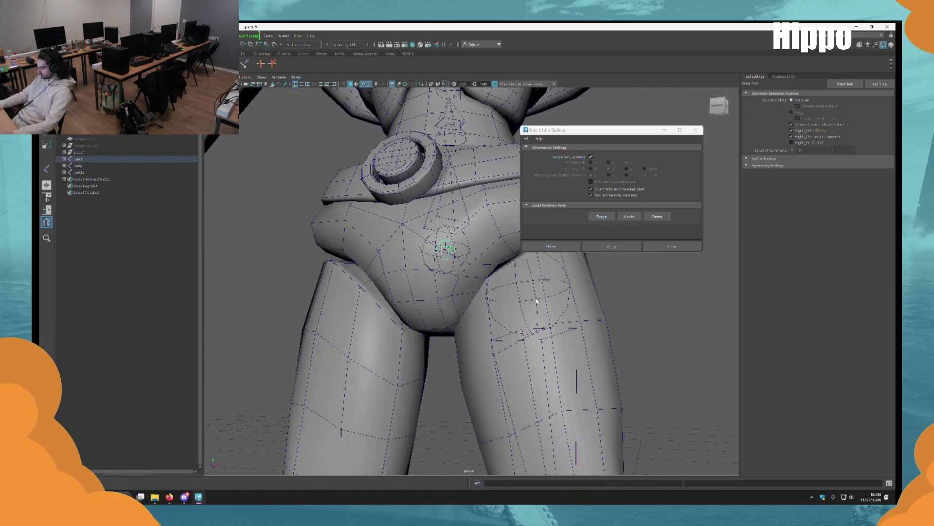
left_click(535, 300)
left_click(445, 262)
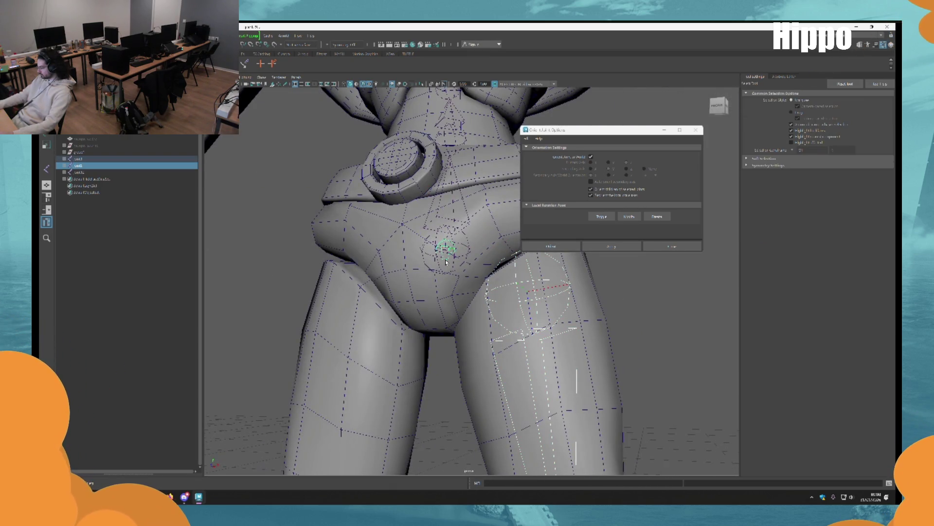
key("p")
Inspect the neck and chest, selecting the head joint and then joint2.
scroll(493, 271, "down", 3)
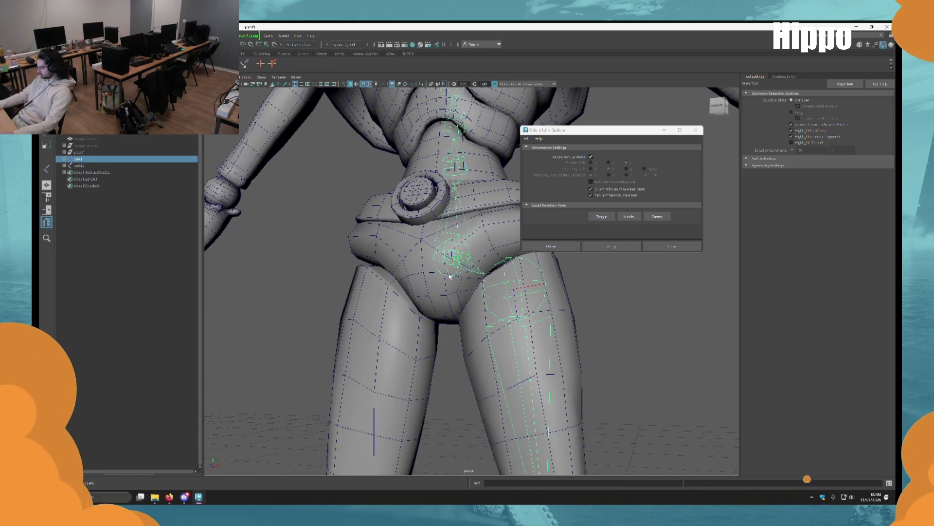
key("e")
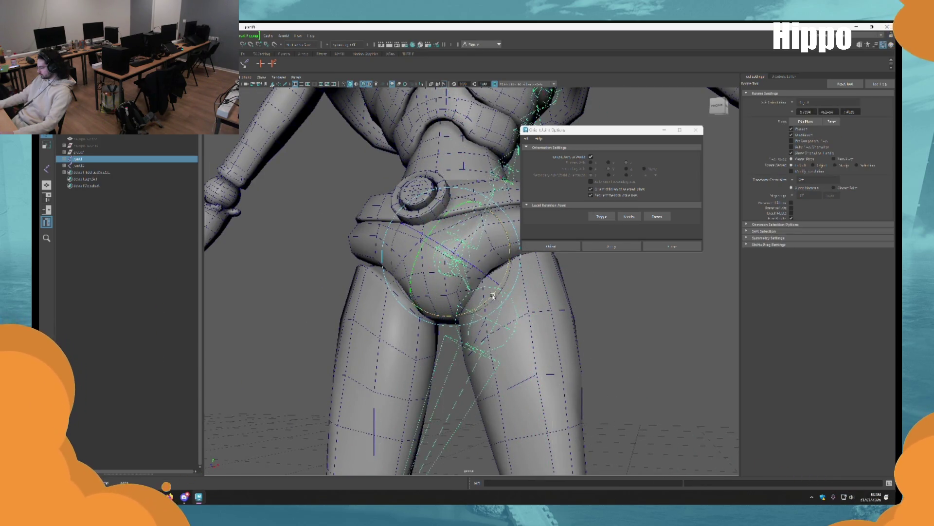
key("q")
scroll(631, 292, "down", 4)
left_click_drag(635, 310, 446, 158, "alt")
right_click_drag(446, 159, 509, 257, "alt")
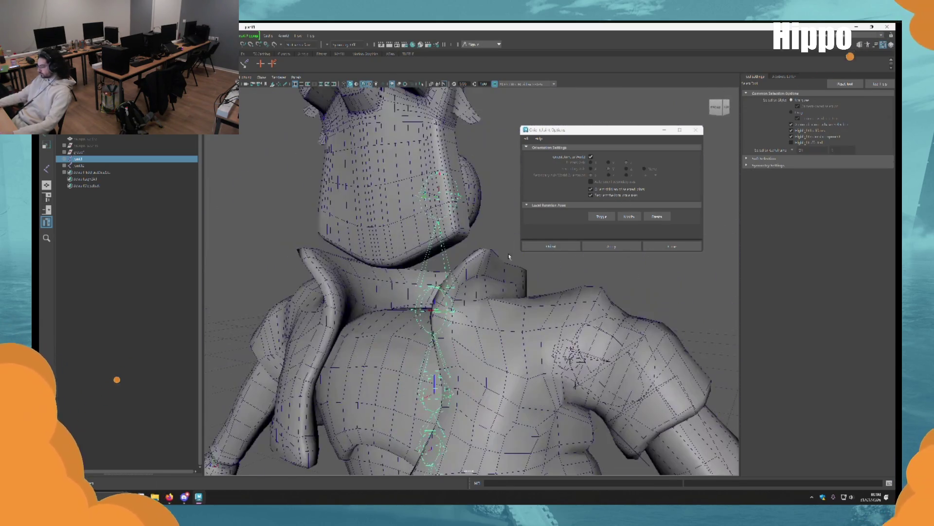
left_click(461, 200)
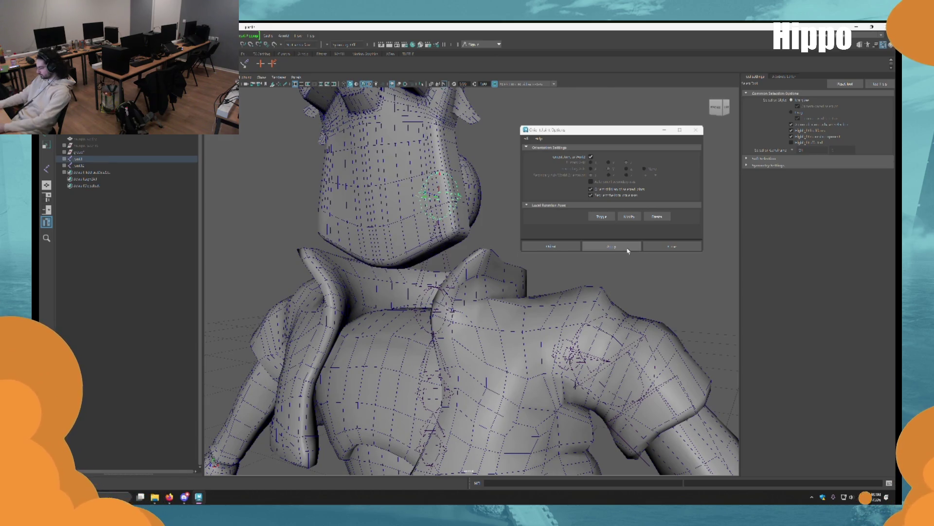
left_click_drag(492, 204, 431, 127, "alt")
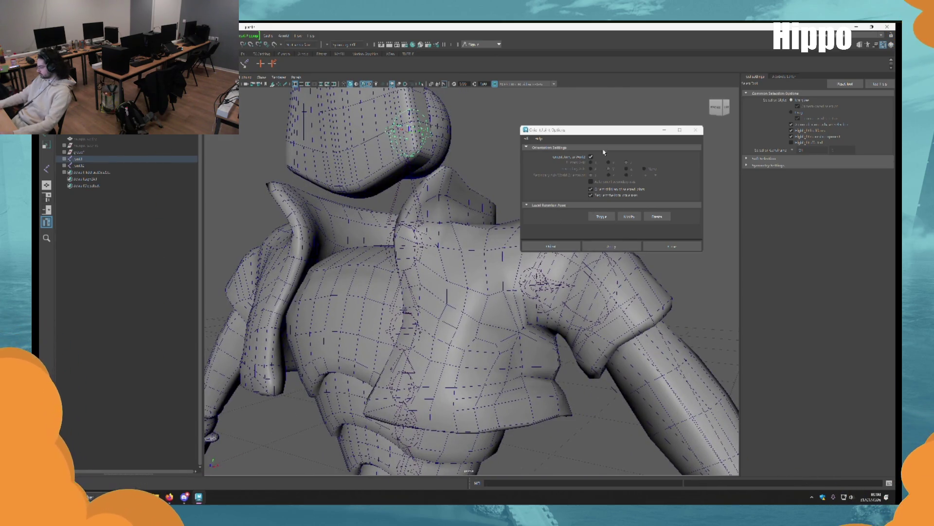
mouse_move(511, 194)
left_mouse_down("alt")
mouse_move(408, 245)
mouse_move(487, 263)
mouse_move(467, 273)
mouse_move(438, 234)
left_mouse_up("alt")
left_click(408, 246)
left_click(630, 249)
mouse_move(450, 293)
left_mouse_down("alt")
mouse_move(507, 313)
mouse_move(484, 323)
mouse_move(546, 296)
mouse_move(550, 309)
mouse_move(470, 283)
mouse_move(509, 271)
mouse_move(474, 283)
mouse_move(500, 253)
left_mouse_up("alt")
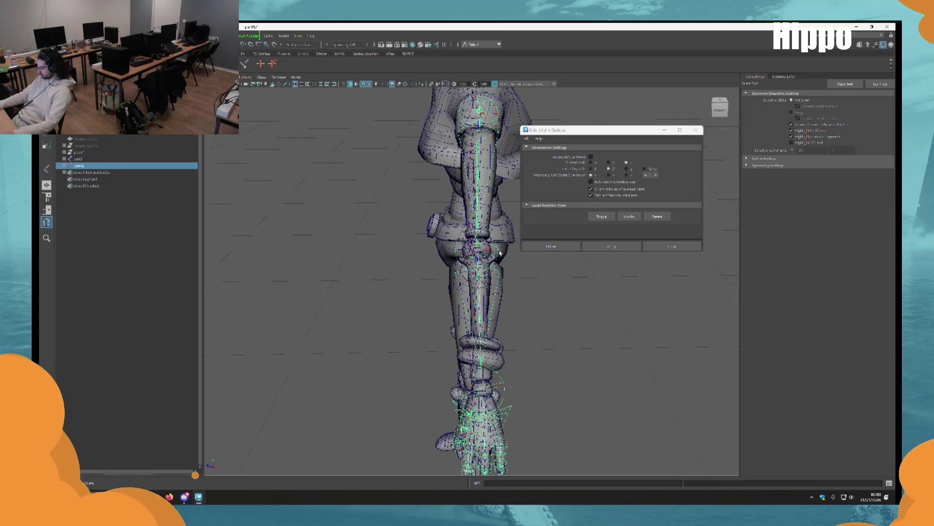
left_click(497, 260)
key("w")
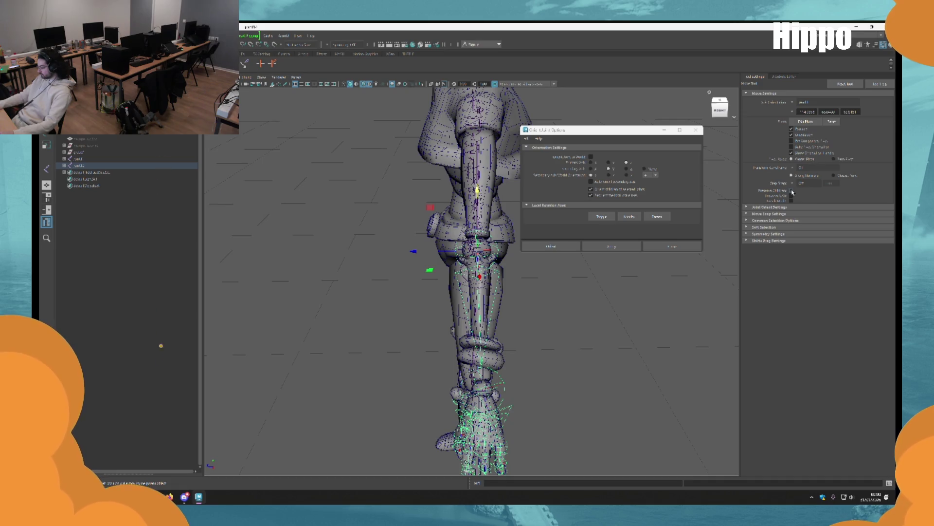
scroll(450, 242, "up", 3)
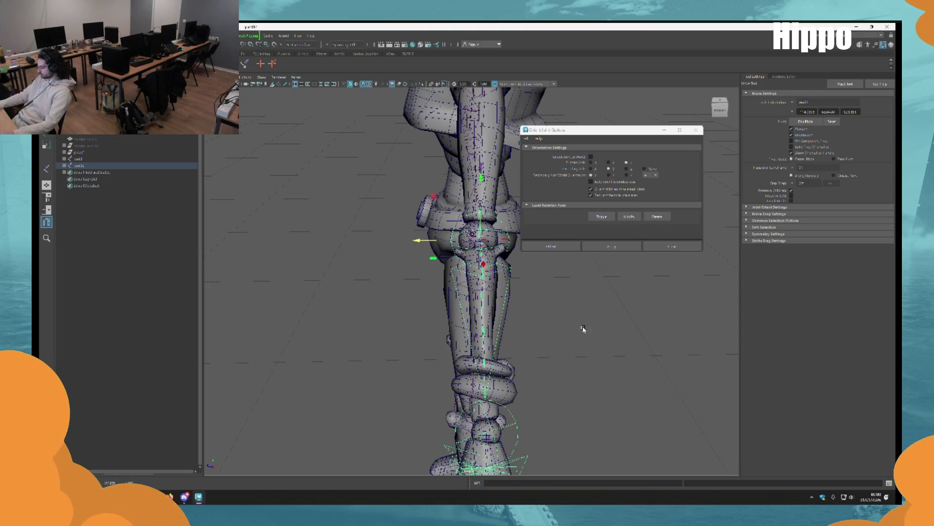
scroll(559, 350, "down", 5)
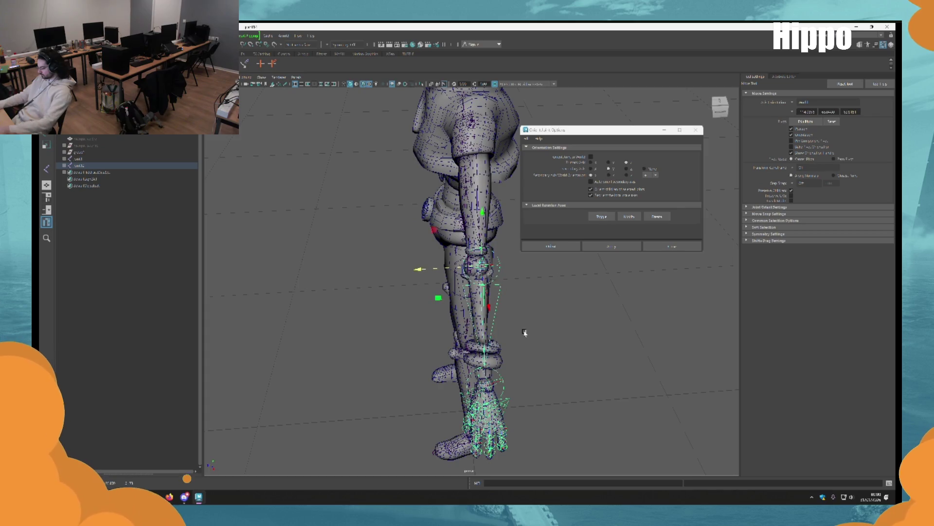
mouse_move(529, 325)
left_mouse_down("alt")
mouse_move(525, 317)
mouse_move(519, 326)
mouse_move(514, 265)
left_mouse_up("alt")
scroll(514, 271, "up", 2)
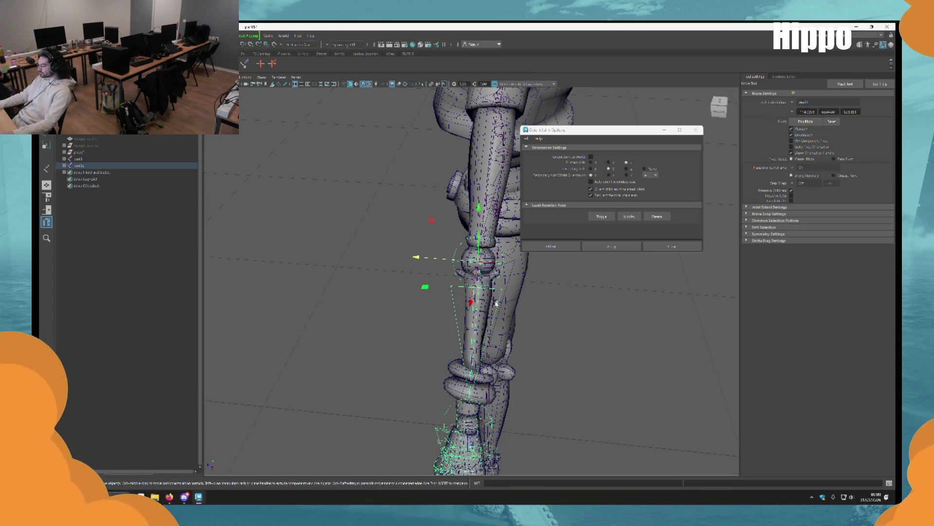
left_click_drag(526, 402, 543, 365, "alt")
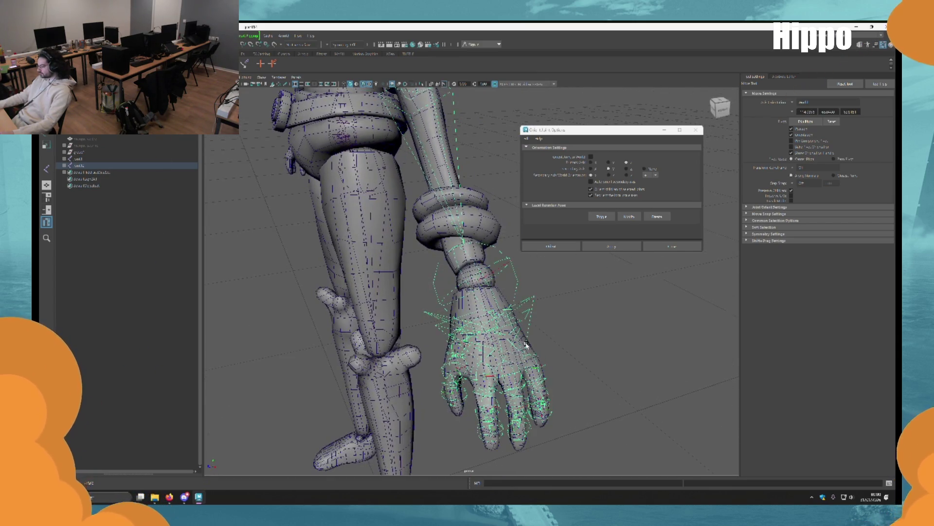
Parent the pinky, ring, middle, index and thumb finger joints together.
key("q")
left_click(547, 369)
left_click(512, 376, "shift")
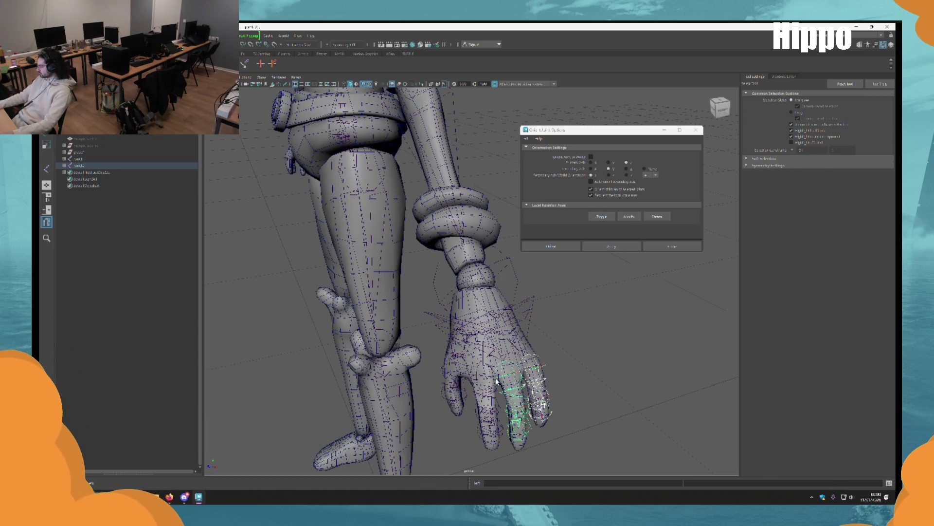
left_click(482, 380, "shift")
left_click(450, 372, "shift")
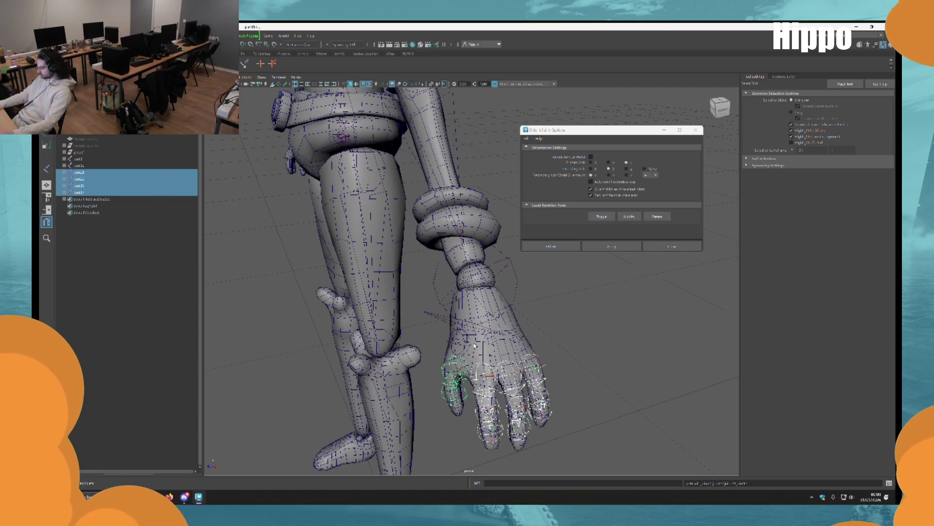
key("p")
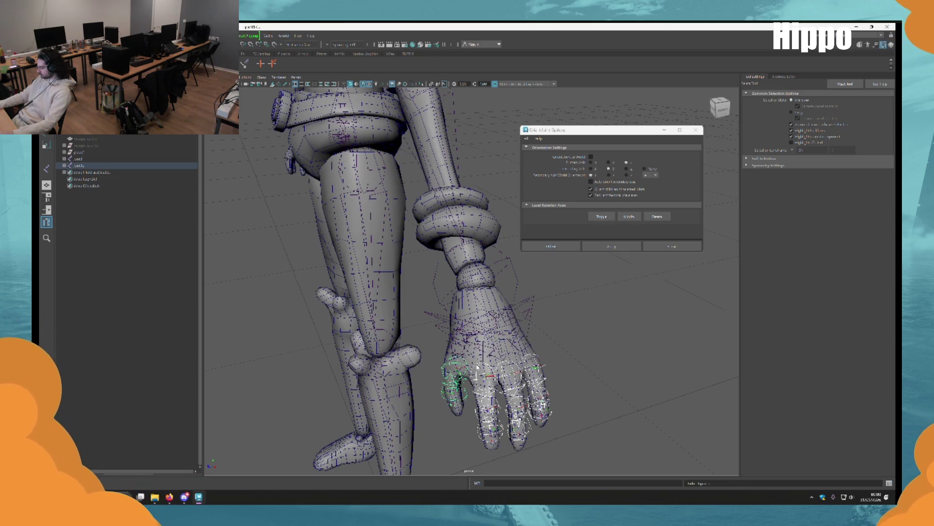
Duplicate the thumb joint chain with Ctrl+D.
left_click(464, 351)
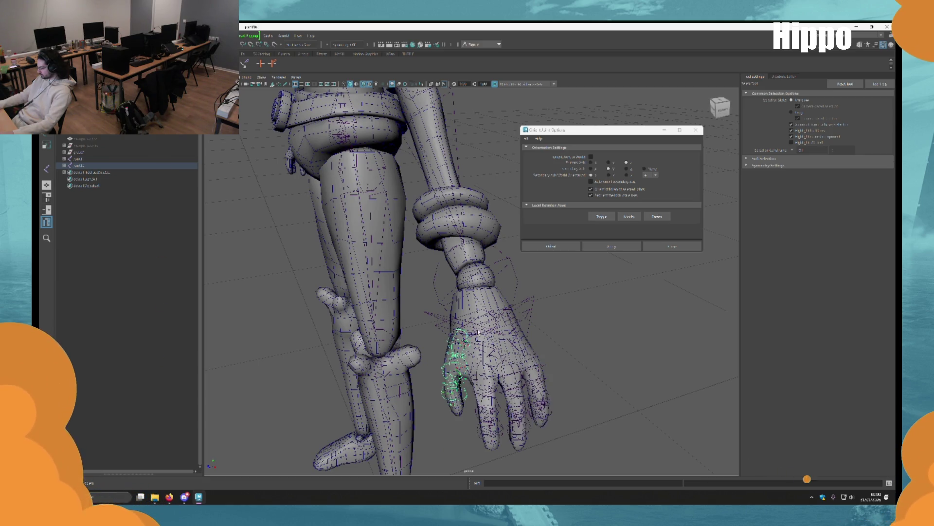
scroll(479, 332, "up", 2)
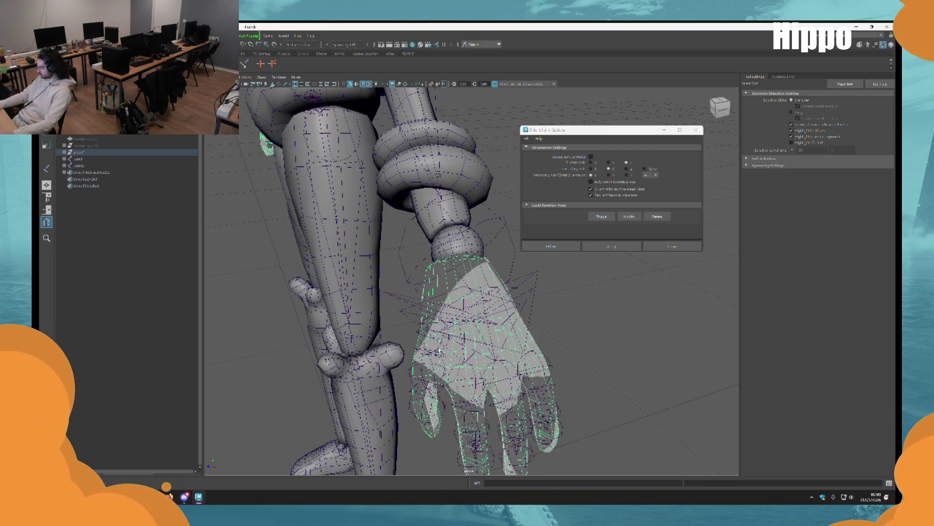
key("ctrl+d")
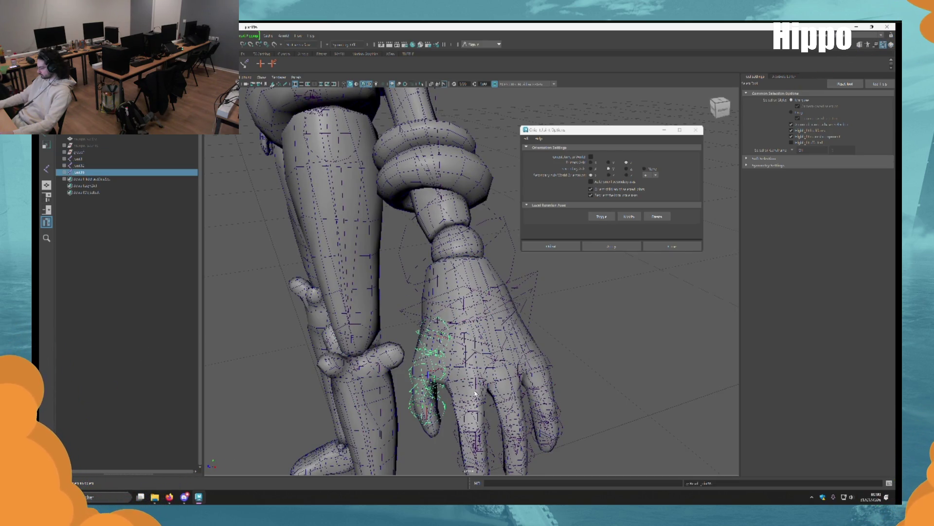
Select the middle, ring and pinky finger chains, then the arm chain.
left_click(479, 389)
left_click(511, 379, "shift")
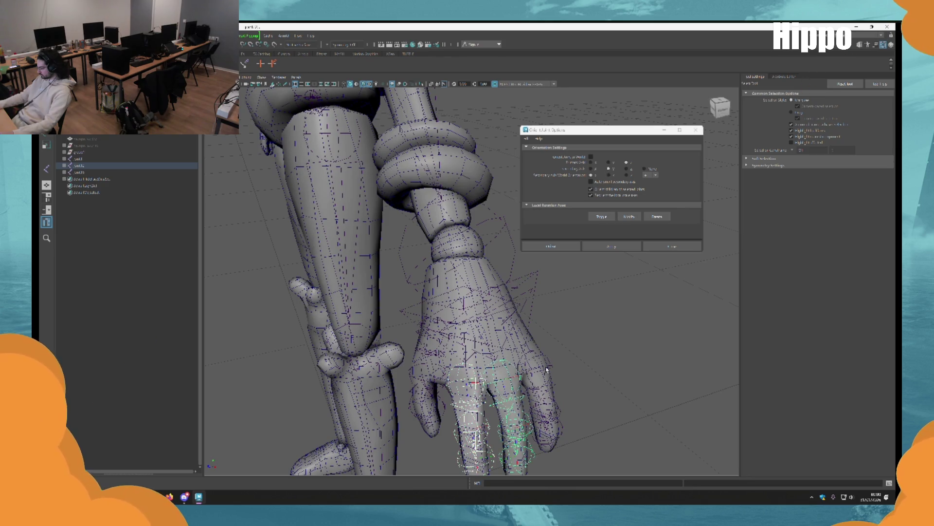
left_click(539, 371, "shift")
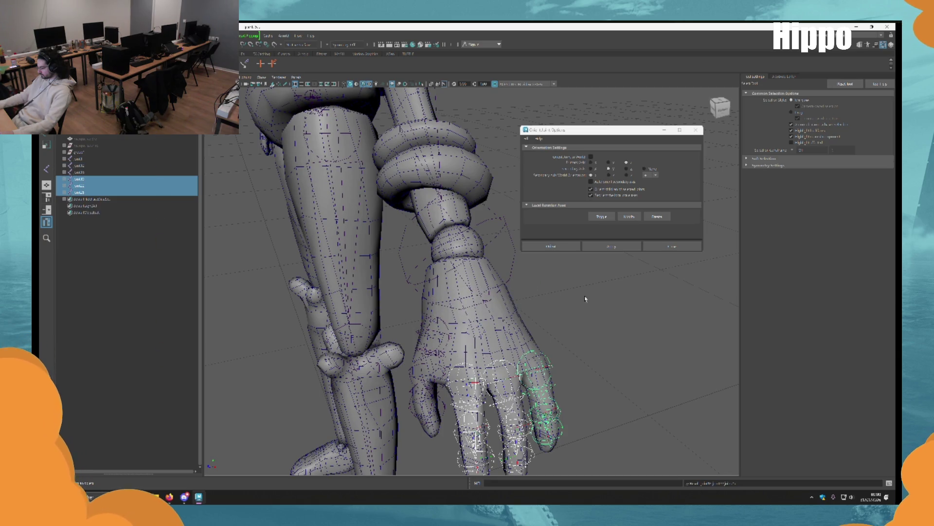
mouse_move(482, 276)
left_mouse_down("alt")
mouse_move(440, 301)
mouse_move(431, 269)
mouse_move(485, 292)
left_mouse_up("alt")
left_click(432, 268)
Orient the wrist joint to world axes with Orient Joint to World.
left_click_drag(506, 163, 558, 241, "alt")
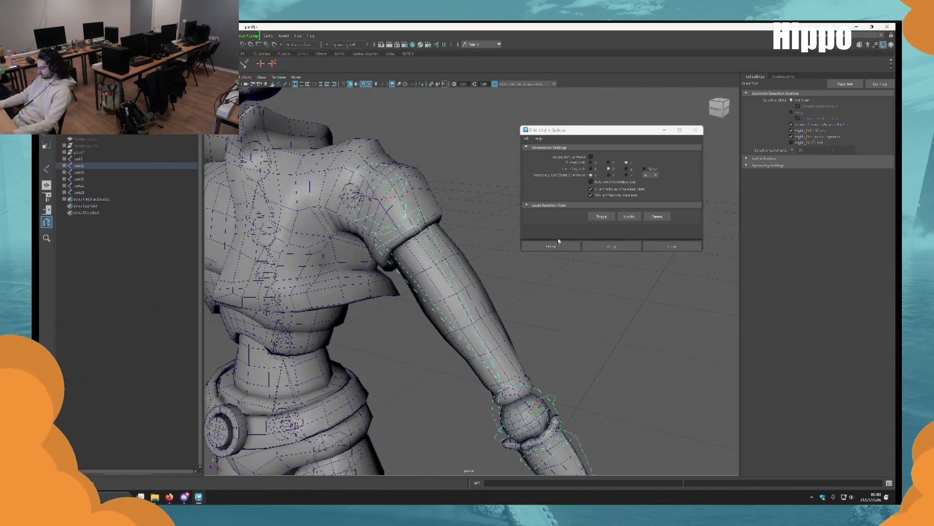
scroll(482, 297, "up", 5)
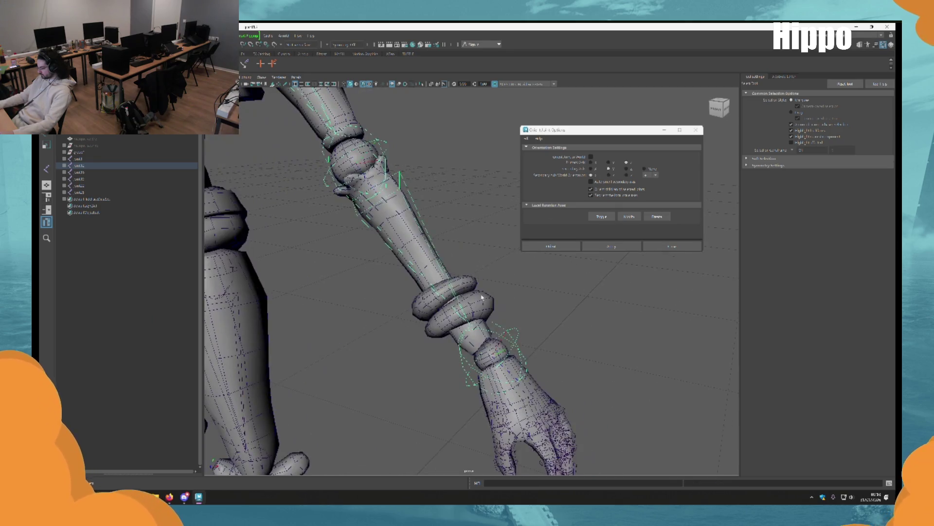
left_click(518, 337)
left_click(517, 315)
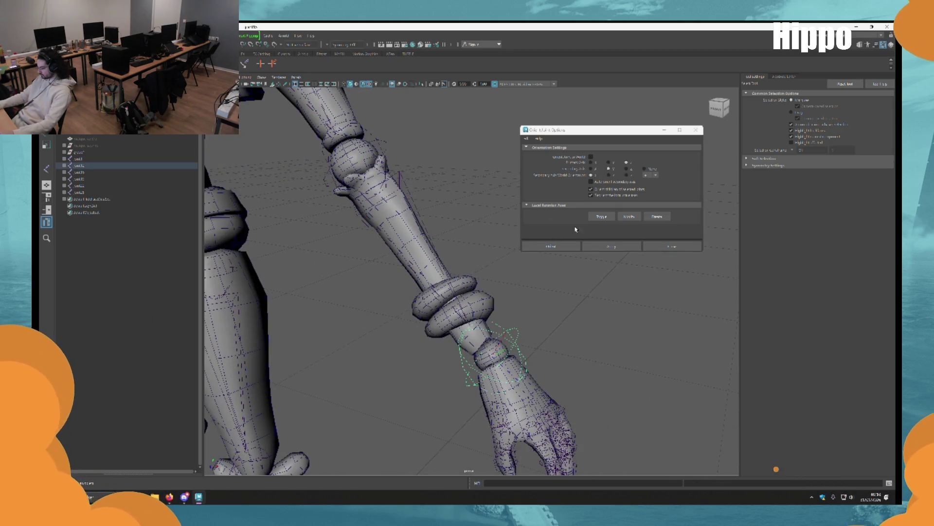
left_click(591, 156)
left_click(604, 247)
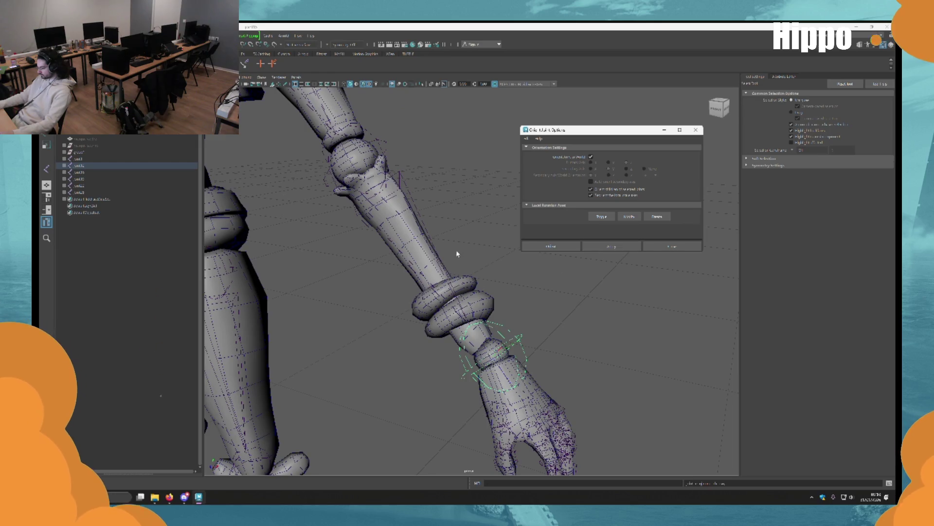
Create an IK handle running from the shoulder joint to the wrist joint.
scroll(457, 249, "down", 5)
mouse_move(417, 224)
left_mouse_down("alt")
mouse_move(394, 224)
mouse_move(480, 367)
mouse_move(451, 299)
mouse_move(161, 148)
left_mouse_up("alt")
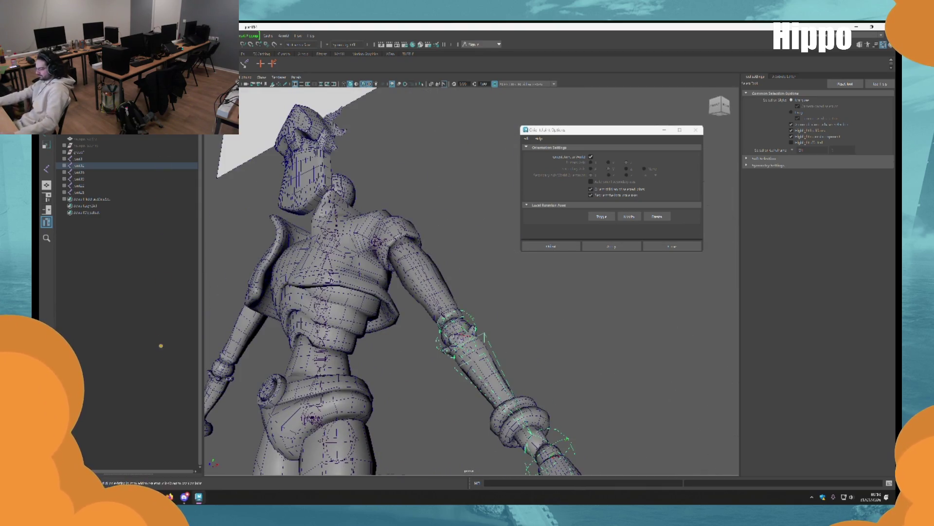
key("y")
left_click_drag(320, 201, 374, 242, "alt")
left_click(361, 198)
left_click_drag(361, 198, 486, 341, "alt")
left_click(514, 363)
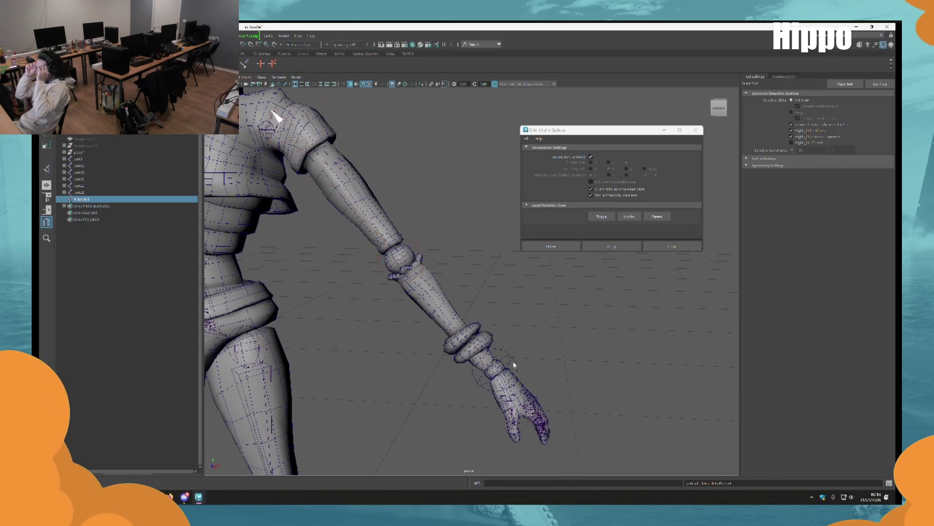
key("w")
scroll(514, 363, "down", 5)
scroll(494, 284, "up", 4)
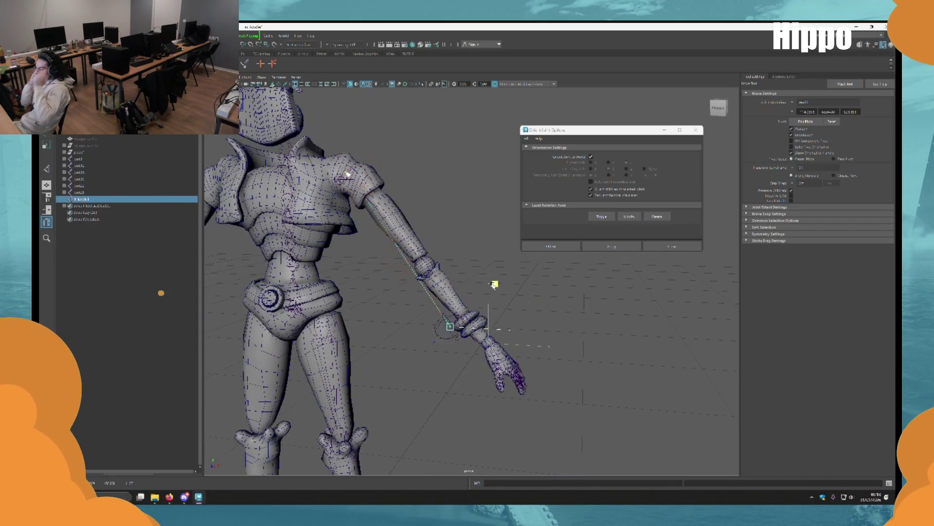
Undo the arm's IK handle and select the arm joint chain.
mouse_move(476, 263)
left_mouse_down("alt")
mouse_move(384, 300)
mouse_move(445, 334)
left_mouse_up("alt")
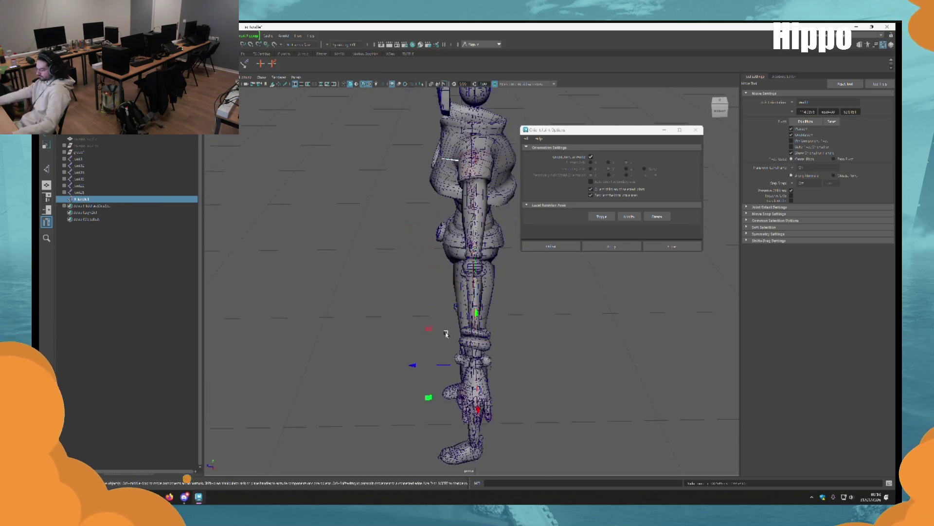
key("ctrl+z")
scroll(449, 334, "up", 3)
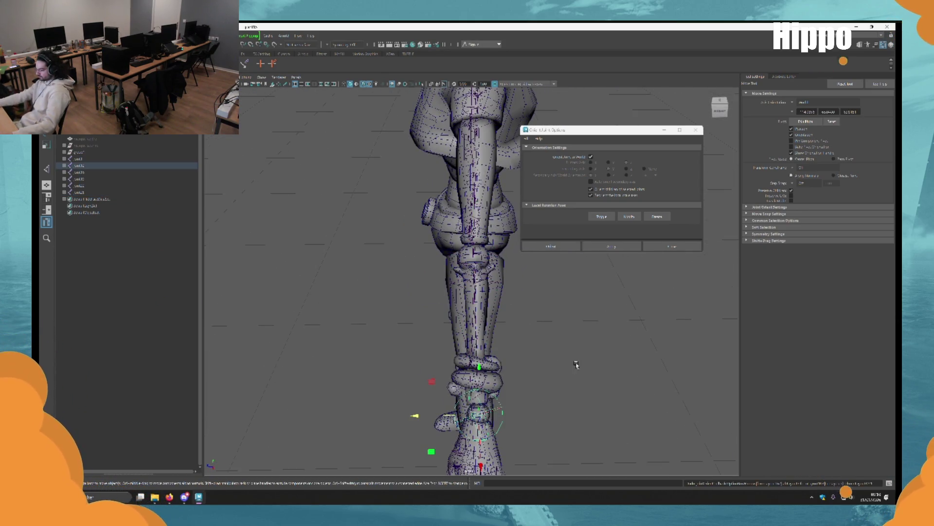
scroll(575, 364, "up", 2)
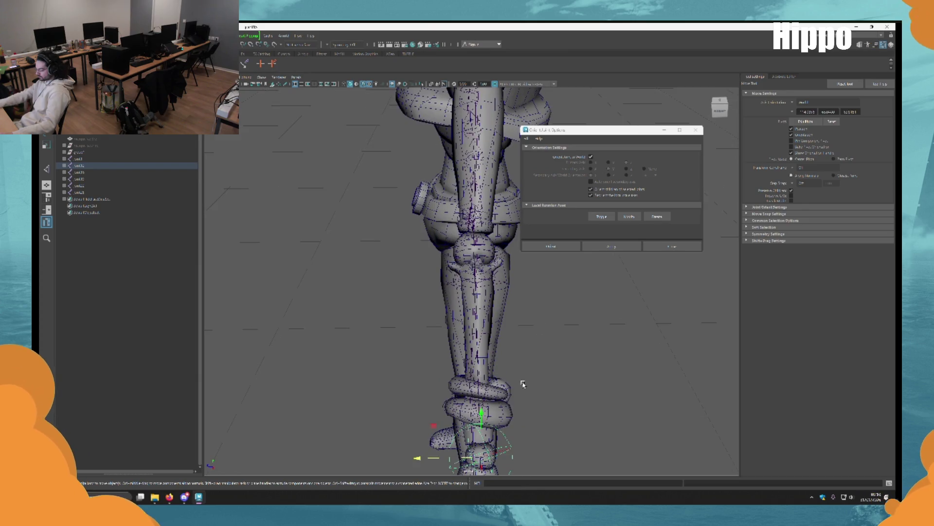
key("q")
left_click(475, 248)
left_click(500, 260)
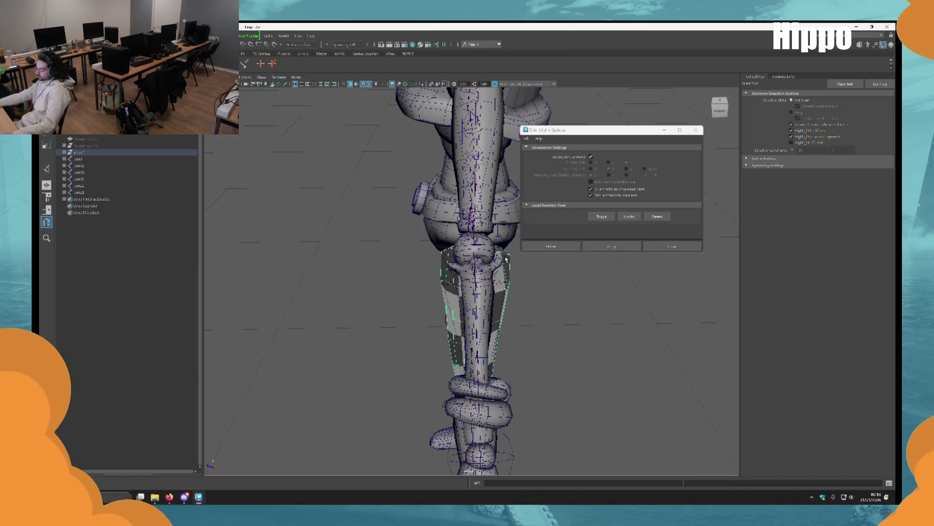
left_click(506, 258)
key("w")
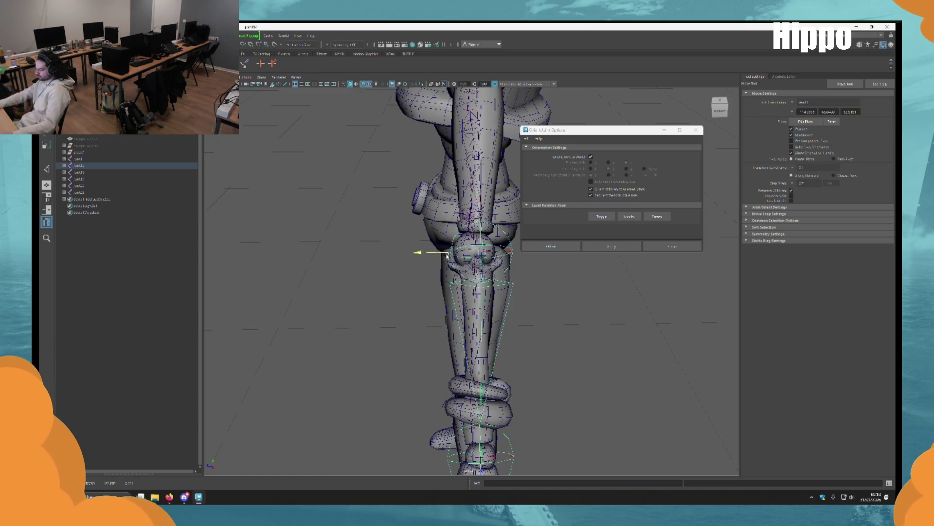
Shift the ankle joint slightly sideways to fit inside the leg mesh.
middle_click_drag(502, 463, 501, 394, "alt")
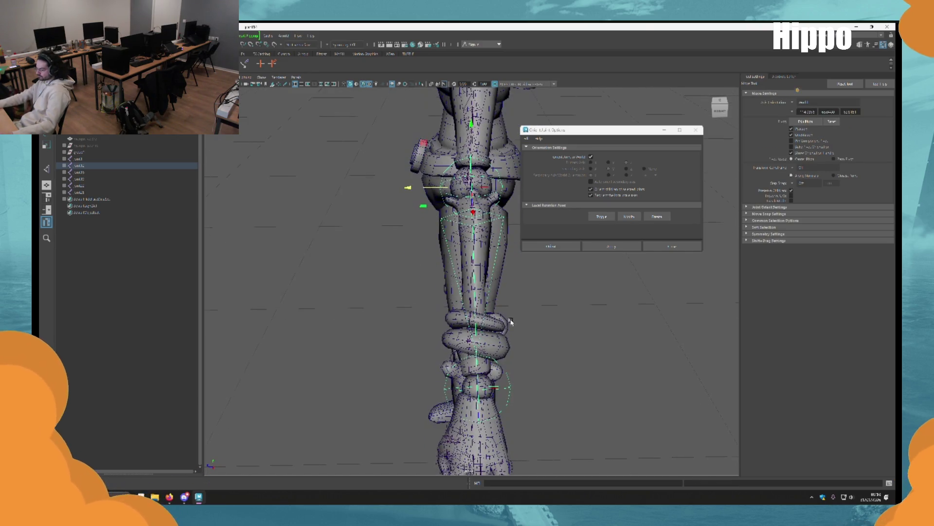
left_click(501, 393)
left_click_drag(501, 393, 458, 390)
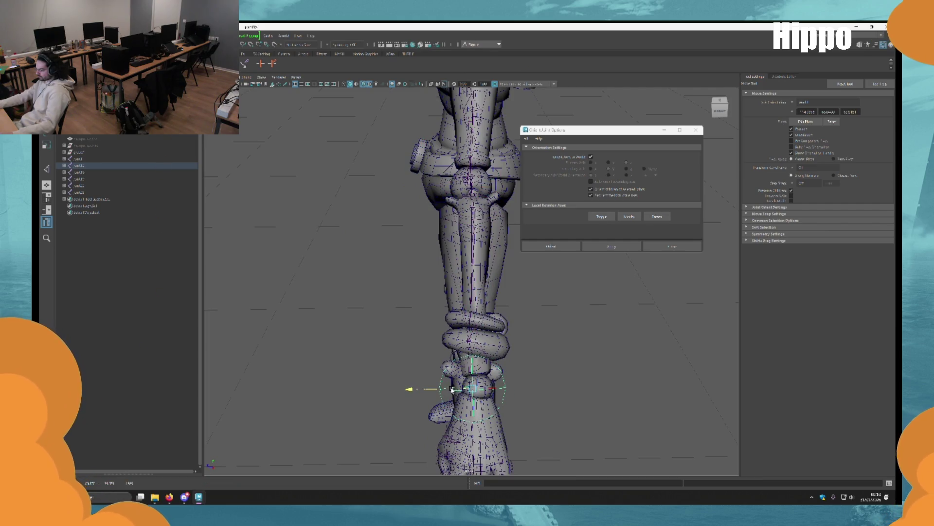
mouse_move(531, 366)
left_mouse_down("alt")
mouse_move(463, 269)
mouse_move(520, 265)
mouse_move(470, 295)
mouse_move(478, 298)
mouse_move(463, 273)
mouse_move(432, 267)
mouse_move(599, 355)
mouse_move(597, 365)
mouse_move(518, 317)
mouse_move(533, 270)
left_mouse_up("alt")
Slide the leg joint sideways inside the leg, then reselect the ankle joint.
key("q")
left_click(530, 291)
key("w")
left_click_drag(421, 281, 426, 280)
left_click_drag(586, 360, 513, 259, "alt")
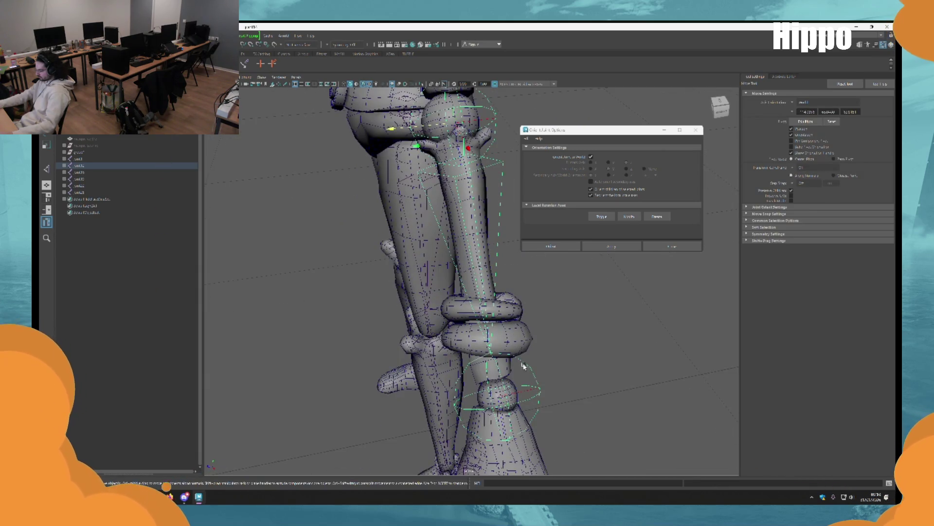
left_click_drag(523, 365, 509, 407, "alt")
left_click(482, 405)
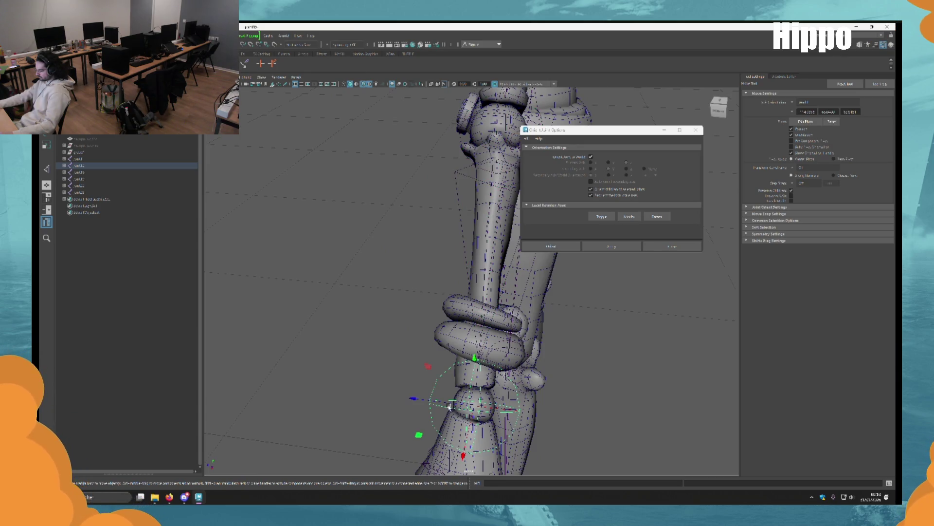
mouse_move(448, 402)
left_mouse_down("alt")
mouse_move(446, 264)
mouse_move(522, 335)
mouse_move(483, 313)
mouse_move(507, 297)
mouse_move(499, 299)
left_mouse_up("alt")
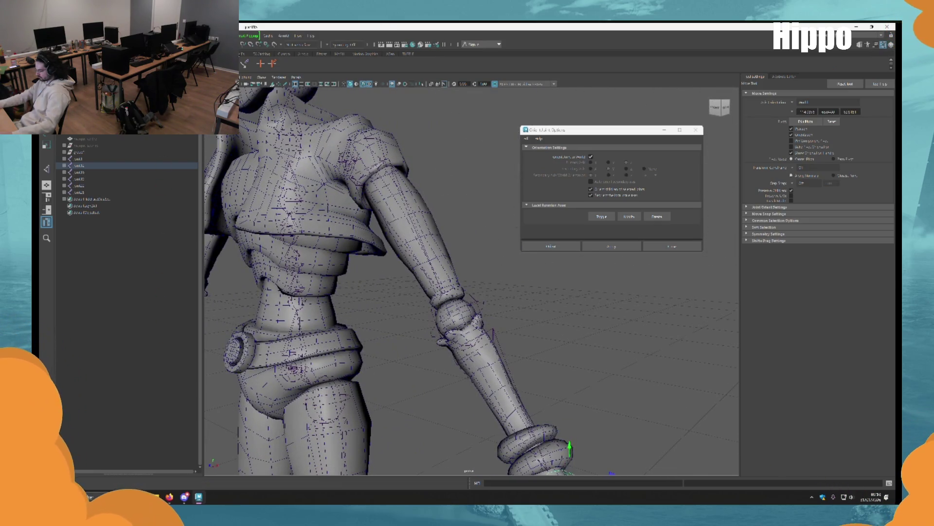
Re-orient the leg joint chain with Orient Joint, applying it with world orientation off, then on.
key("y")
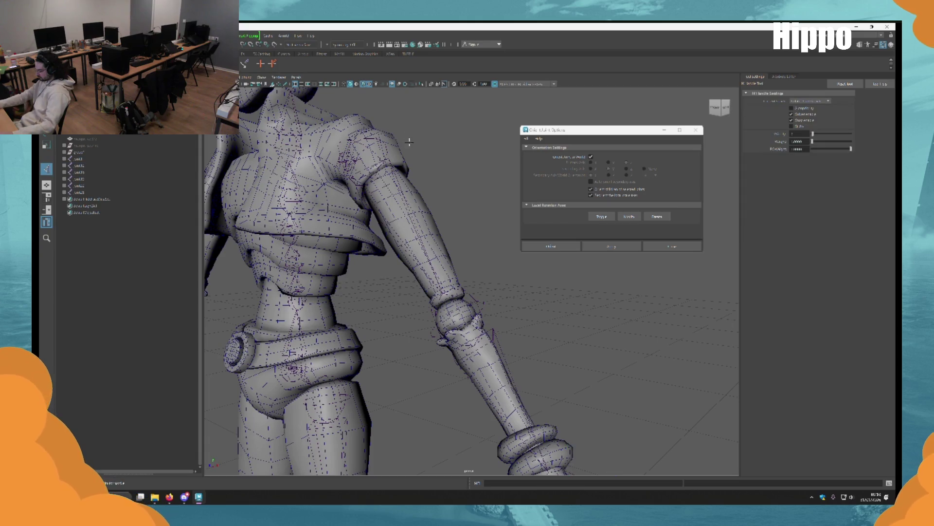
left_click_drag(376, 159, 425, 187, "alt")
key("q")
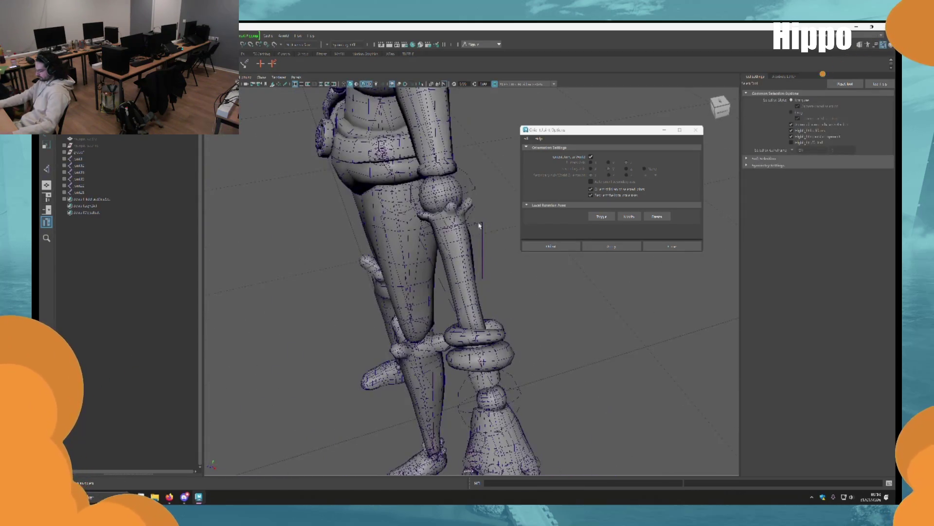
left_click(479, 224)
left_click(589, 157)
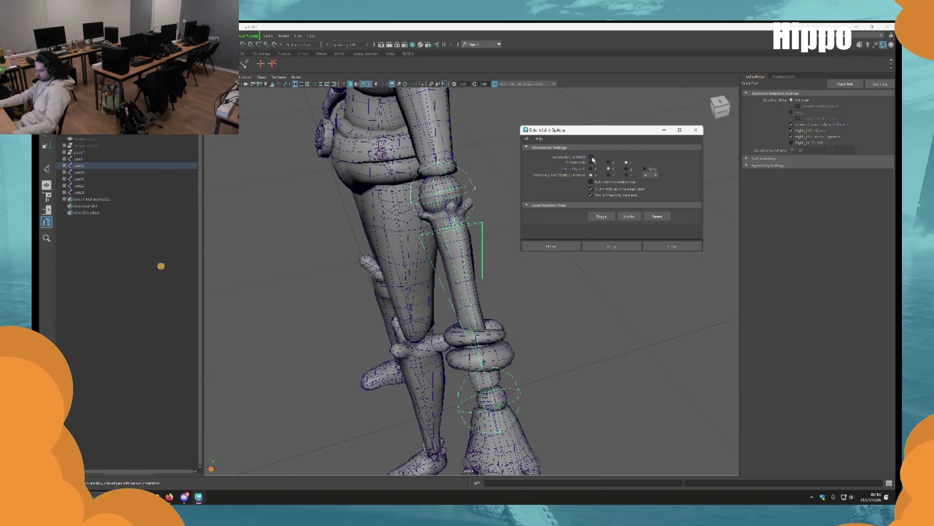
left_click(619, 250)
mouse_move(560, 272)
left_mouse_down("alt")
mouse_move(504, 324)
mouse_move(507, 410)
left_mouse_up("alt")
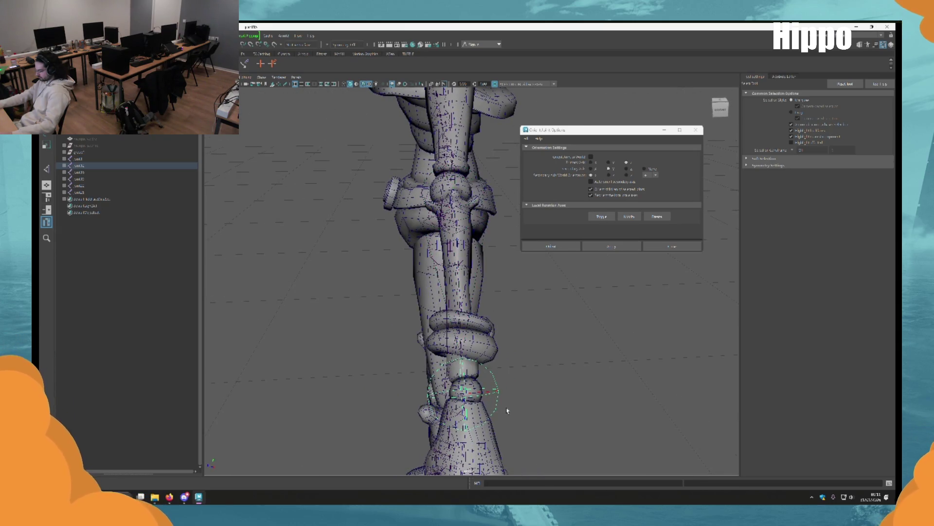
left_click(591, 157)
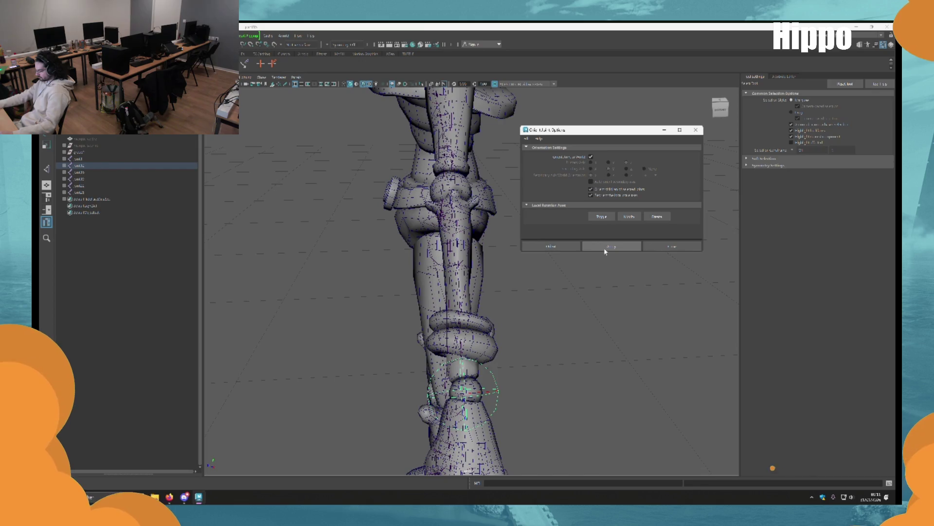
left_click(609, 247)
Create a test IK handle on the arm chain from the shoulder joint to the wrist joint.
mouse_move(532, 236)
left_mouse_down("alt")
mouse_move(495, 267)
mouse_move(407, 224)
left_mouse_up("alt")
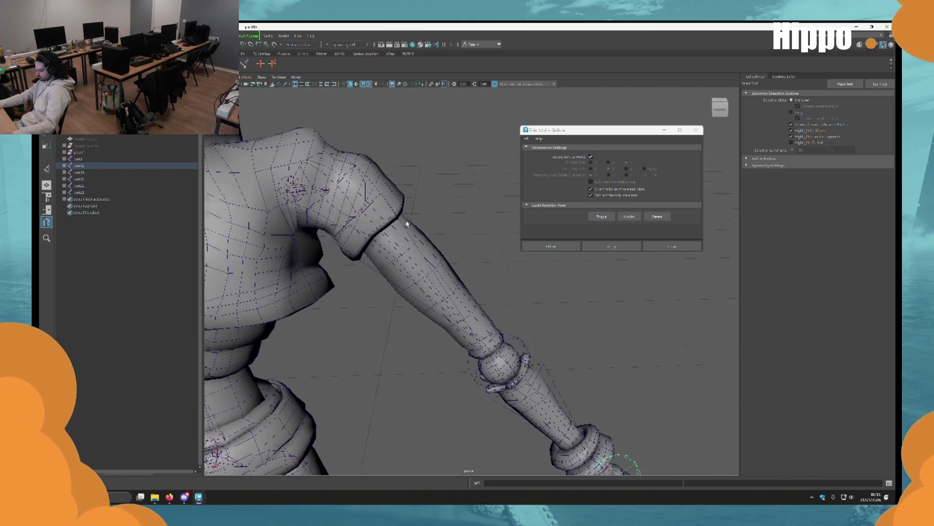
left_click(378, 199)
key("y")
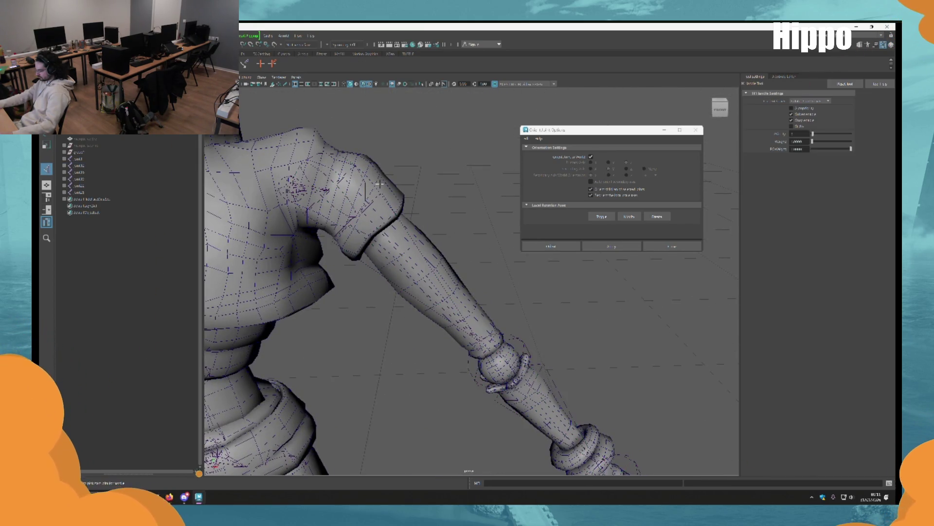
left_click(350, 170)
left_click_drag(402, 236, 521, 316, "alt")
left_click(528, 292)
mouse_move(520, 279)
left_mouse_down("alt")
mouse_move(449, 215)
mouse_move(470, 330)
mouse_move(433, 347)
left_mouse_up("alt")
Delete the test arm IK handle and select the knee joint for moving.
key("w")
scroll(433, 347, "up", 1)
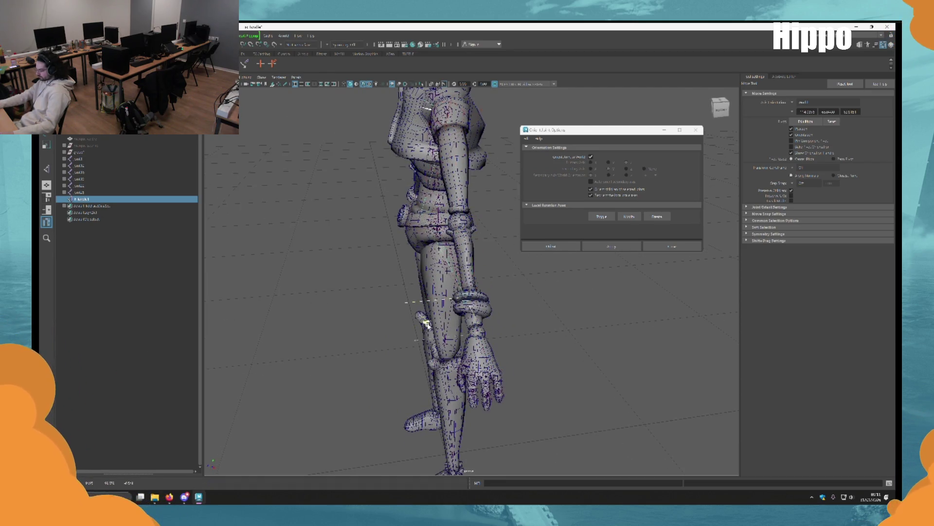
mouse_move(428, 325)
left_mouse_down("alt")
mouse_move(463, 382)
mouse_move(455, 300)
mouse_move(480, 293)
mouse_move(525, 248)
mouse_move(536, 253)
mouse_move(492, 313)
mouse_move(518, 301)
mouse_move(468, 318)
mouse_move(549, 322)
mouse_move(502, 314)
left_mouse_up("alt")
key("Delete")
key("q")
left_click(517, 301)
key("w")
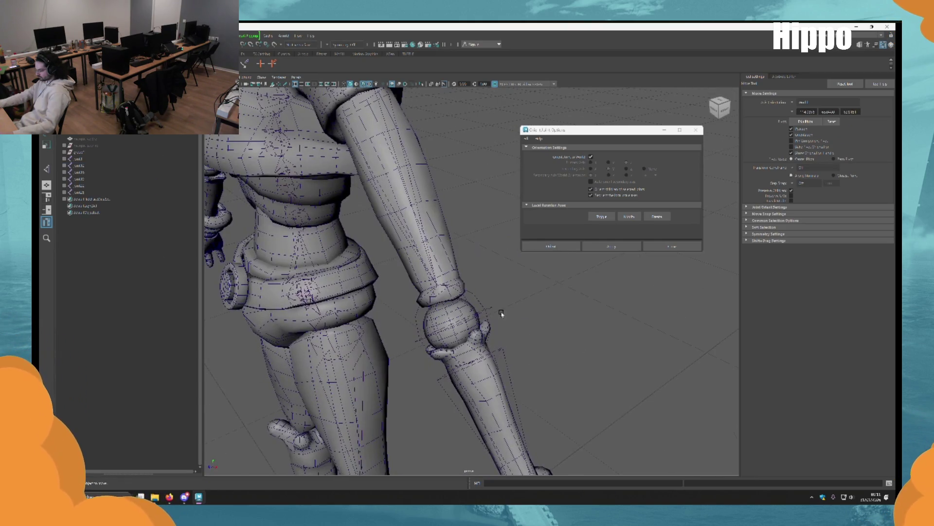
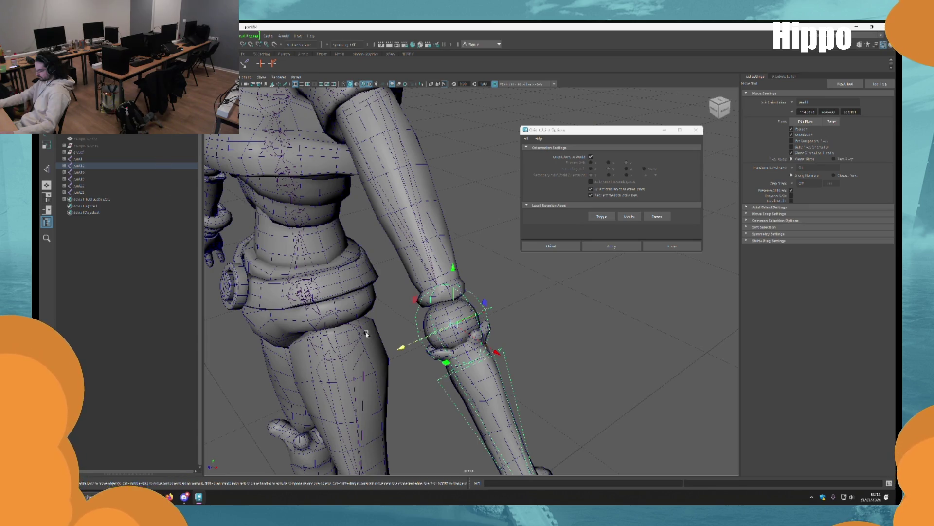
Select the hip, thigh and knee joints of the leg with the Move tool active.
left_click_drag(381, 255, 395, 356, "alt")
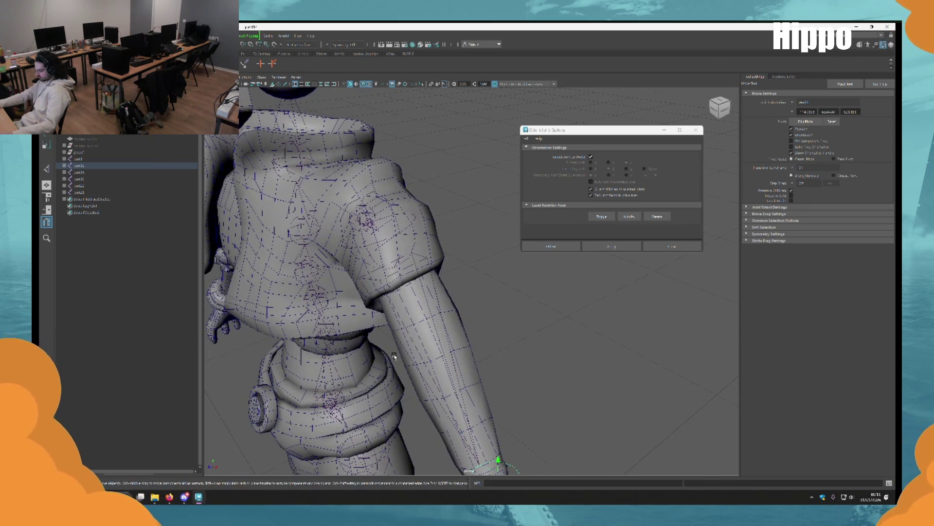
mouse_move(395, 356)
left_mouse_down("alt")
mouse_move(457, 251)
mouse_move(262, 268)
mouse_move(437, 283)
mouse_move(420, 322)
mouse_move(476, 247)
mouse_move(492, 304)
mouse_move(420, 251)
mouse_move(431, 267)
mouse_move(471, 281)
left_mouse_up("alt")
scroll(262, 268, "up", 5)
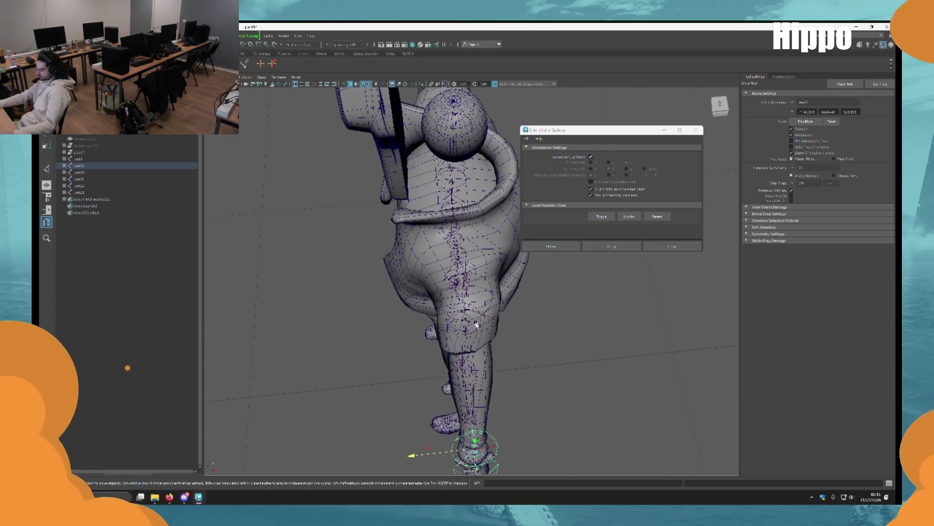
key("q")
key("w")
left_click(452, 264)
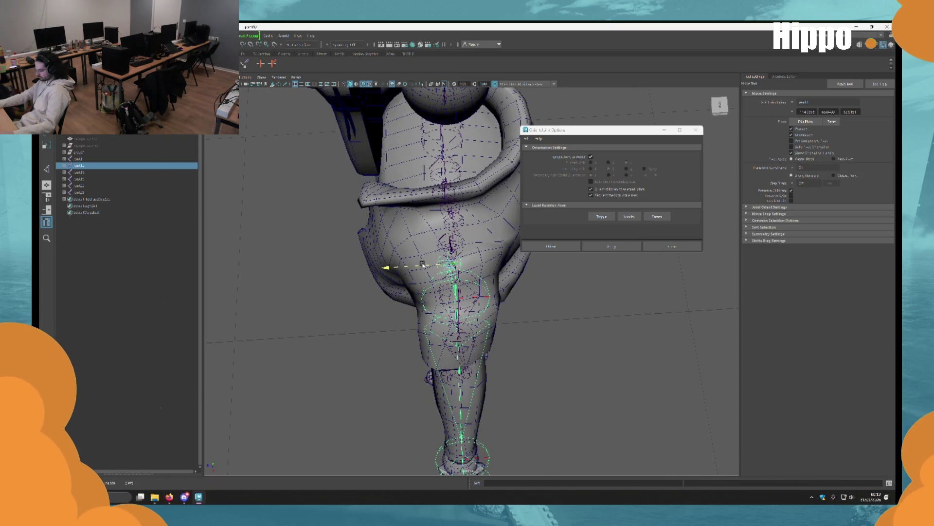
left_click(448, 306)
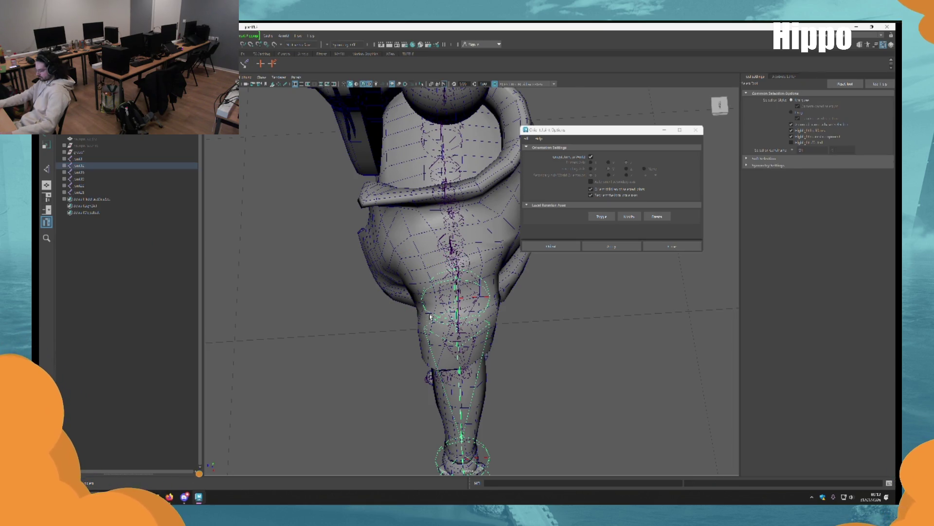
mouse_move(412, 310)
left_mouse_down("alt")
mouse_move(492, 253)
mouse_move(497, 366)
mouse_move(411, 271)
mouse_move(449, 254)
mouse_move(467, 356)
mouse_move(487, 242)
mouse_move(470, 244)
mouse_move(555, 375)
mouse_move(504, 345)
mouse_move(432, 272)
mouse_move(467, 319)
mouse_move(421, 306)
left_mouse_up("alt")
left_click(410, 271)
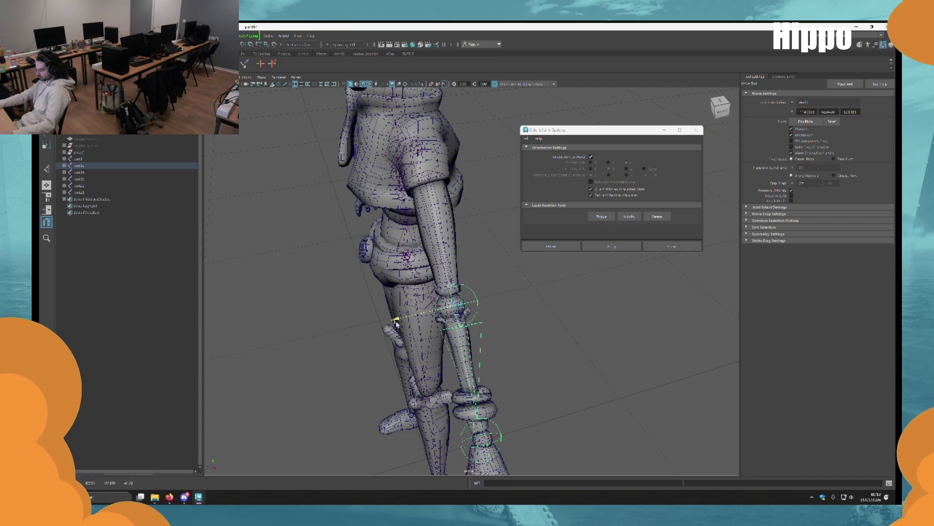
Shift the leg joint slightly left along X and check its placement in the knee.
scroll(404, 316, "down", 3)
left_click_drag(440, 263, 429, 328, "alt")
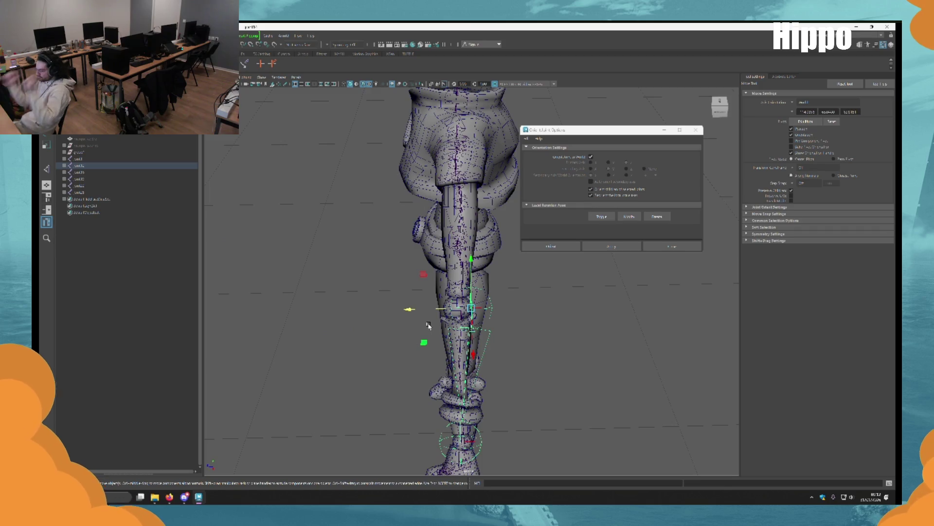
middle_click_drag(429, 328, 417, 326)
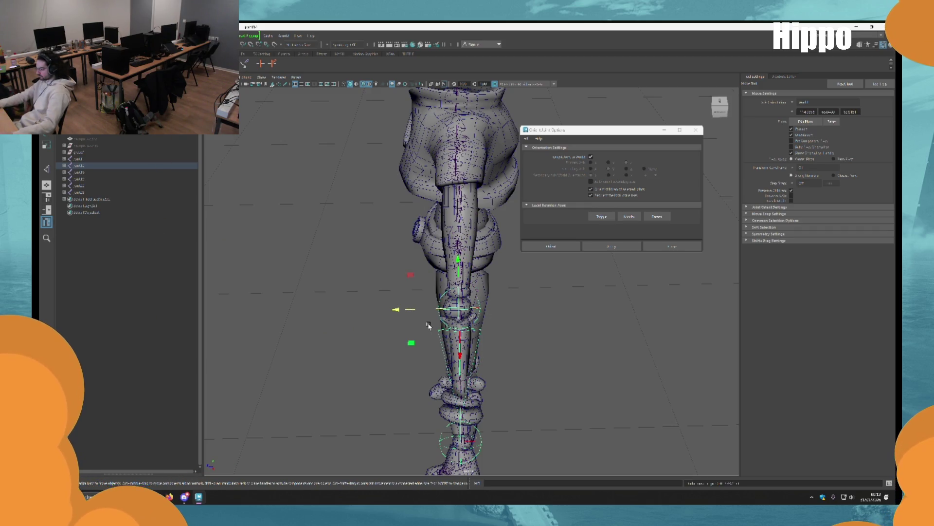
left_click_drag(428, 325, 479, 329, "alt")
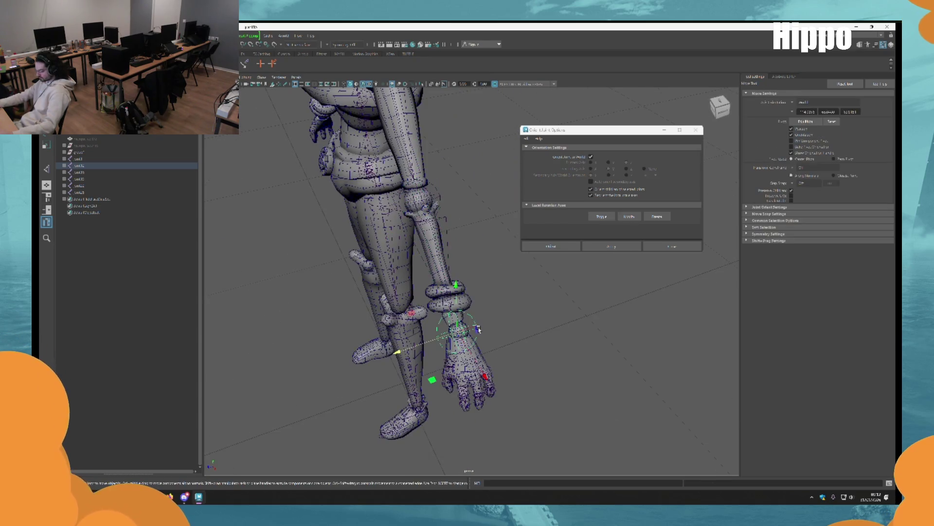
mouse_move(413, 347)
left_mouse_down("alt")
mouse_move(461, 239)
mouse_move(454, 276)
left_mouse_up("alt")
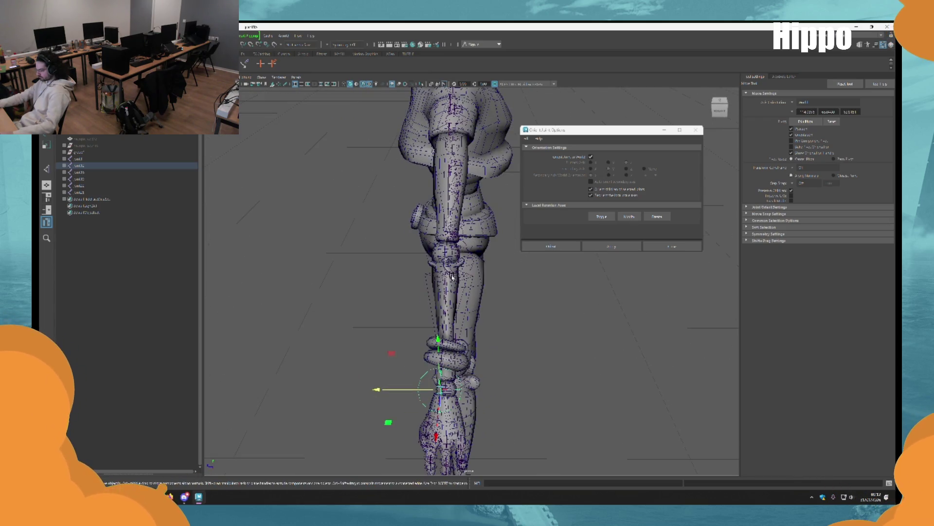
left_click_drag(499, 362, 472, 296, "alt")
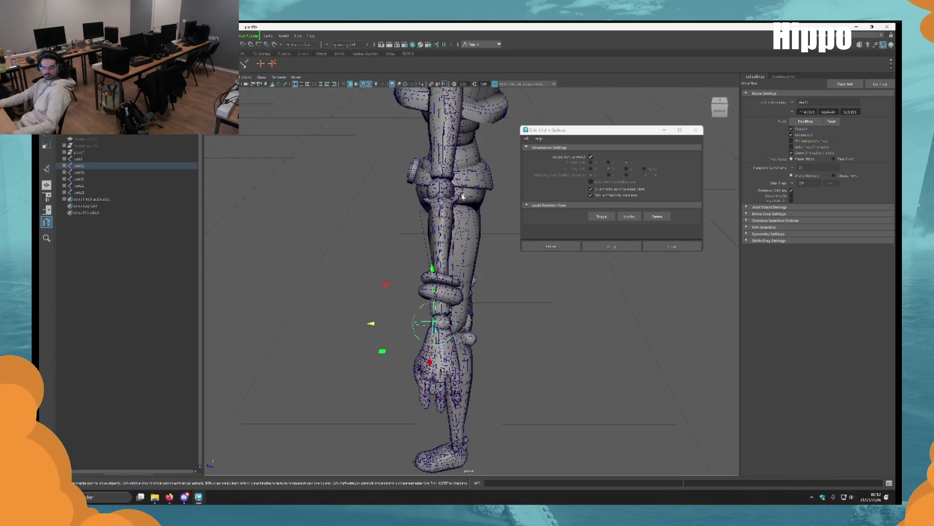
mouse_move(507, 317)
left_mouse_down("alt")
mouse_move(526, 278)
mouse_move(547, 282)
left_mouse_up("alt")
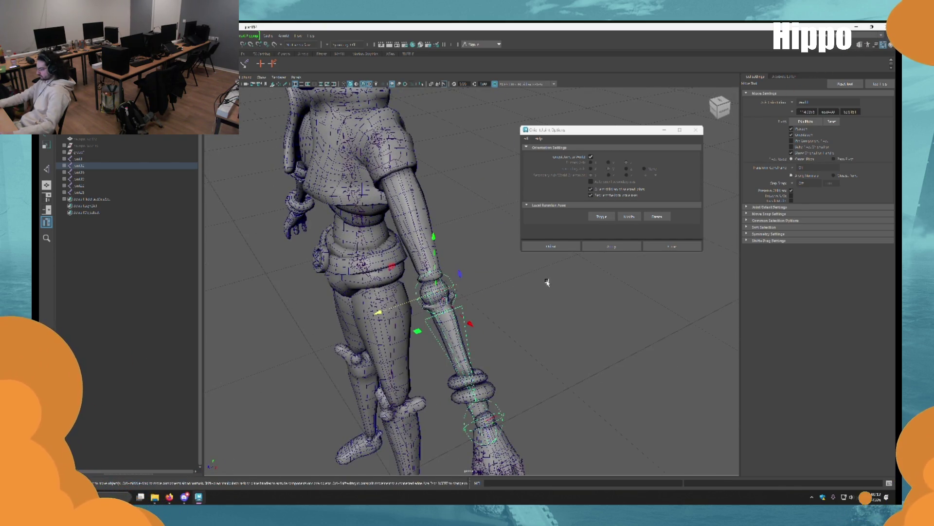
mouse_move(539, 282)
left_mouse_down("alt")
mouse_move(452, 250)
mouse_move(428, 292)
mouse_move(391, 313)
mouse_move(434, 323)
left_mouse_up("alt")
Close the Orient Joint Options window and select the sek2 joint chain.
key("q")
scroll(416, 308, "up", 5)
key("w")
scroll(452, 318, "down", 4)
key("f")
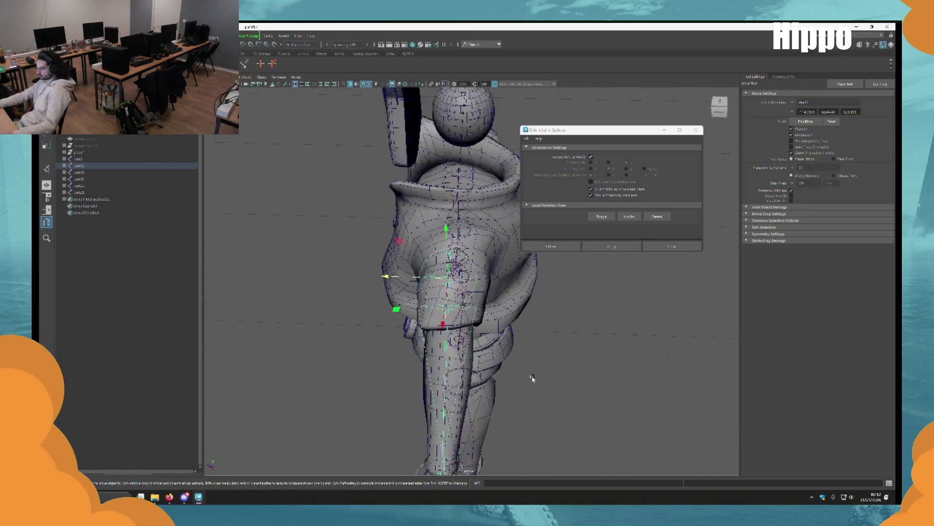
left_click(695, 131)
mouse_move(695, 131)
left_mouse_down("alt")
mouse_move(536, 194)
mouse_move(413, 205)
left_mouse_up("alt")
scroll(414, 204, "up", 5)
key("q")
left_click(381, 207)
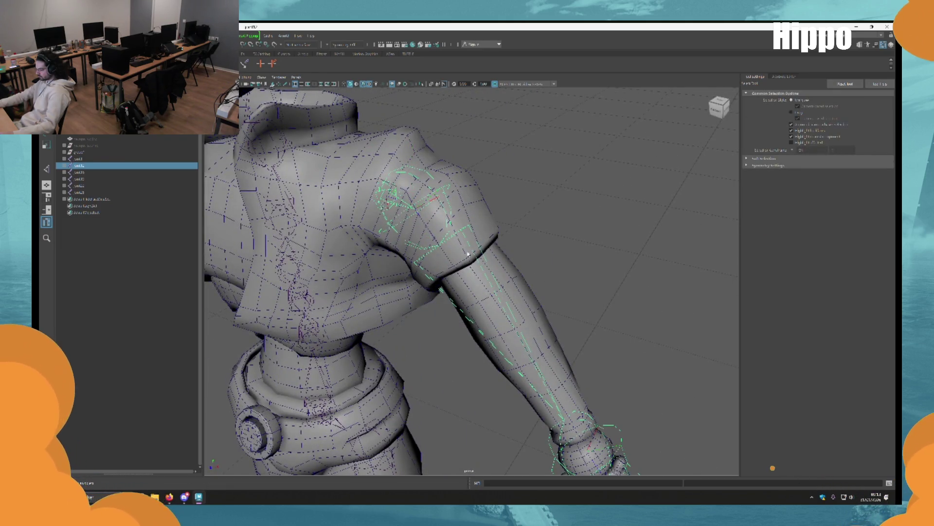
Uncheck Orient Joint to World in the Orient Joint options, then close the window.
scroll(381, 207, "down", 5)
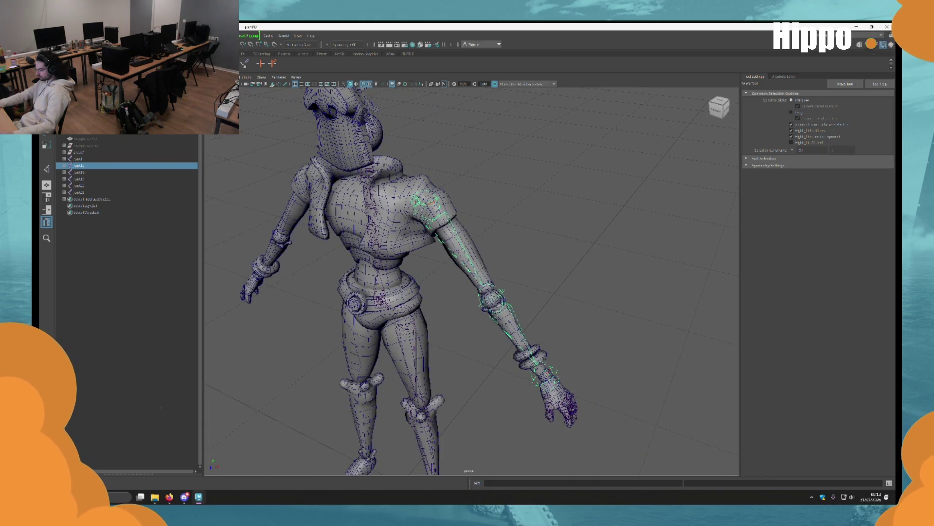
right_click(147, 137)
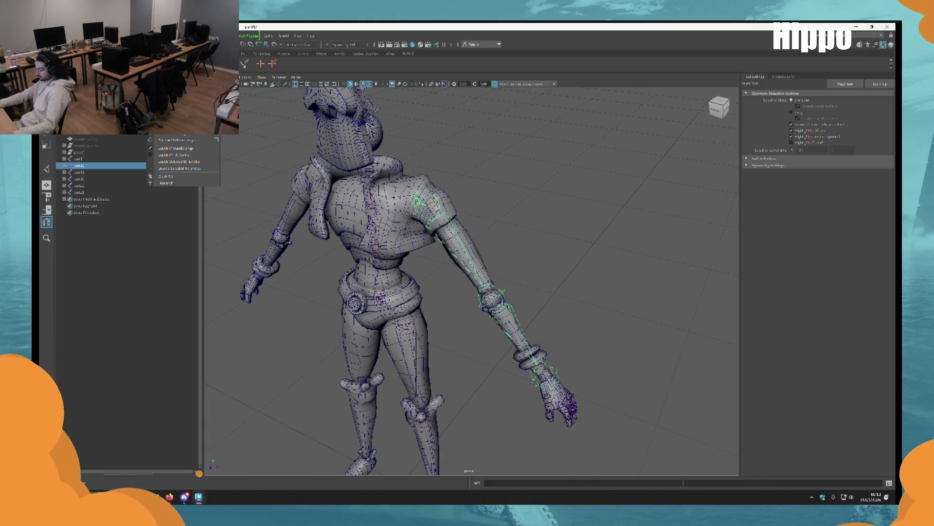
left_click(216, 140)
left_click(590, 156)
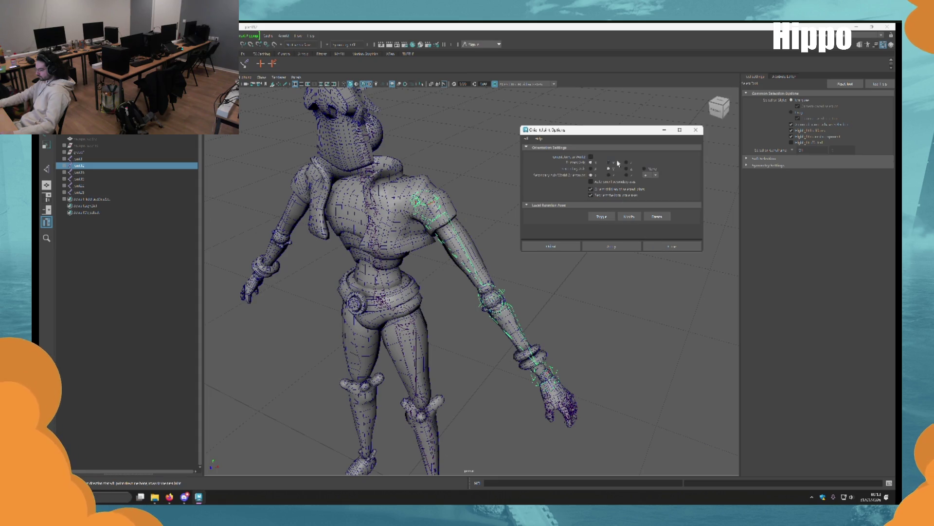
mouse_move(444, 244)
left_mouse_down("alt")
mouse_move(341, 273)
mouse_move(448, 305)
mouse_move(491, 244)
left_mouse_up("alt")
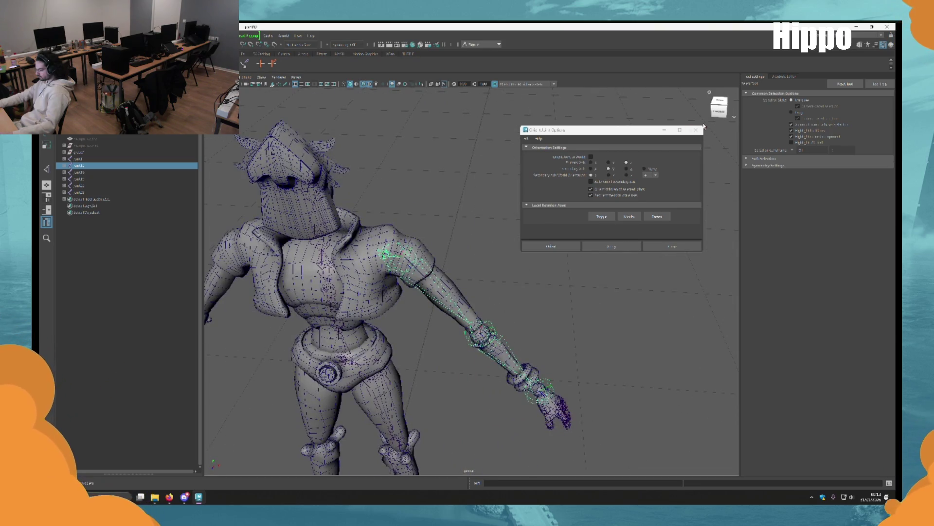
scroll(491, 243, "up", 3)
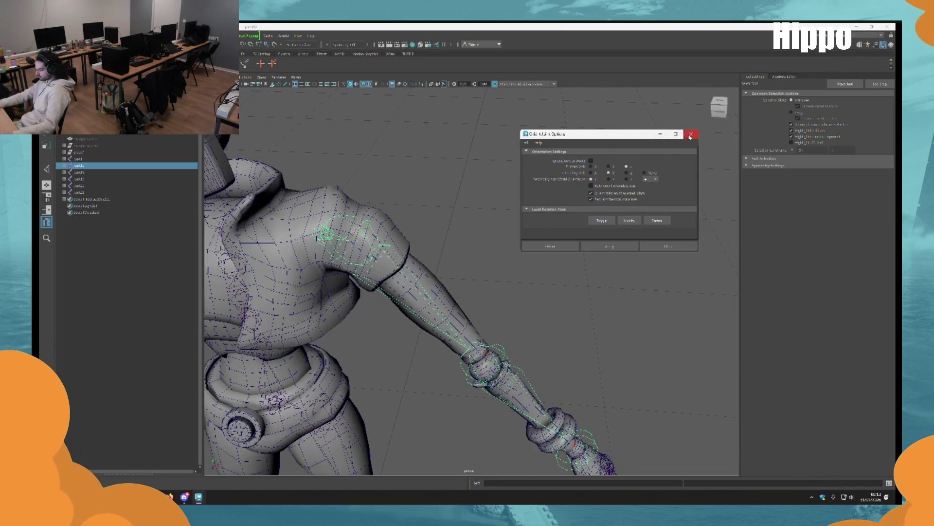
left_click(689, 135)
scroll(469, 238, "down", 4)
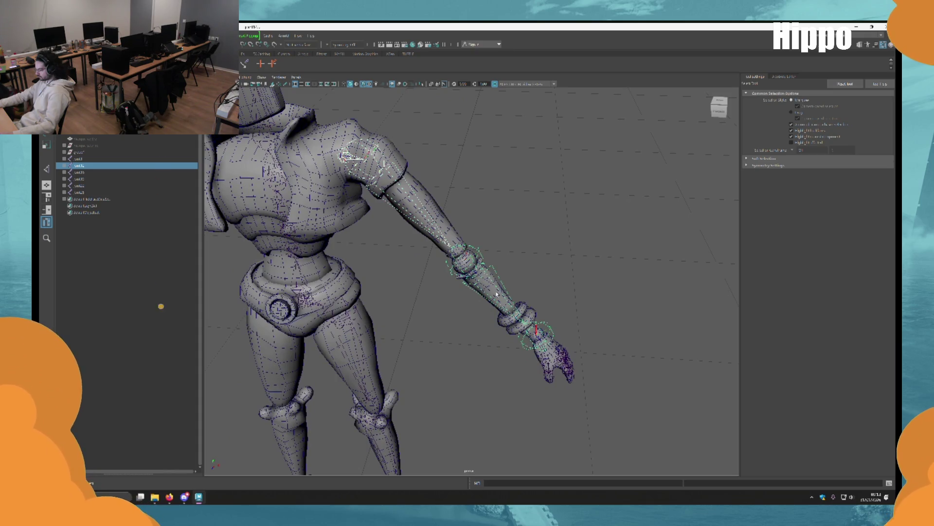
Select the glove meshes around the wrist from a side view of the hand.
key("e")
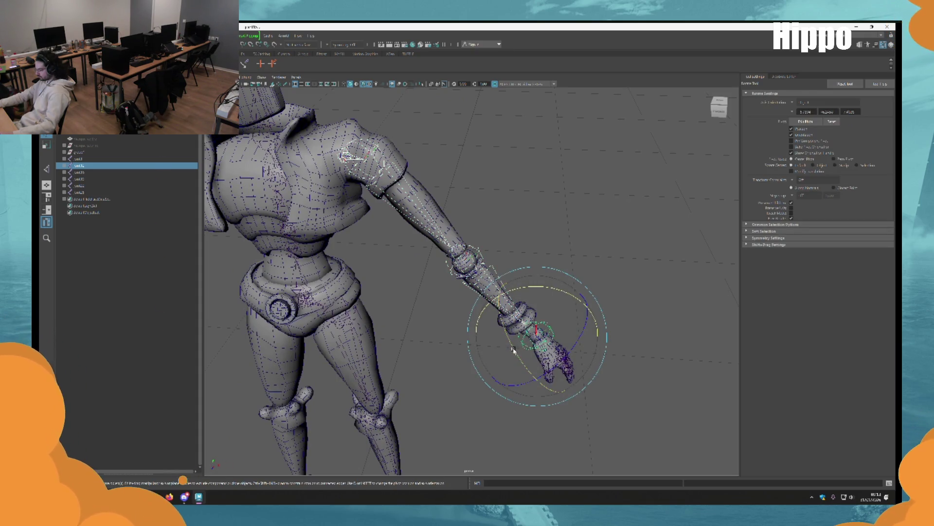
scroll(509, 365, "up", 5)
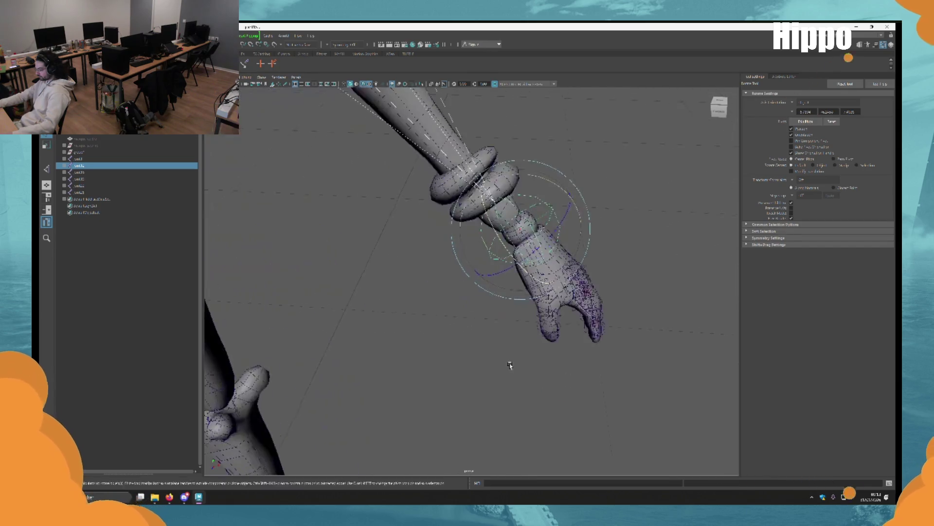
key("q")
left_click_drag(493, 364, 467, 316, "alt")
scroll(448, 274, "up", 5)
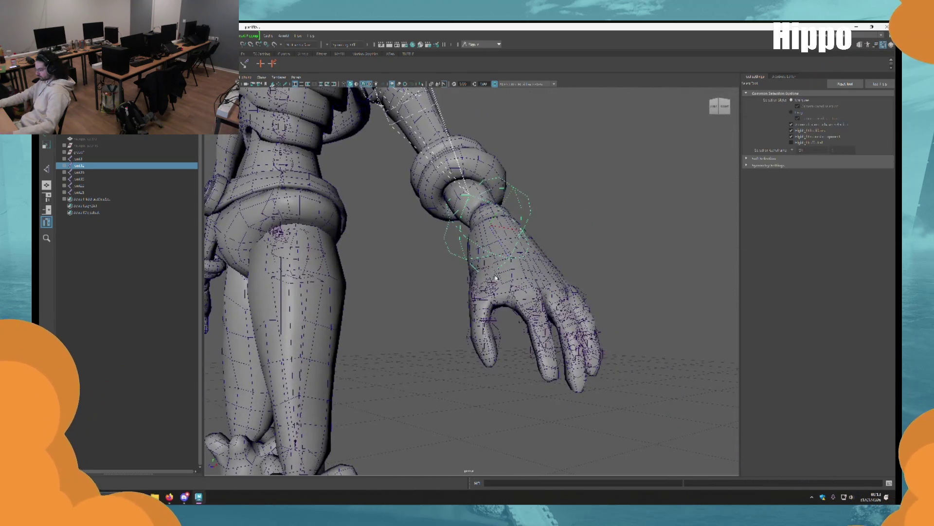
left_click(496, 278)
scroll(496, 278, "down", 5)
Select and frame the finger joint chain inside the glove.
left_click_drag(438, 268, 370, 272, "alt")
scroll(323, 313, "up", 8)
left_click_drag(323, 313, 450, 296, "alt")
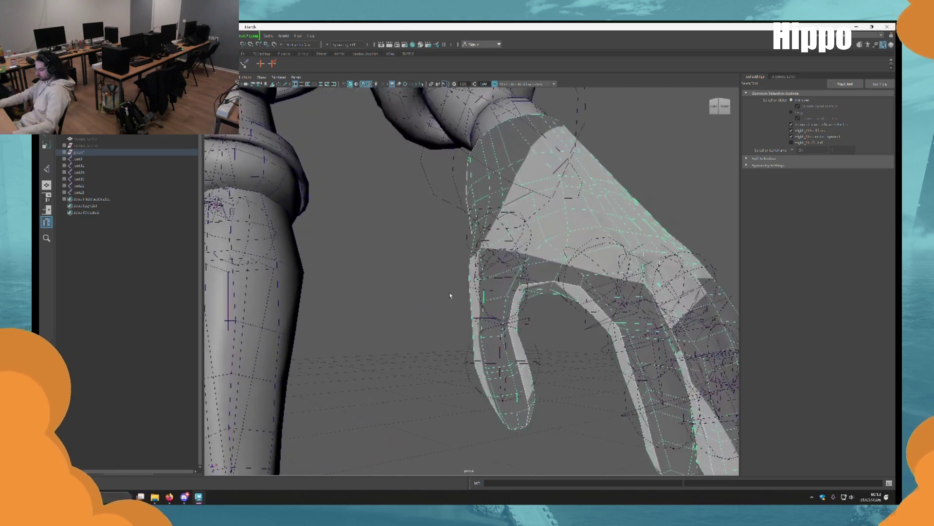
left_click(523, 260)
key("f")
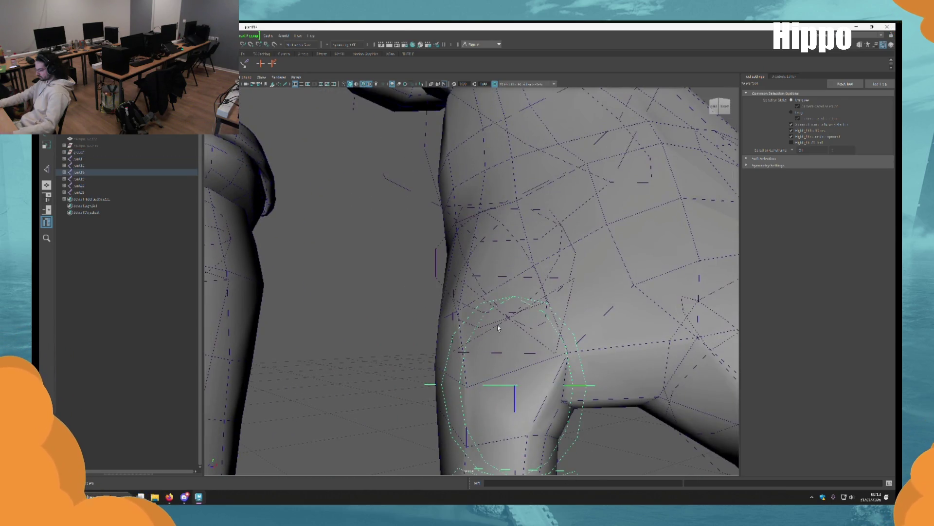
left_click(476, 281)
scroll(476, 281, "down", 5)
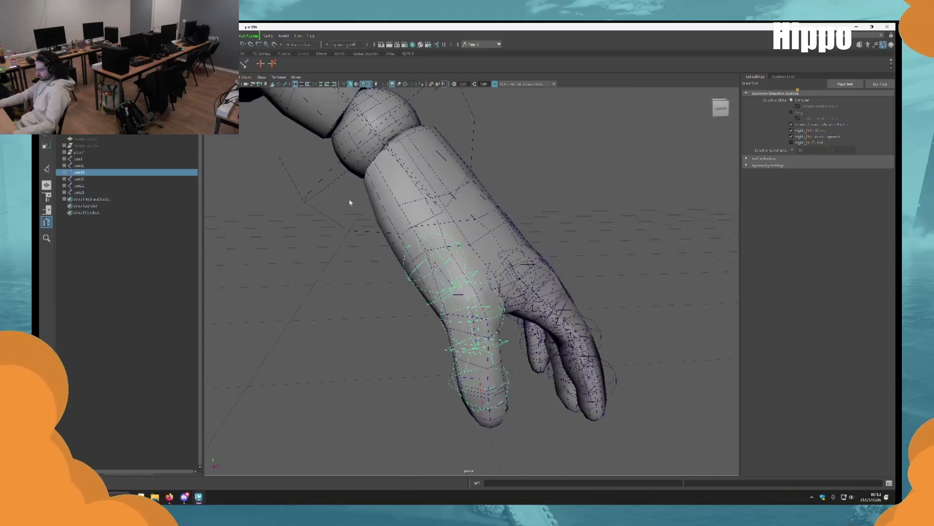
Apply Orient Joint to each finger's joint chain, stepping finger to finger with the arrow key.
right_click(149, 138)
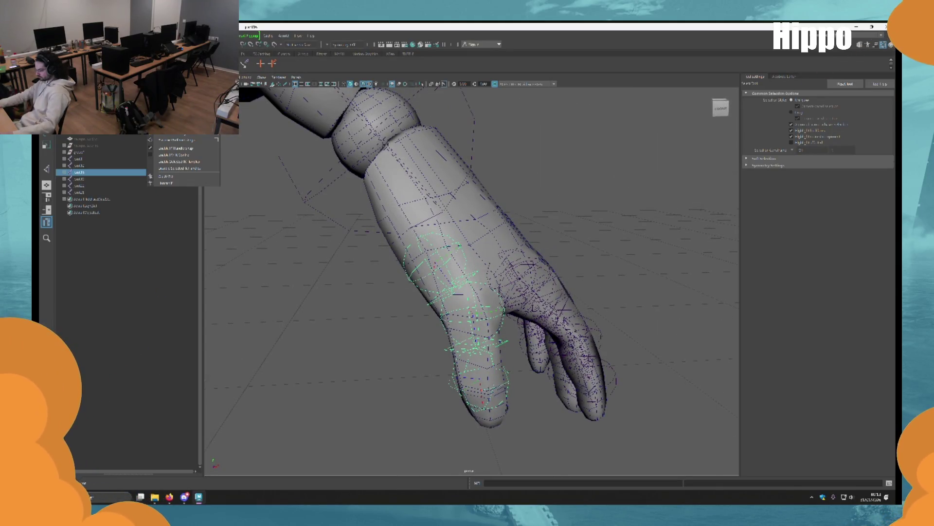
left_click(217, 140)
key("f")
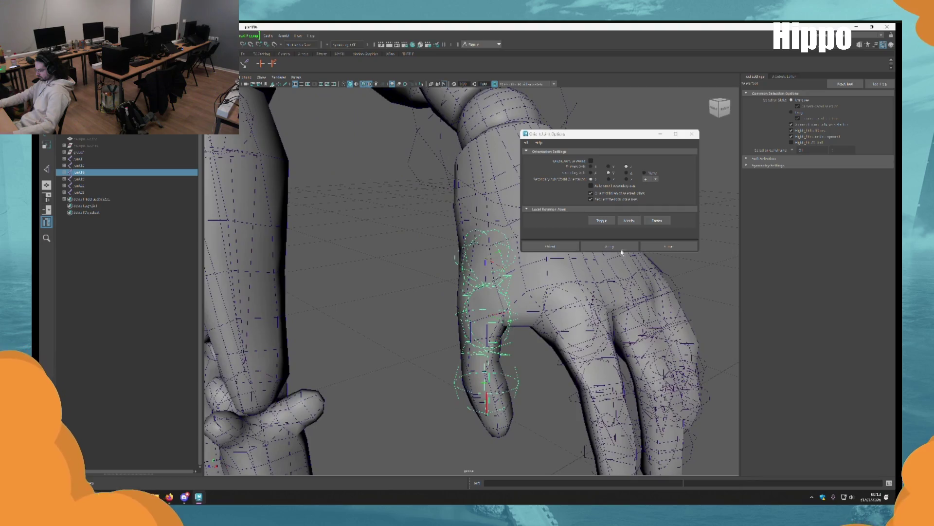
mouse_move(559, 292)
left_mouse_down("alt")
mouse_move(548, 299)
mouse_move(501, 270)
mouse_move(459, 301)
mouse_move(473, 222)
mouse_move(467, 244)
mouse_move(448, 194)
mouse_move(505, 263)
mouse_move(499, 273)
left_mouse_up("alt")
key("Right")
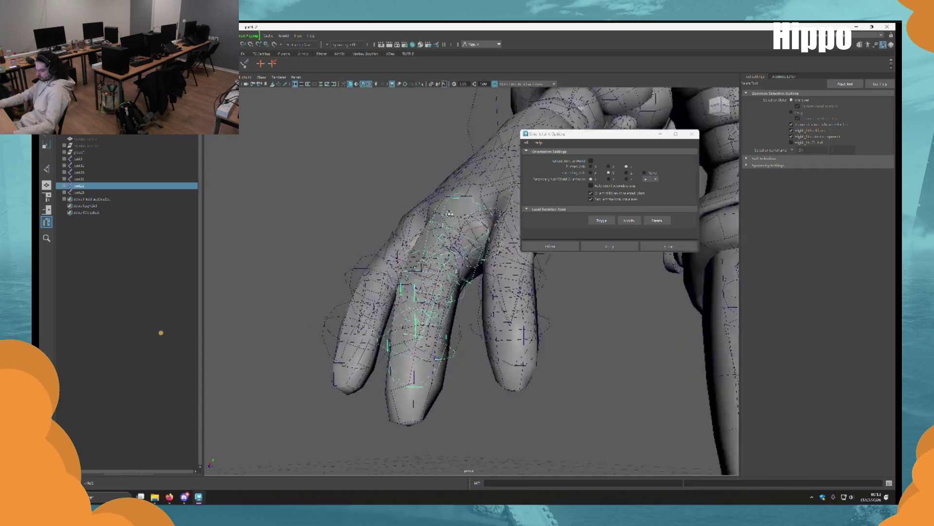
left_click_drag(506, 267, 524, 259, "alt")
key("Right")
left_click(610, 246)
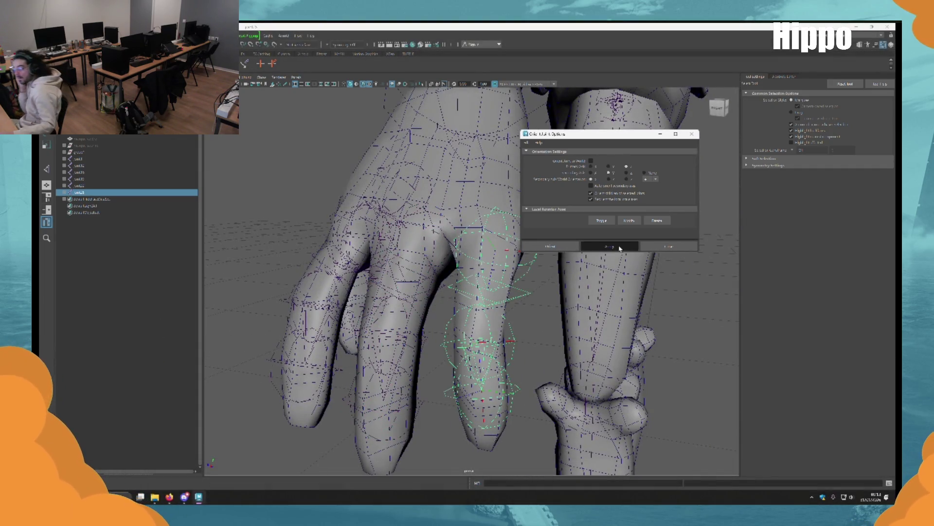
key("f")
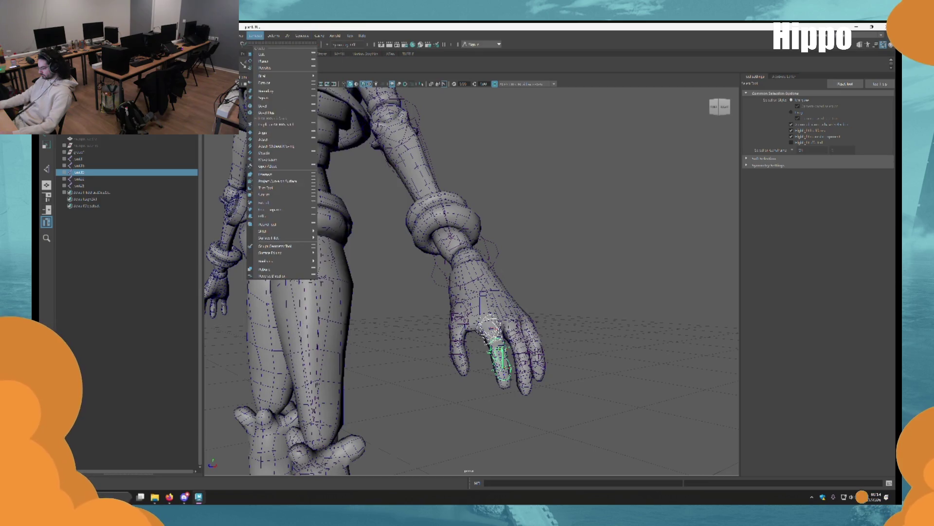
Lower the Display > Animation > Joint Size scale so the joints appear smaller.
left_click(126, 131)
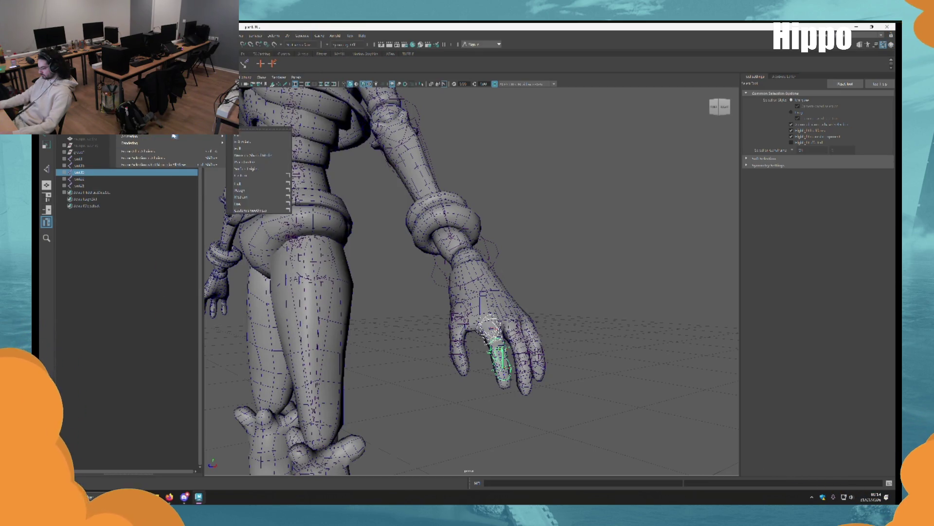
left_click(242, 157)
left_click_drag(375, 201, 367, 200)
left_click(399, 183)
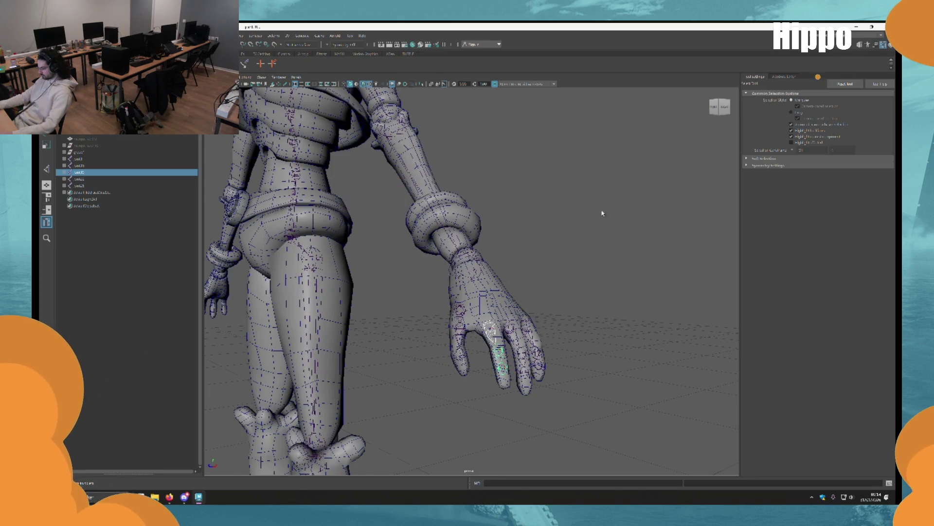
Select the finger, thumb and wrist joints to check their fit inside the hand.
middle_click_drag(603, 211, 420, 257, "alt")
scroll(439, 281, "up", 6)
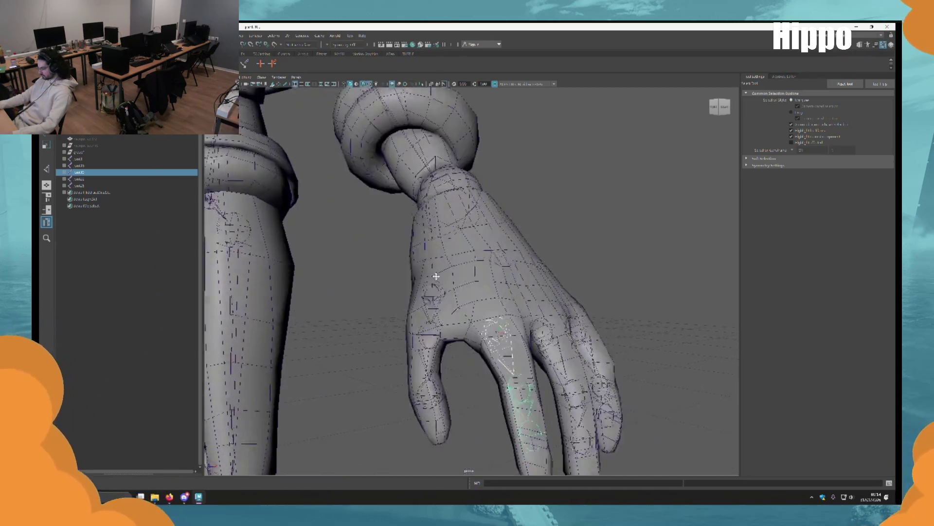
mouse_move(440, 281)
left_mouse_down("alt")
mouse_move(421, 282)
mouse_move(475, 319)
mouse_move(473, 308)
mouse_move(440, 291)
left_mouse_up("alt")
left_click(474, 308, "shift")
left_click(514, 297, "shift")
left_click(453, 305, "shift")
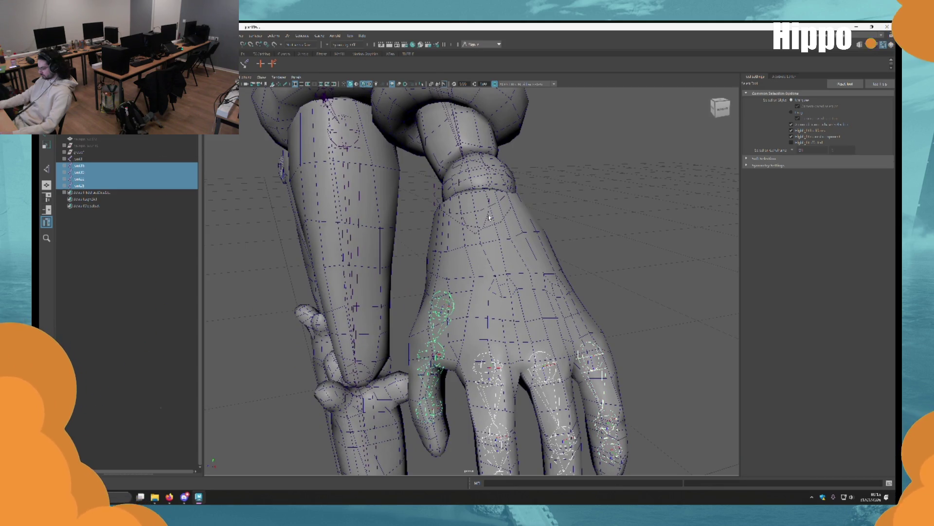
left_click(487, 218, "shift")
left_click(485, 221)
Select the finger joints, middle finger and sek23 joints, then the wrist sphere mesh.
mouse_move(484, 220)
left_mouse_down("alt")
mouse_move(559, 248)
mouse_move(535, 242)
mouse_move(532, 303)
mouse_move(518, 254)
mouse_move(480, 284)
mouse_move(506, 302)
mouse_move(489, 320)
mouse_move(442, 327)
mouse_move(462, 368)
left_mouse_up("alt")
scroll(532, 302, "up", 5)
left_click(478, 288)
left_click(490, 320)
left_click(443, 326)
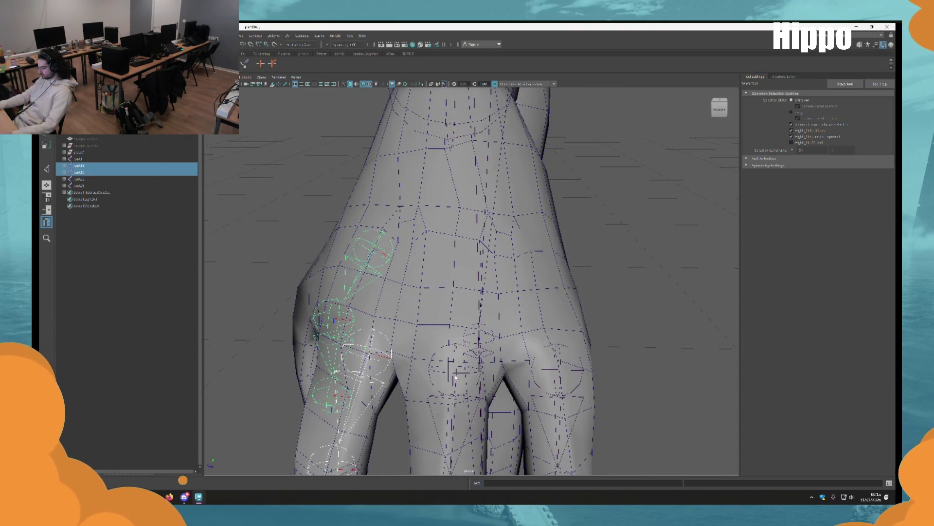
left_click(456, 377, "shift")
left_click(563, 373, "shift")
mouse_move(563, 372)
left_mouse_down("alt")
mouse_move(477, 306)
mouse_move(317, 212)
mouse_move(449, 305)
mouse_move(392, 302)
mouse_move(518, 361)
left_mouse_up("alt")
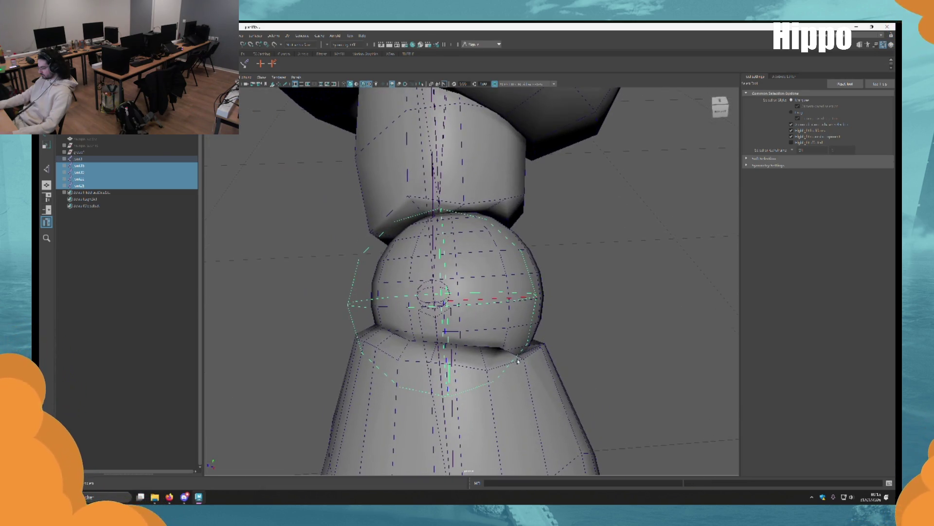
left_click(512, 234)
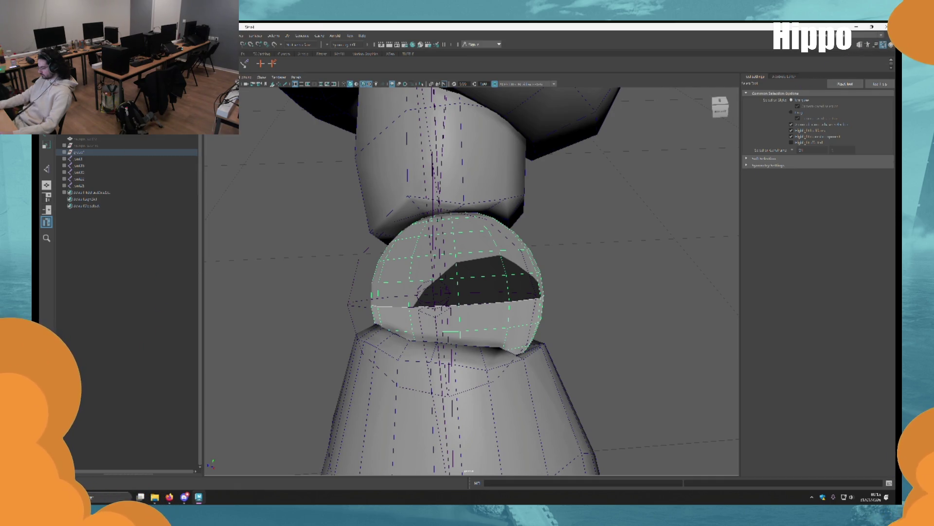
Create a cluster on the wrist sphere via Deform > Cluster and select it for moving.
left_click(249, 35)
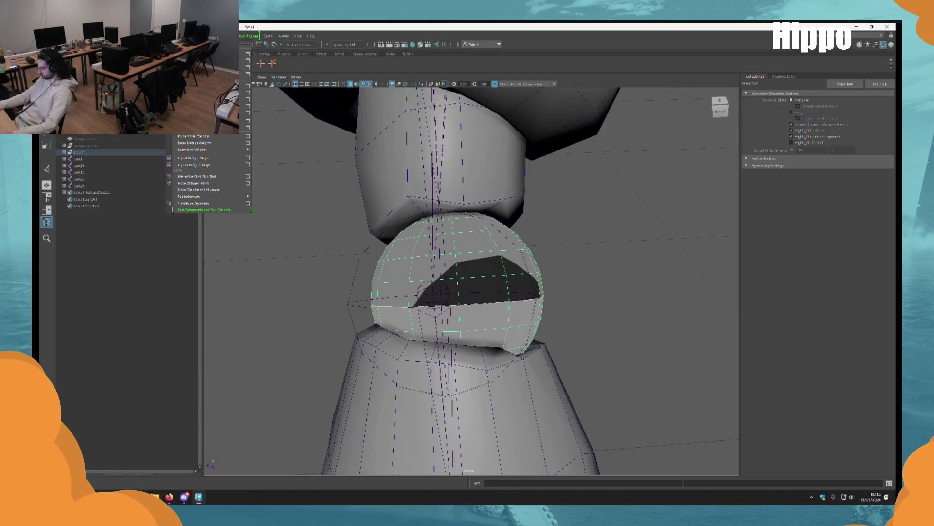
left_click(205, 115)
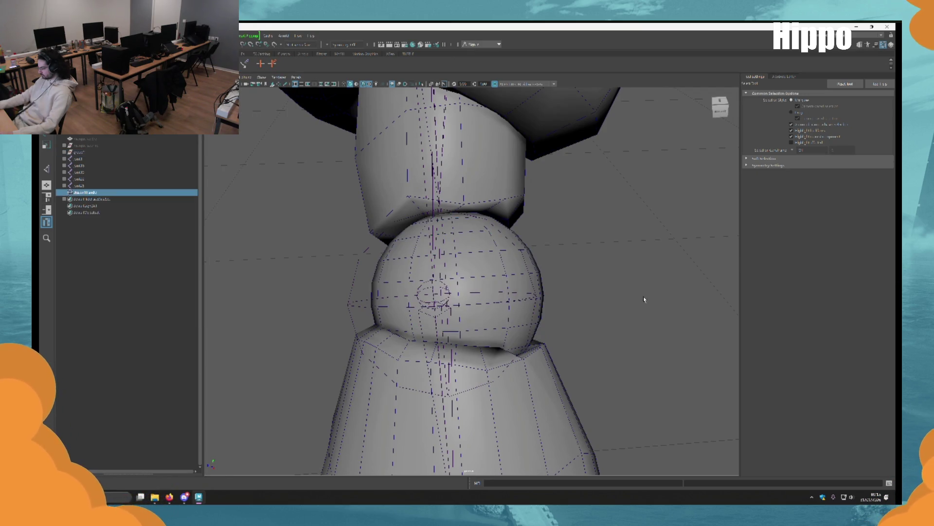
mouse_move(498, 269)
left_mouse_down("alt")
mouse_move(588, 311)
mouse_move(526, 278)
left_mouse_up("alt")
key("F10")
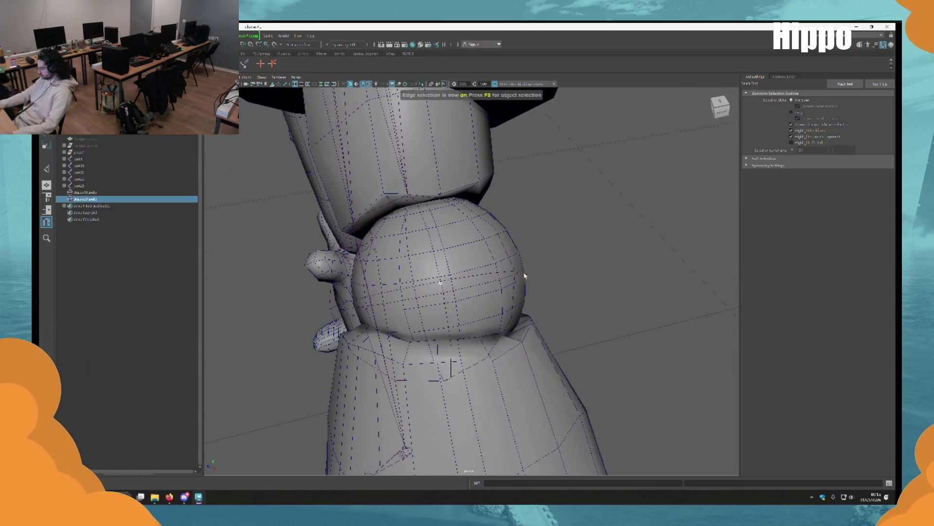
left_click(515, 289)
key("F8")
left_click(509, 287)
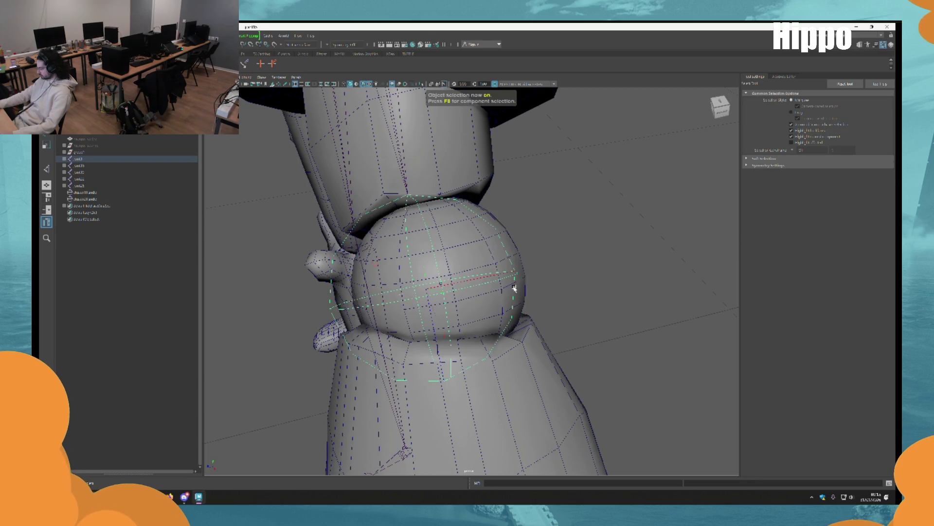
key("w")
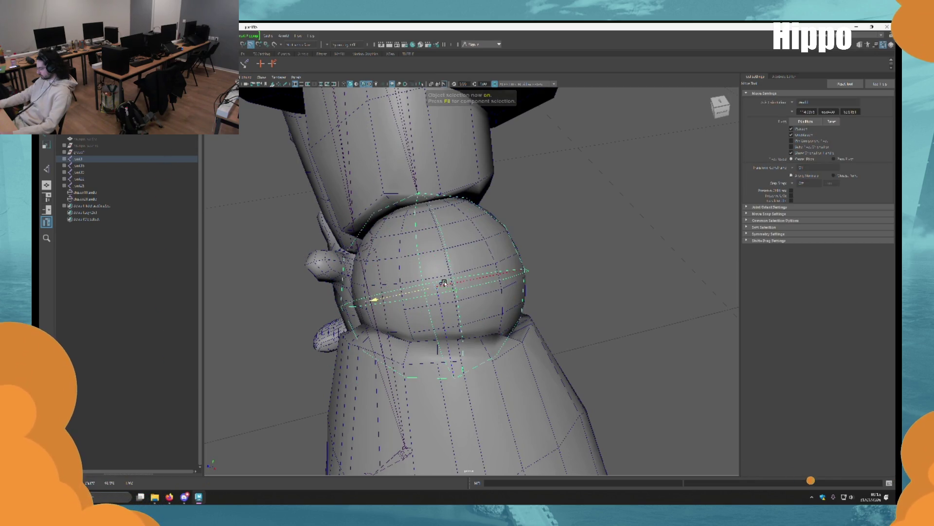
left_click_drag(380, 298, 489, 278, "alt")
mouse_move(490, 278)
right_mouse_down("alt")
mouse_move(445, 317)
mouse_move(532, 359)
mouse_move(530, 313)
mouse_move(519, 302)
mouse_move(535, 317)
mouse_move(568, 294)
mouse_move(550, 295)
right_mouse_up("alt")
left_click_drag(550, 295, 503, 297, "alt")
scroll(498, 313, "up", 5)
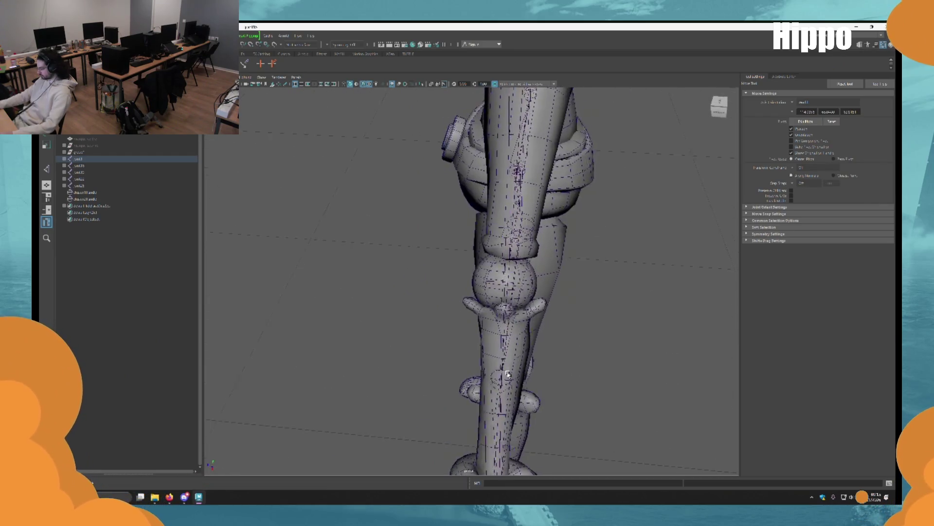
Create a cluster on the leg sphere with Ctrl+Alt+C and frame the selection.
left_click(494, 310)
scroll(484, 334, "up", 3)
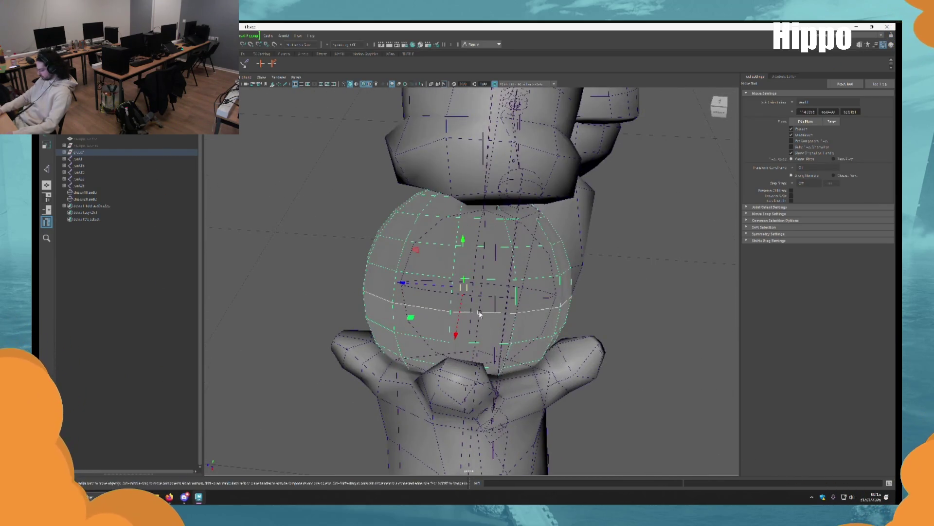
key("F10")
key("ctrl+alt+c")
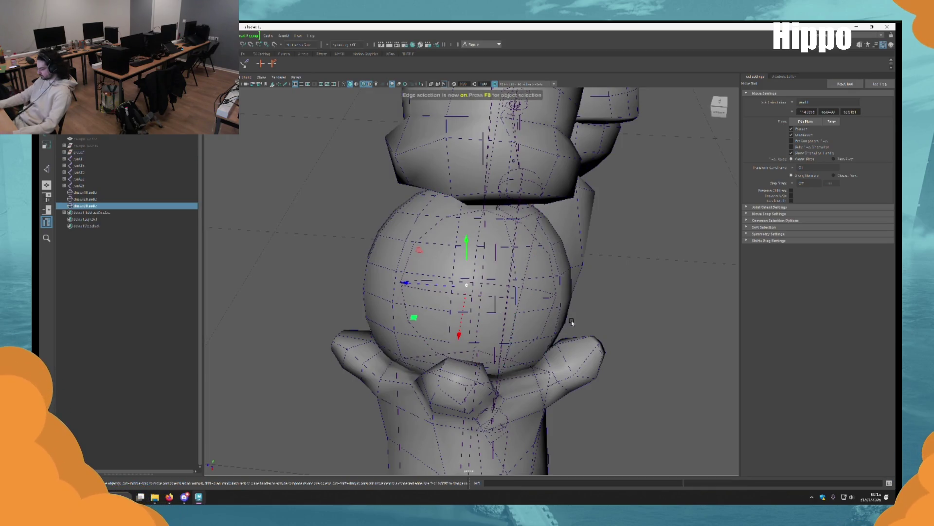
left_click_drag(557, 314, 642, 263, "alt")
key("q")
left_click(642, 263)
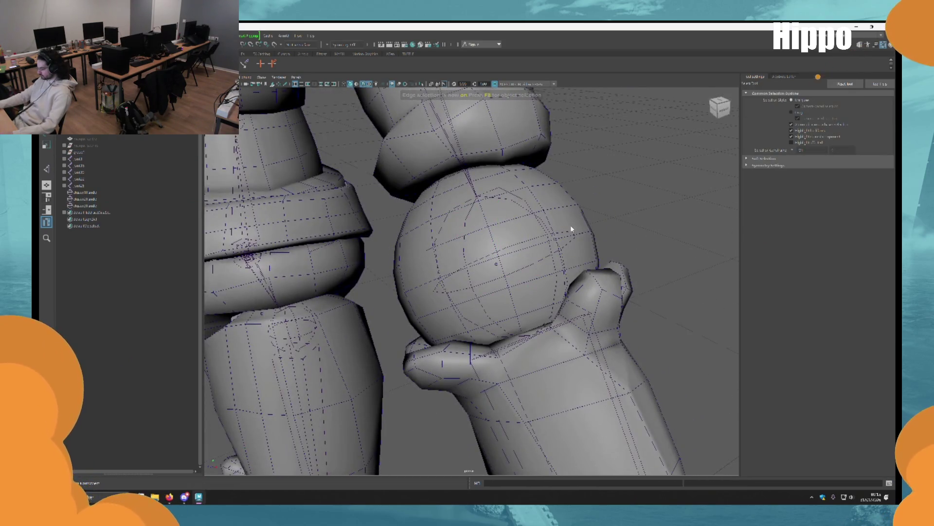
key("F8")
scroll(586, 353, "up", 10)
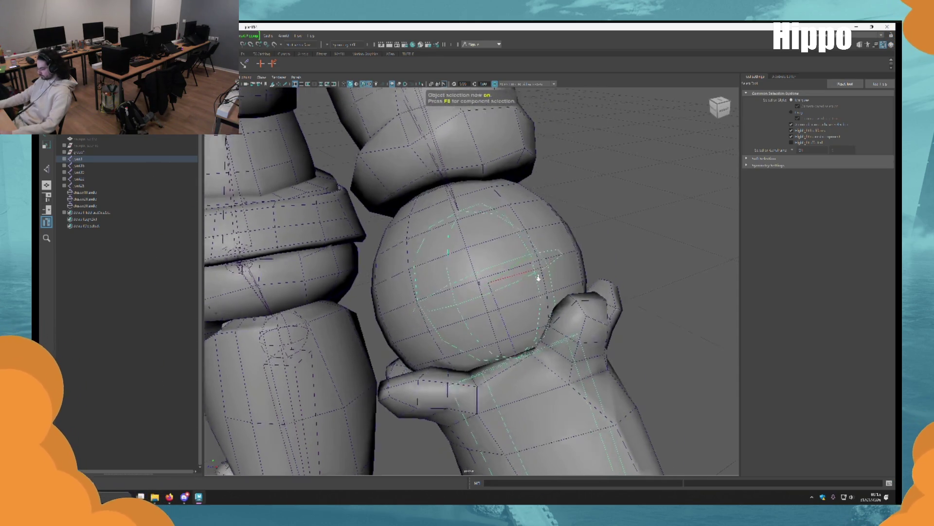
key("w")
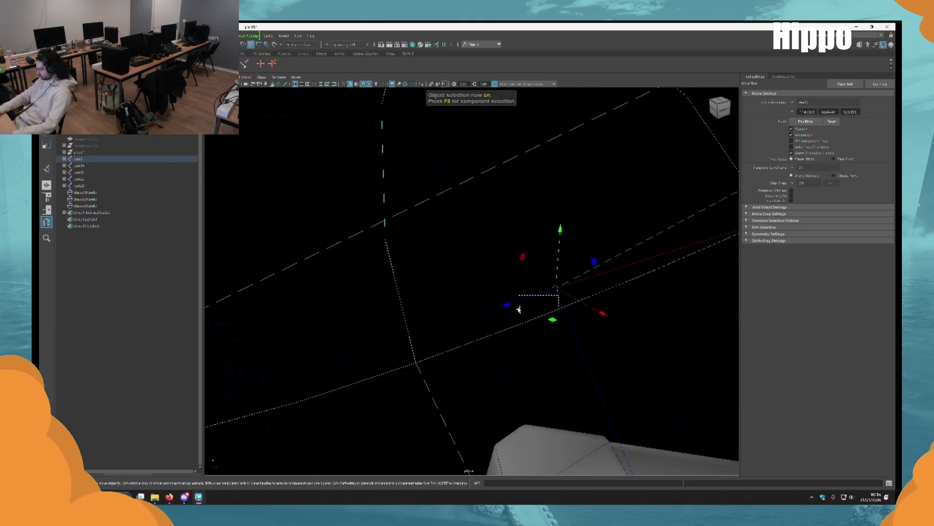
scroll(558, 297, "down", 3)
key("f")
scroll(347, 212, "down", 5)
Orbit from the upper leg and hip past the forearm to a close-up of the shoulder.
mouse_move(347, 212)
left_mouse_down("alt")
mouse_move(484, 314)
mouse_move(553, 244)
mouse_move(581, 233)
mouse_move(522, 247)
mouse_move(543, 254)
mouse_move(505, 175)
mouse_move(559, 242)
left_mouse_up("alt")
scroll(581, 233, "down", 2)
key("q")
scroll(521, 246, "down", 3)
scroll(526, 240, "up", 3)
scroll(532, 263, "up", 3)
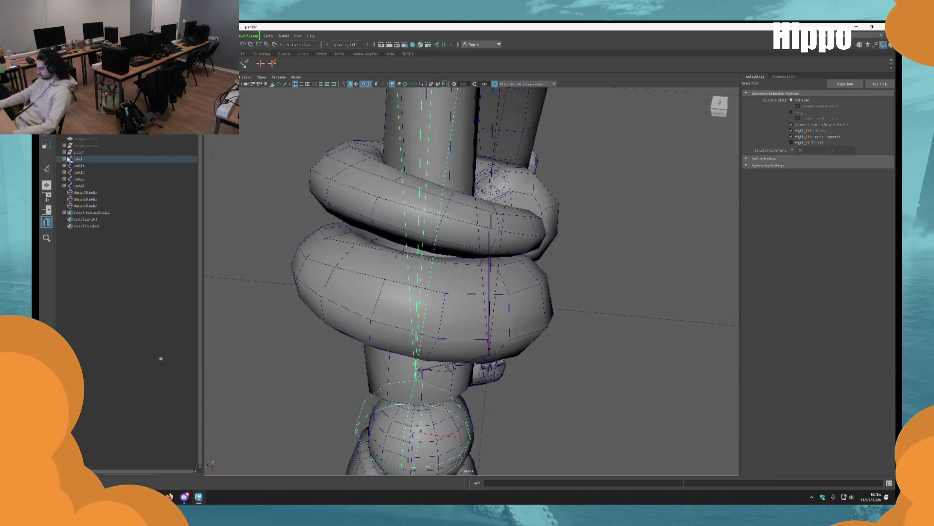
right_click_drag(532, 263, 532, 296, "alt")
mouse_move(532, 297)
left_mouse_down("alt")
mouse_move(511, 173)
mouse_move(671, 433)
left_mouse_up("alt")
mouse_move(671, 434)
right_mouse_down("alt")
mouse_move(687, 494)
mouse_move(473, 280)
right_mouse_up("alt")
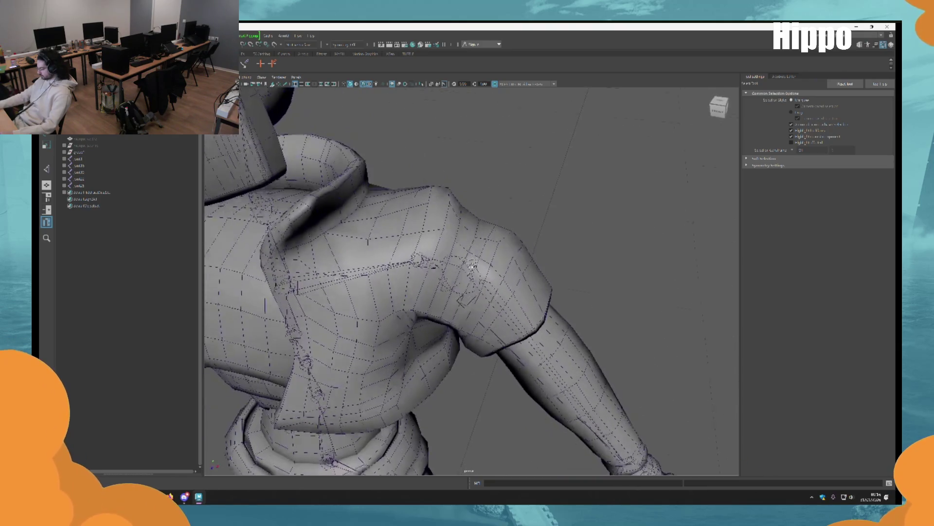
Select the arm joint chain sed1 and view the torso and upper arm.
left_click(473, 280)
mouse_move(473, 280)
left_mouse_down("alt")
mouse_move(598, 332)
mouse_move(584, 321)
left_mouse_up("alt")
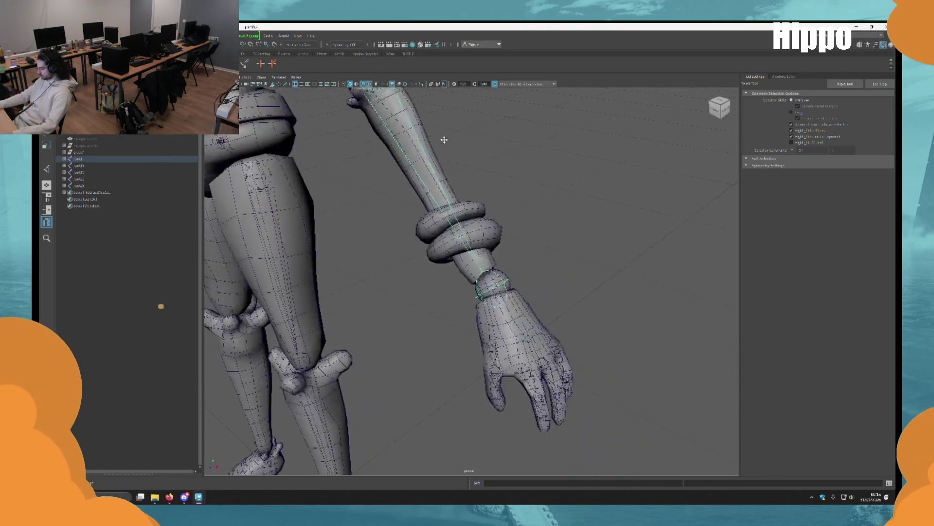
right_click_drag(584, 321, 579, 312, "alt")
left_click_drag(285, 233, 519, 322, "alt")
right_click(182, 128)
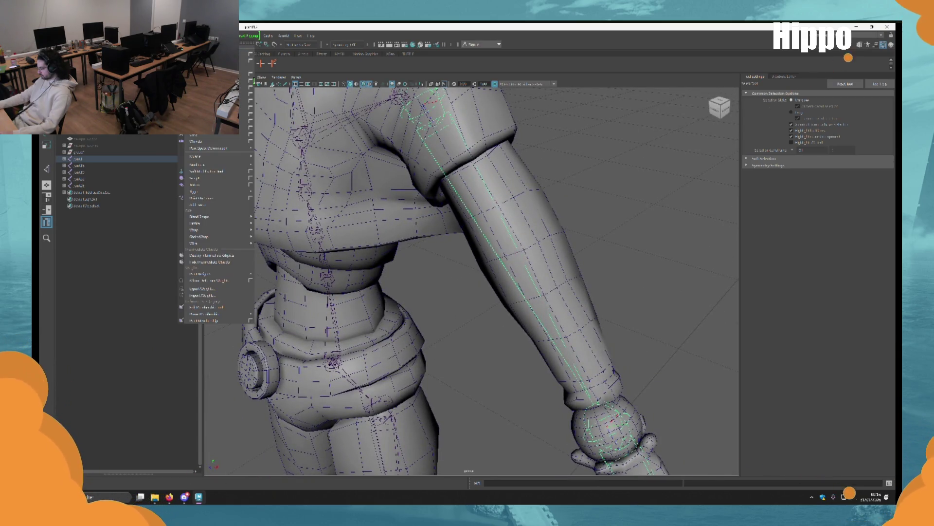
right_click(104, 141)
left_click(144, 349)
right_click(180, 234)
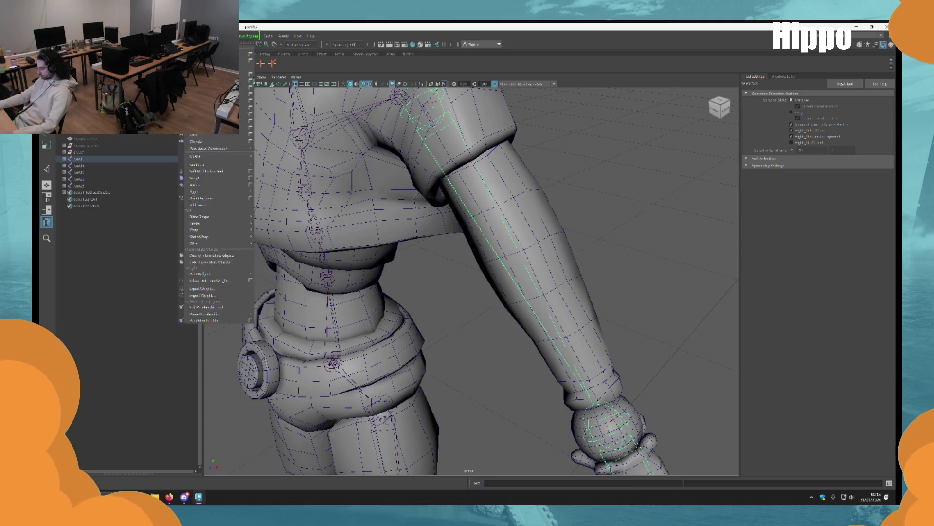
right_click(146, 163)
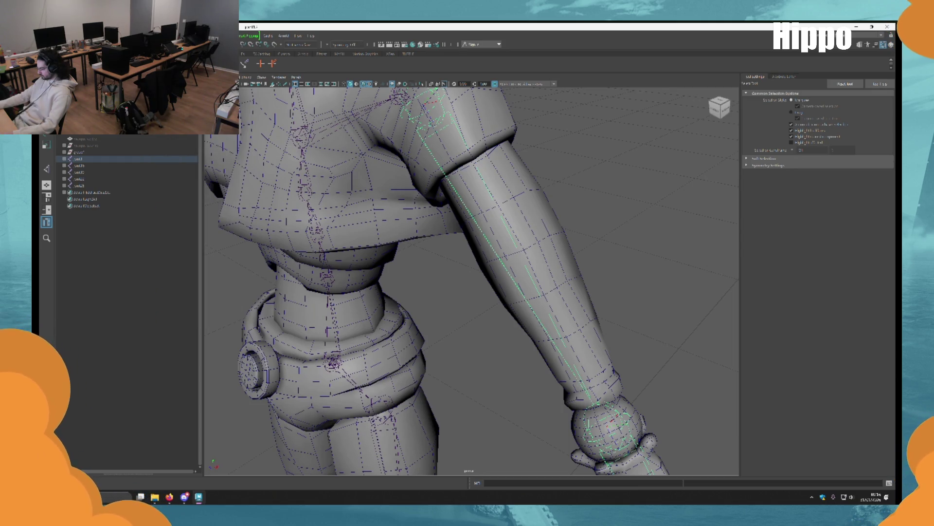
Open Orient Joint options from the Outliner menu and uncheck Orient Joint to World.
right_click(136, 137)
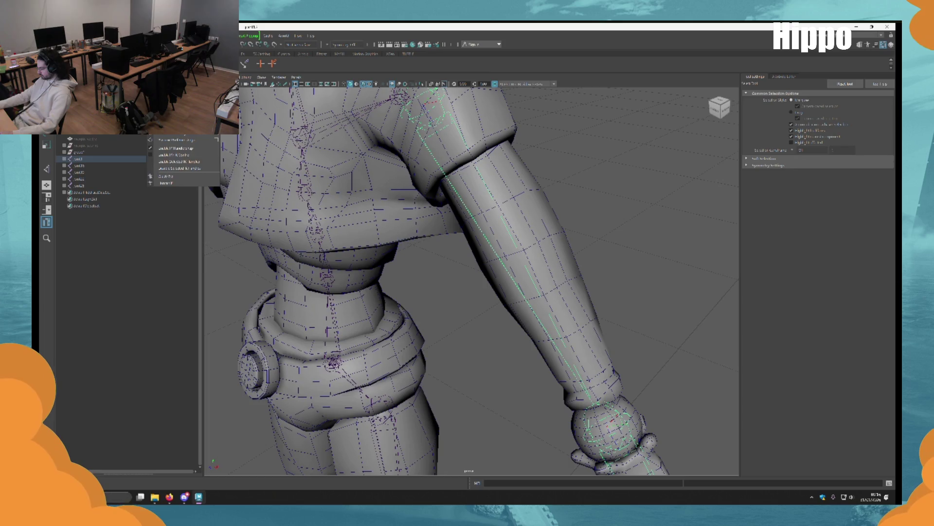
right_click(180, 161)
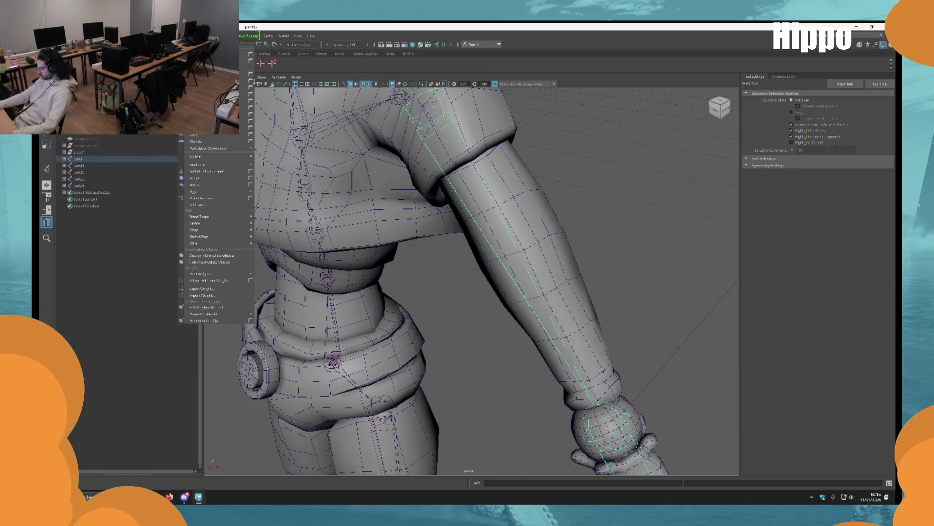
key("Escape")
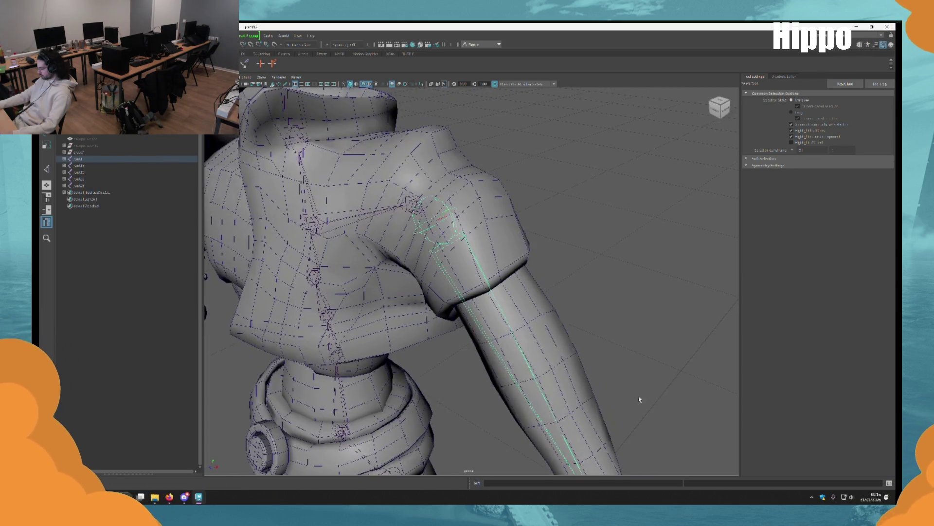
scroll(453, 271, "up", 5)
mouse_move(554, 300)
left_mouse_down("alt")
mouse_move(603, 313)
mouse_move(574, 340)
mouse_move(475, 301)
left_mouse_up("alt")
right_click(149, 138)
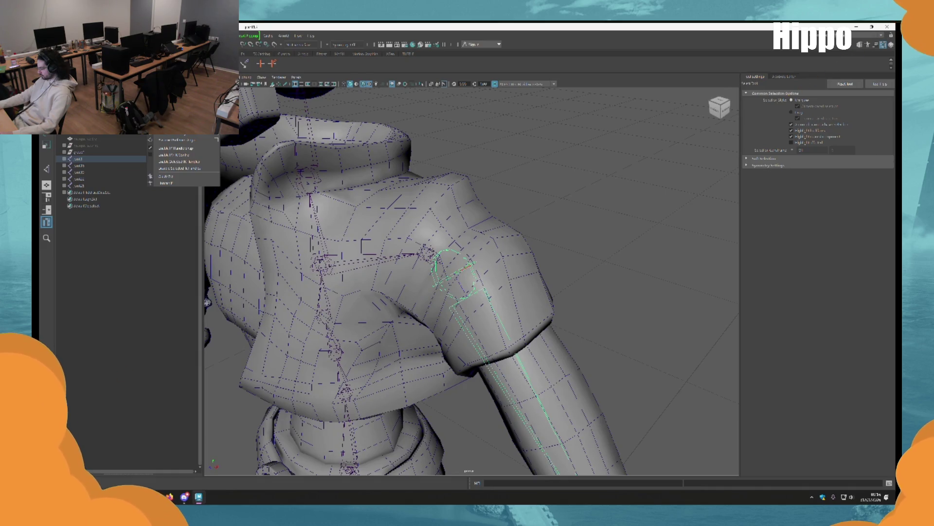
left_click(166, 176)
left_click(591, 161)
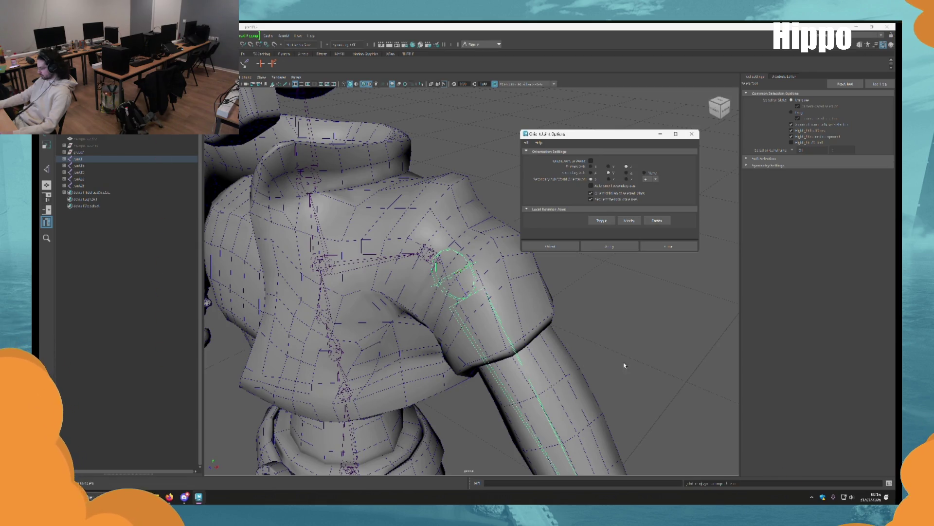
Select the three finger chains and the thumb chain, then parent them under the hand joint with P.
key("f")
key("Down")
key("f")
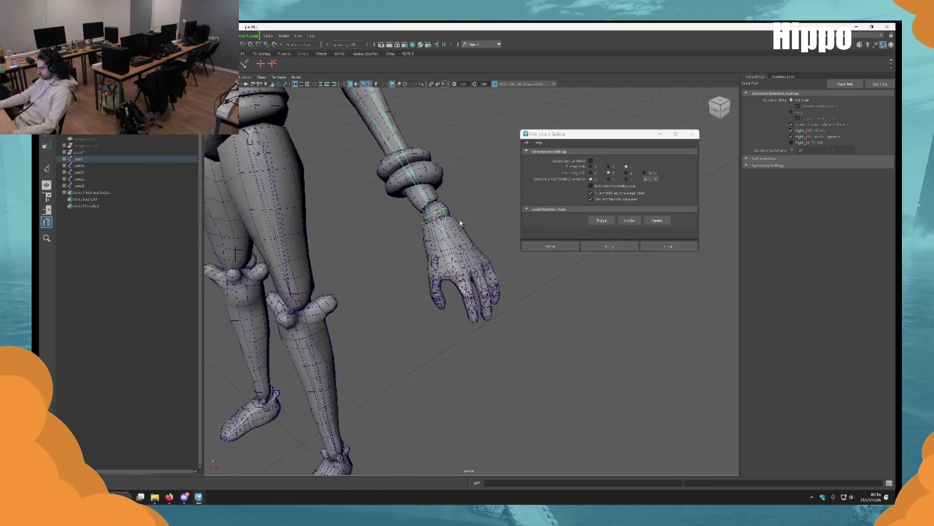
left_click(496, 338)
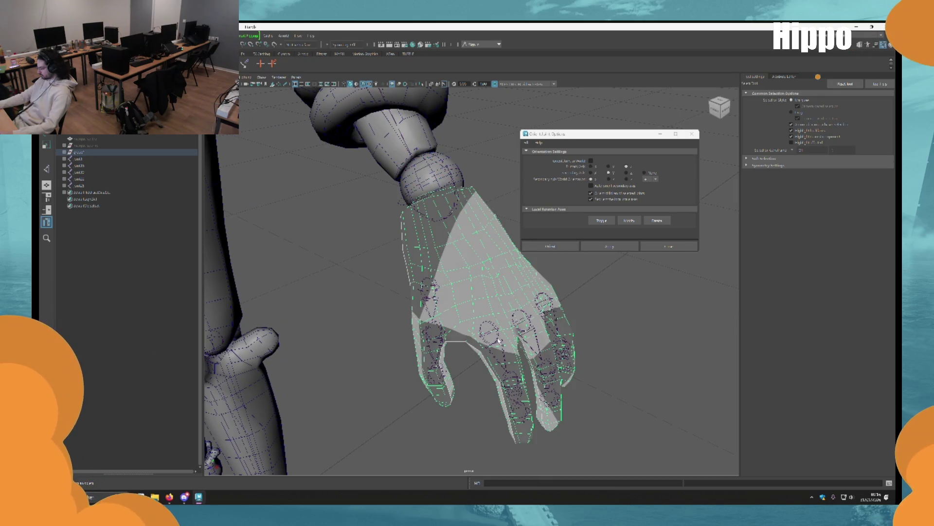
left_click(499, 341)
key("f")
left_click(616, 373, "shift")
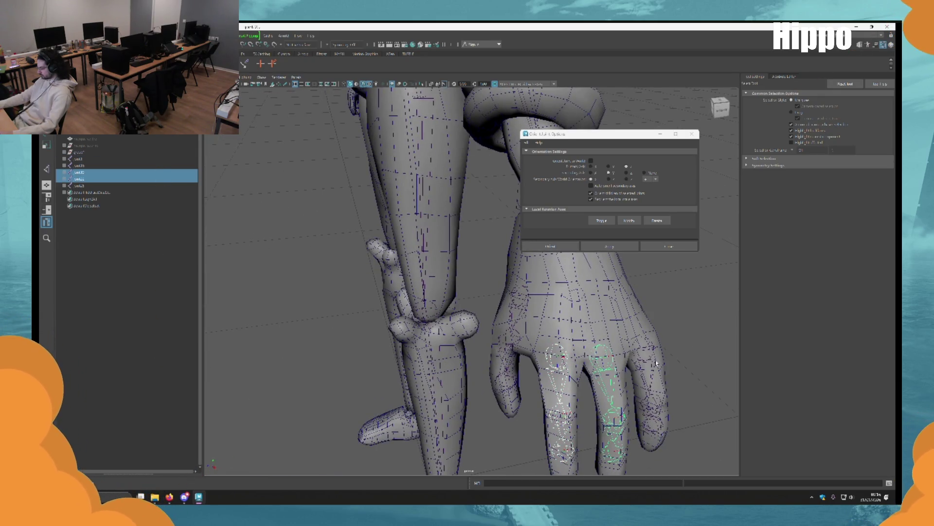
left_click(647, 361, "shift")
left_click(528, 299, "shift")
key("f")
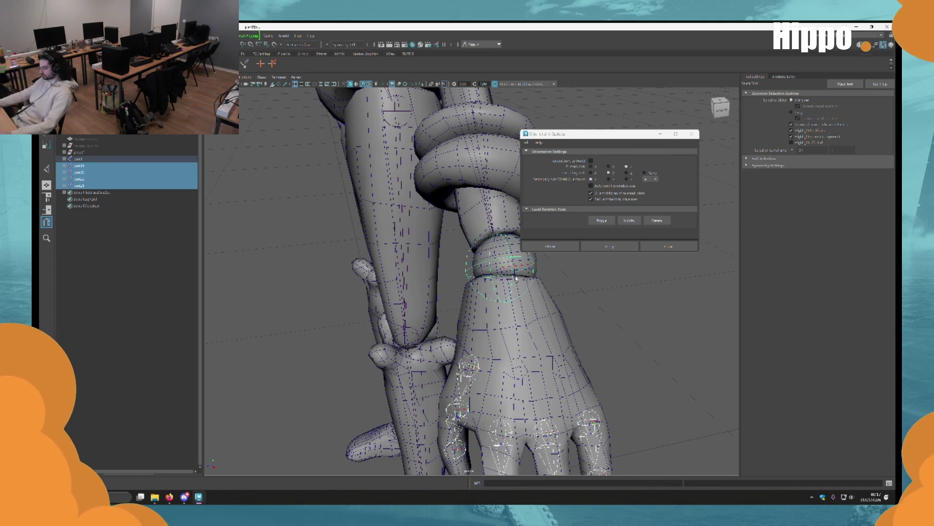
key("p")
Close the Joint Tool Options window and orbit around the character to a rear view.
left_click(661, 339)
scroll(661, 340, "down", 10)
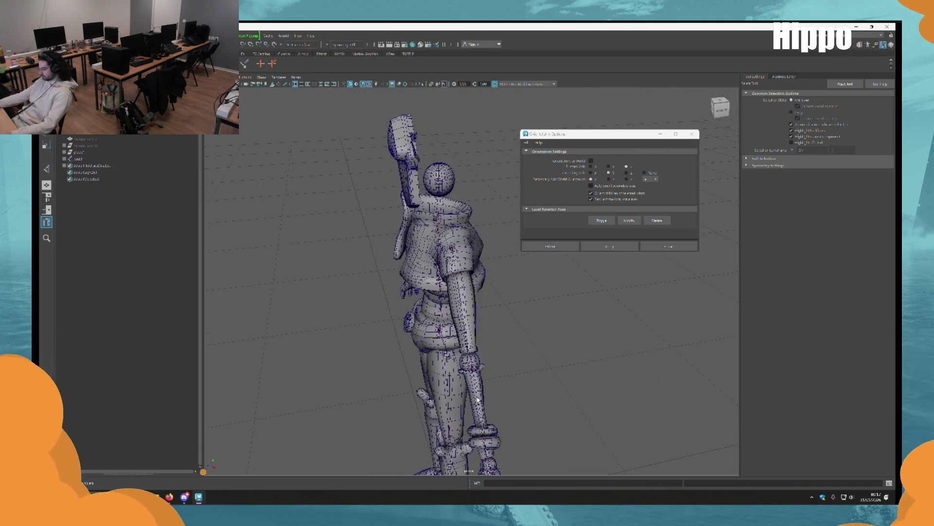
scroll(468, 273, "up", 6)
left_click_drag(467, 273, 423, 275, "alt")
scroll(424, 275, "up", 6)
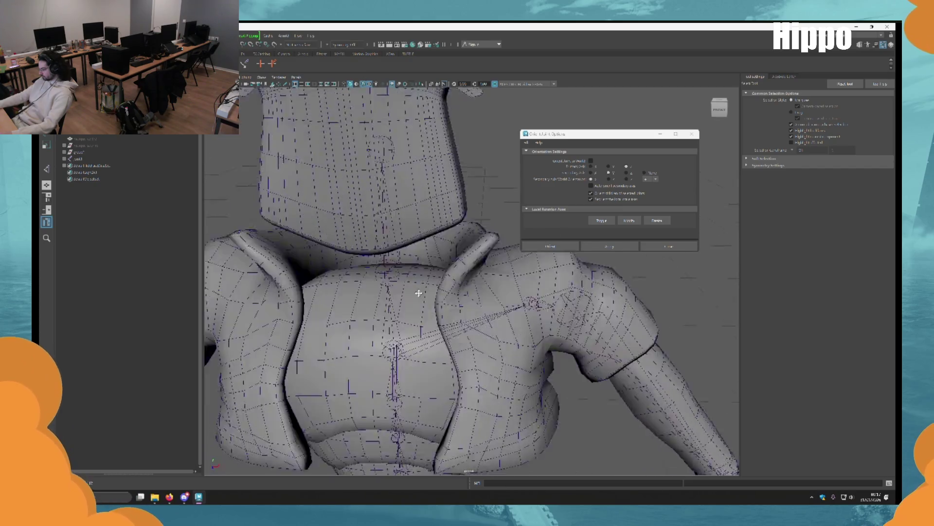
scroll(422, 326, "down", 8)
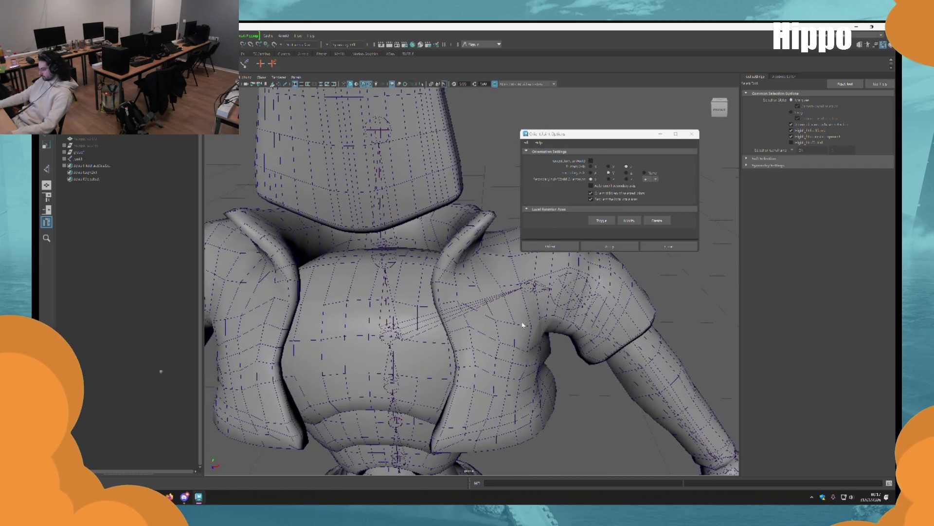
left_click(691, 134)
mouse_move(522, 391)
middle_mouse_down("alt")
mouse_move(522, 235)
mouse_move(591, 209)
middle_mouse_up("alt")
scroll(418, 289, "up", 5)
scroll(572, 284, "down", 3)
mouse_move(572, 284)
left_mouse_down("alt")
mouse_move(626, 344)
mouse_move(482, 290)
mouse_move(526, 264)
left_mouse_up("alt")
scroll(525, 271, "up", 2)
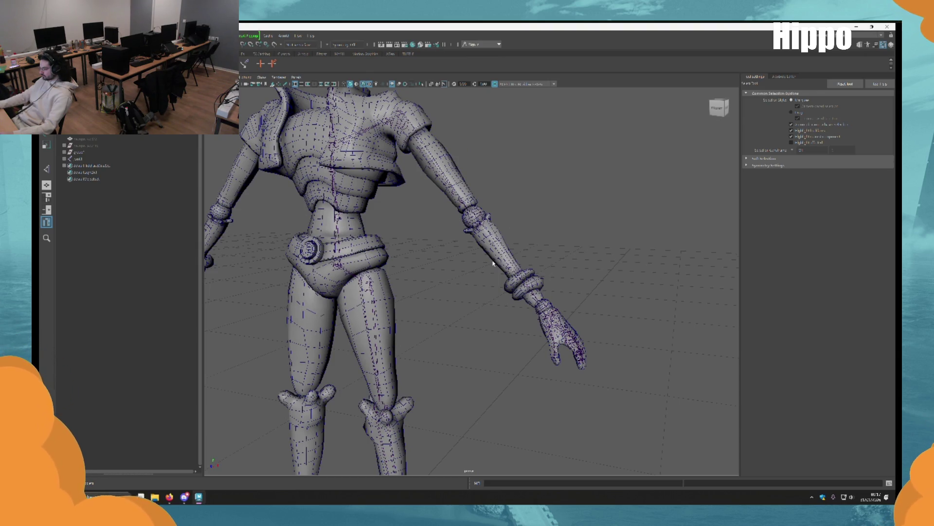
Expand jnt1's Outliner hierarchy down to the arm chain, collapsing the unneeded child chain.
mouse_move(493, 263)
left_mouse_down("alt")
mouse_move(499, 213)
mouse_move(430, 232)
mouse_move(497, 305)
mouse_move(534, 238)
mouse_move(565, 259)
mouse_move(440, 230)
left_mouse_up("alt")
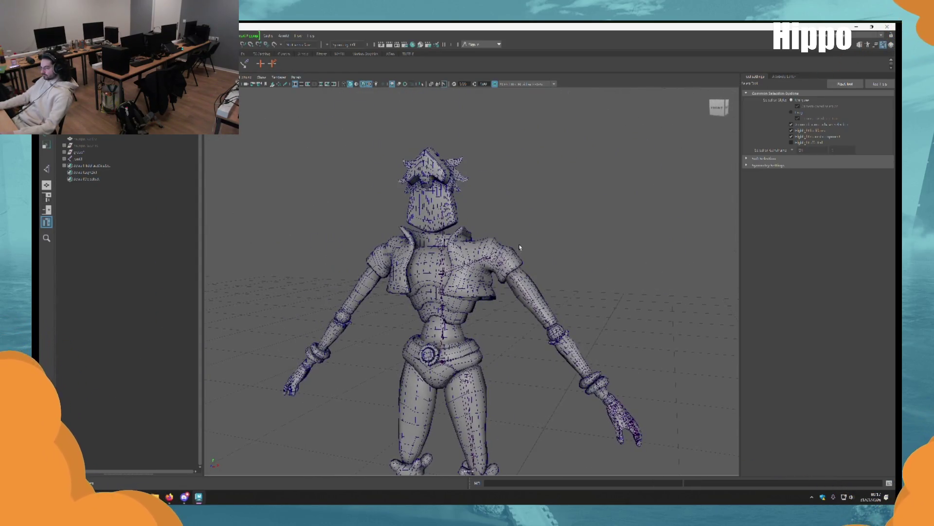
scroll(501, 214, "up", 5)
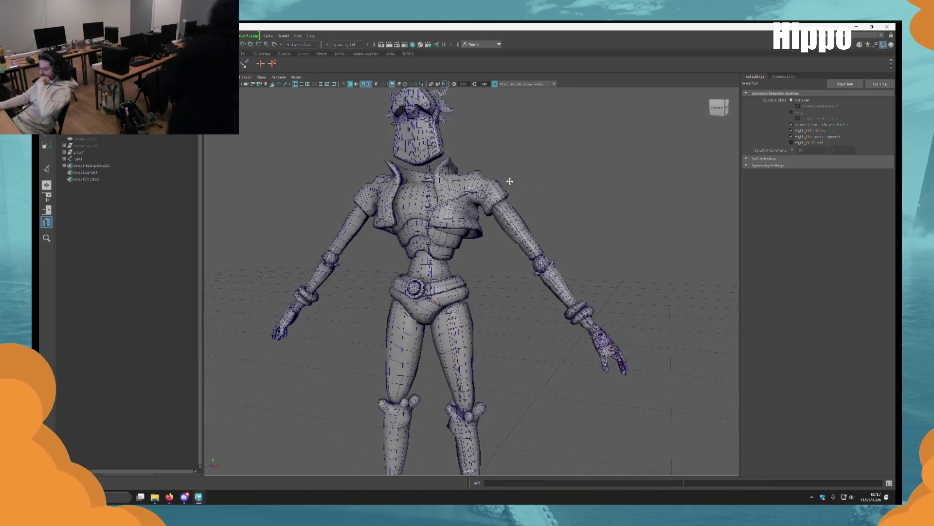
scroll(486, 228, "up", 5)
left_click(78, 159)
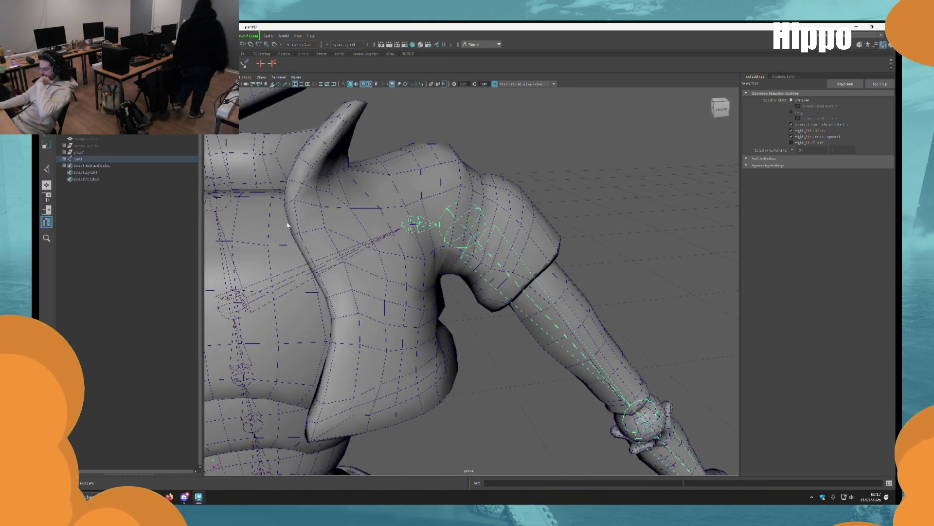
left_click(80, 186, "shift")
left_click(85, 200, "shift")
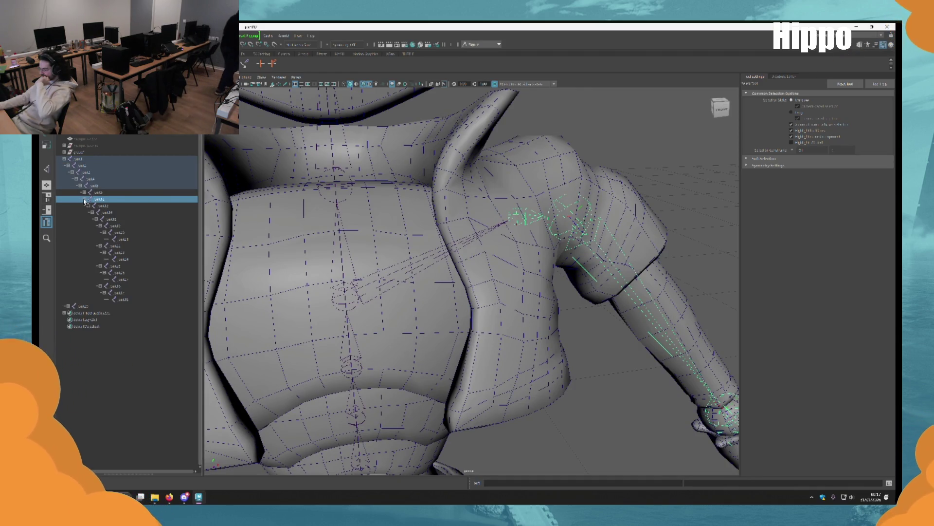
left_click(87, 200)
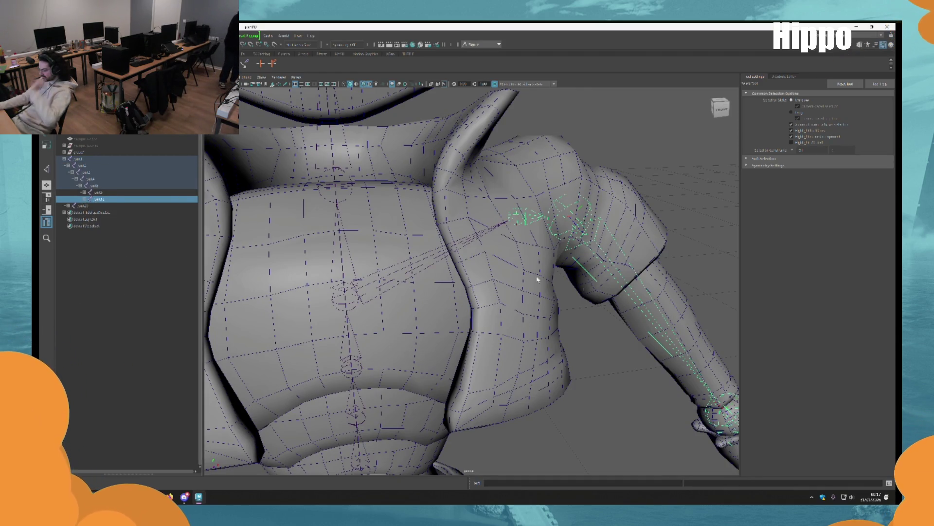
scroll(539, 277, "down", 5)
middle_click_drag(592, 235, 515, 219, "alt")
scroll(515, 219, "down", 3)
mouse_move(525, 292)
middle_mouse_down("alt")
mouse_move(494, 195)
mouse_move(502, 204)
middle_mouse_up("alt")
scroll(612, 419, "up", 4)
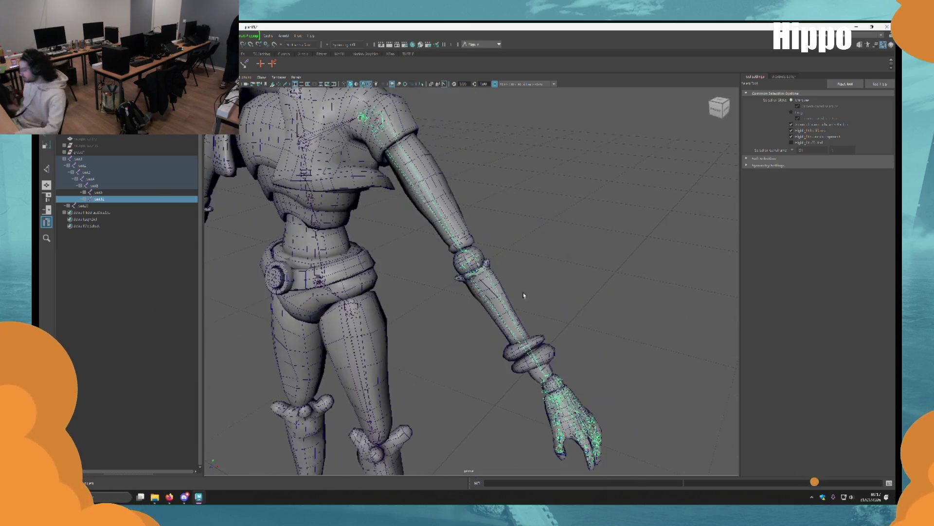
left_click_drag(613, 420, 579, 417, "alt")
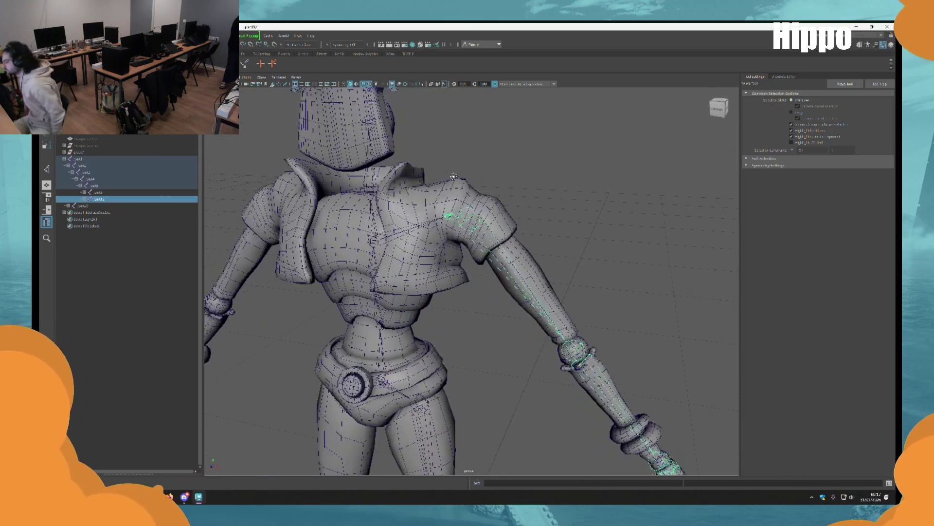
Expand jnt10's child hierarchy and rename its first few joints.
left_click(84, 199, "shift")
double_click(111, 201)
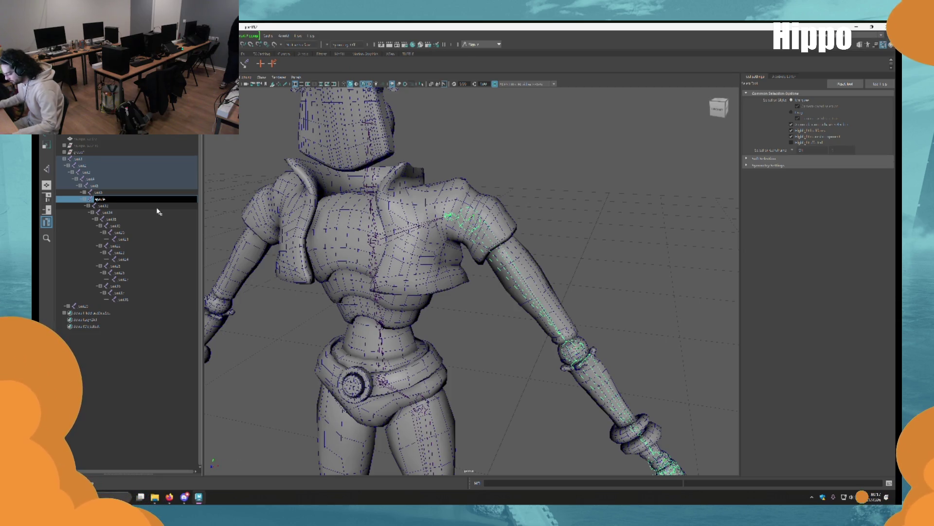
left_click(154, 208)
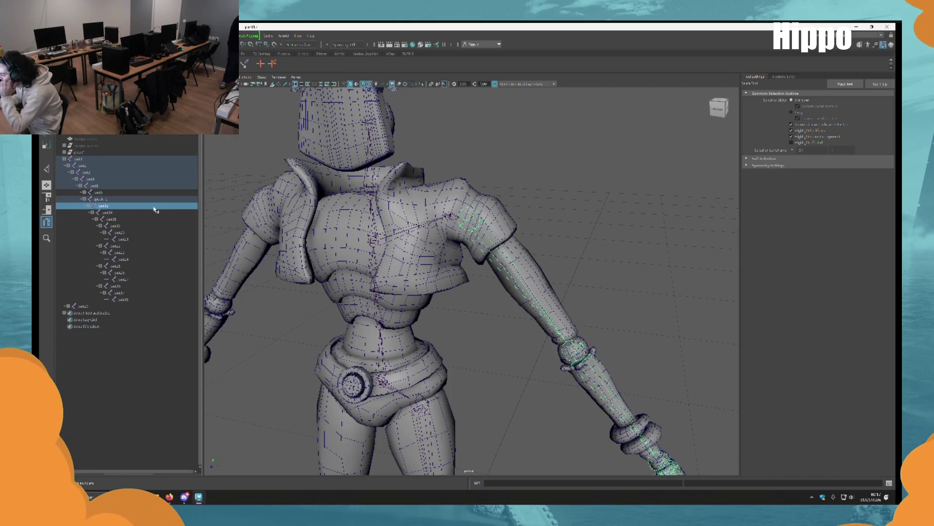
double_click(154, 208)
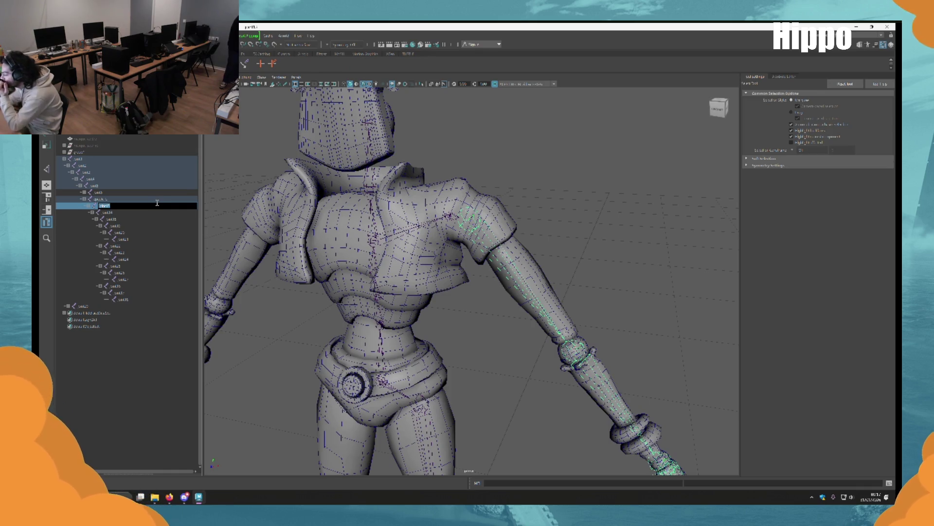
key("Return")
double_click(157, 198)
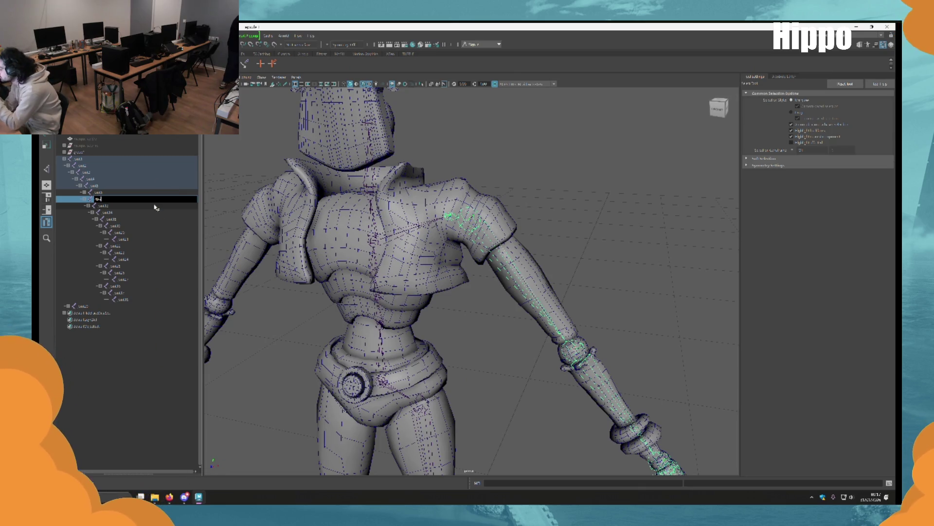
key("Return")
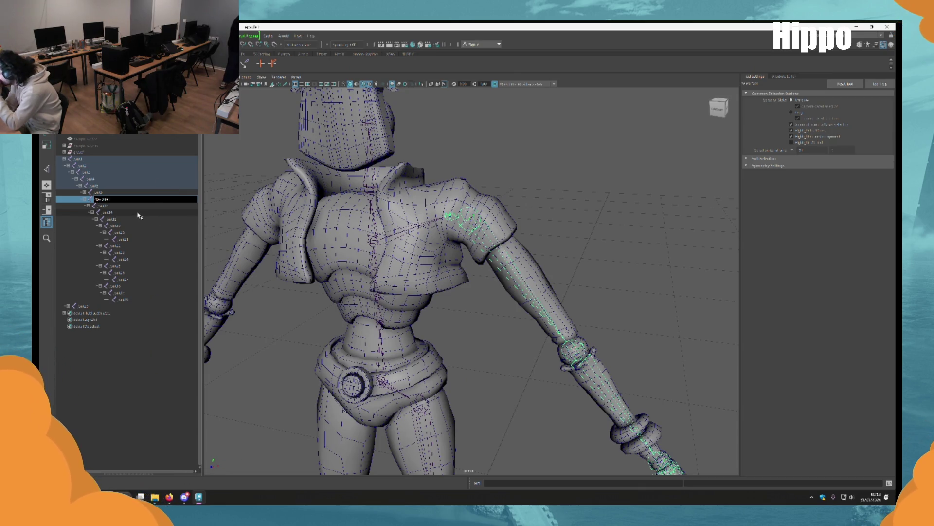
double_click(140, 207)
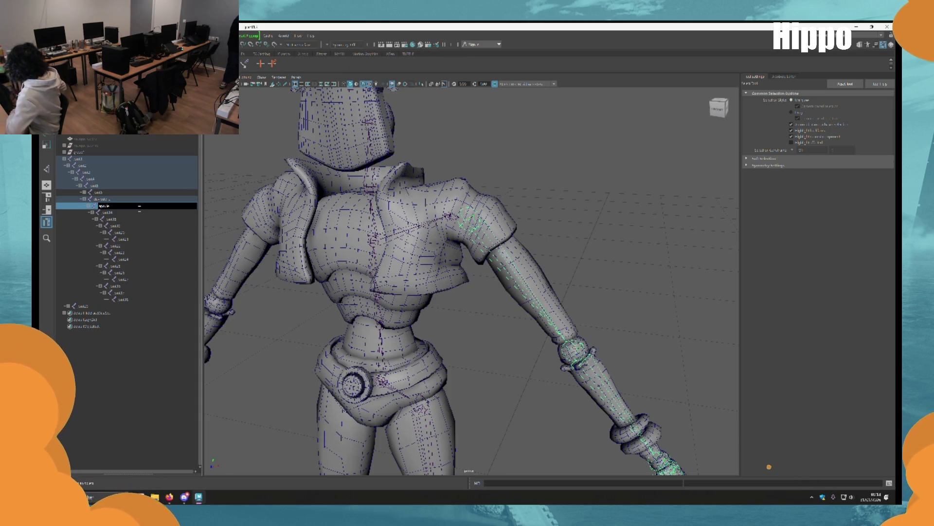
Rename the hand's base joints to 'wrist' and 'palm'.
left_click_drag(438, 292, 394, 277, "alt")
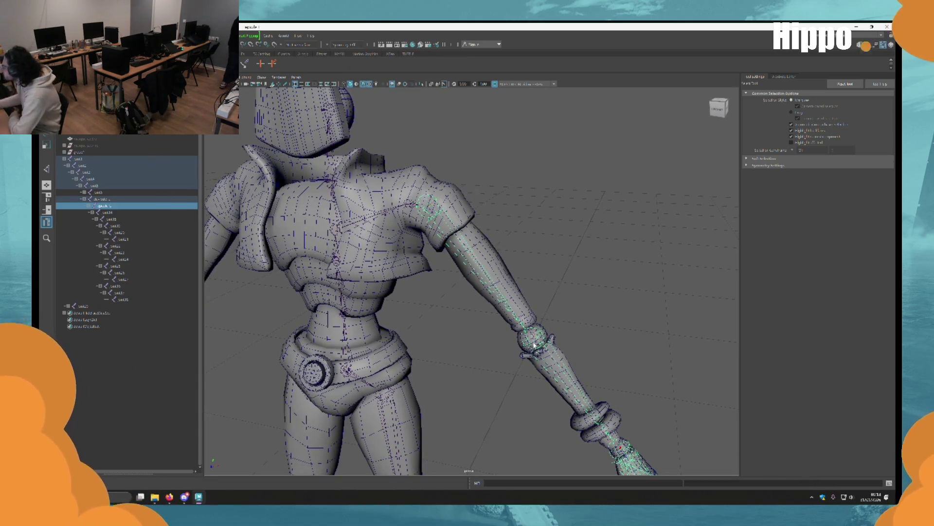
left_click(537, 341)
left_click(559, 364)
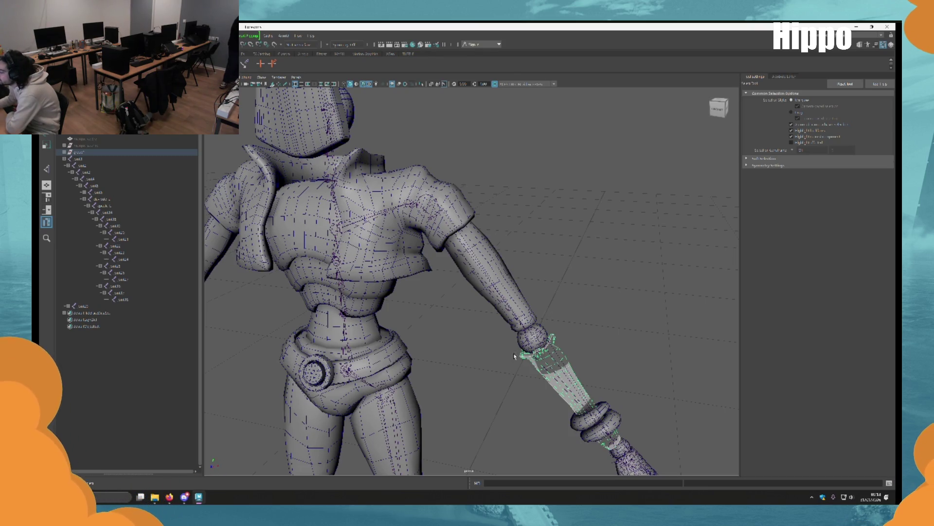
left_click(568, 363)
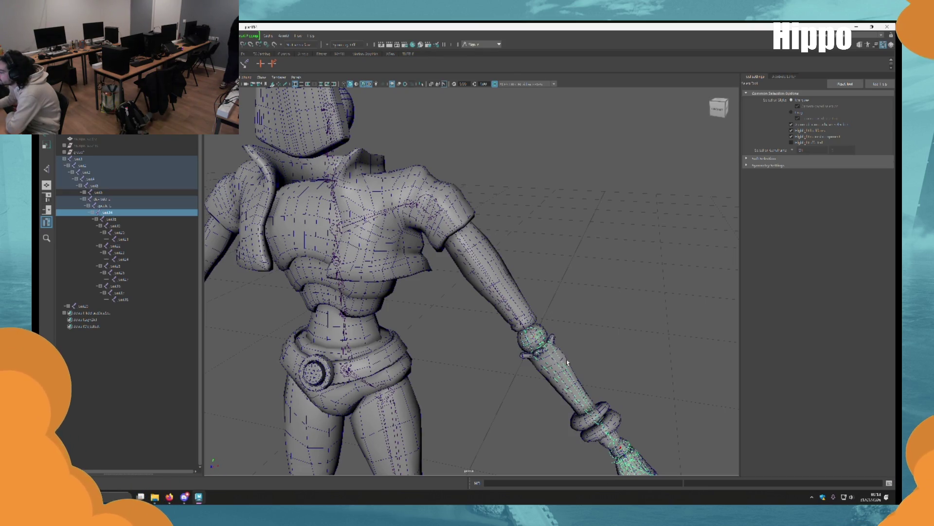
double_click(140, 213)
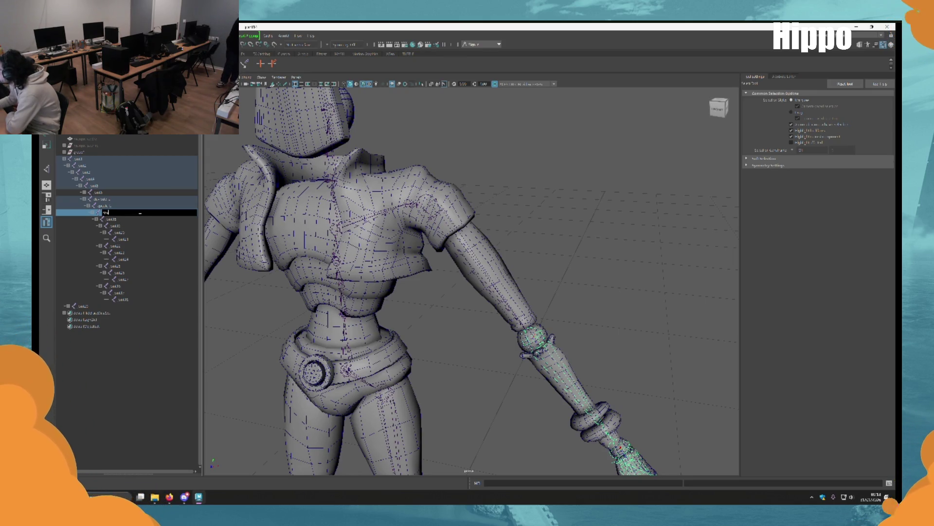
type("wrist")
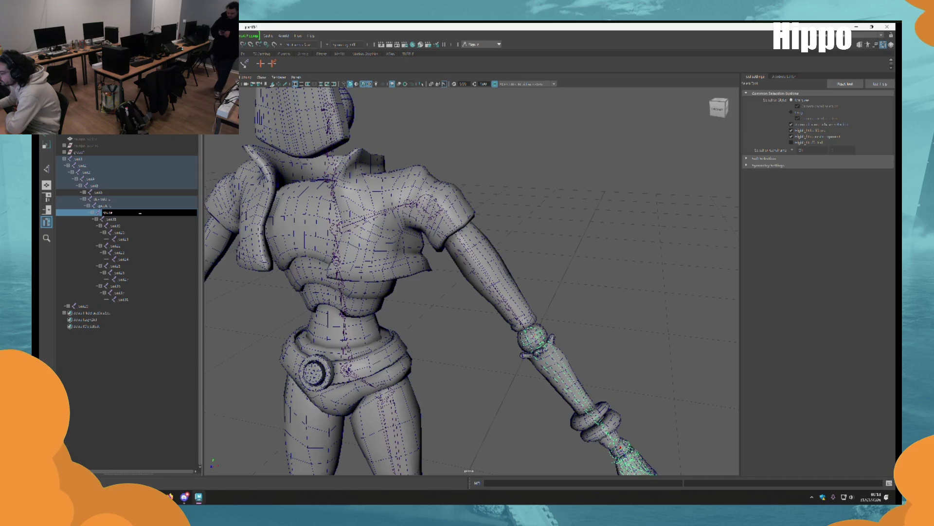
key("Return")
key("f")
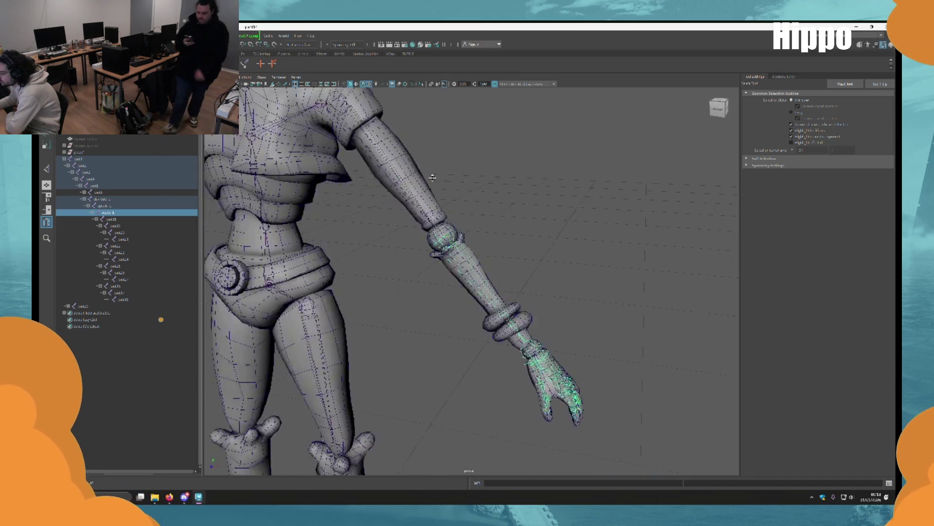
double_click(136, 219)
type("palm")
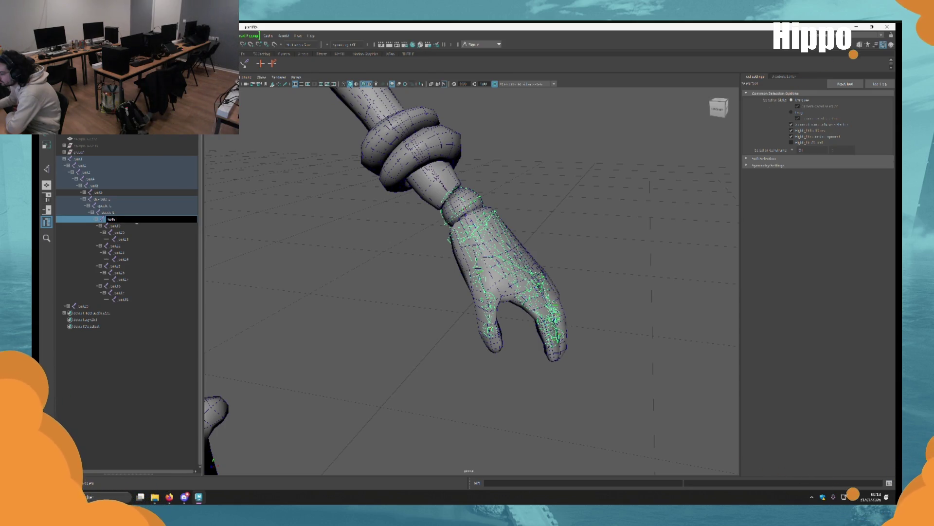
key("Return")
key("f")
Rename the joints of the first finger chain one by one.
left_click(421, 304)
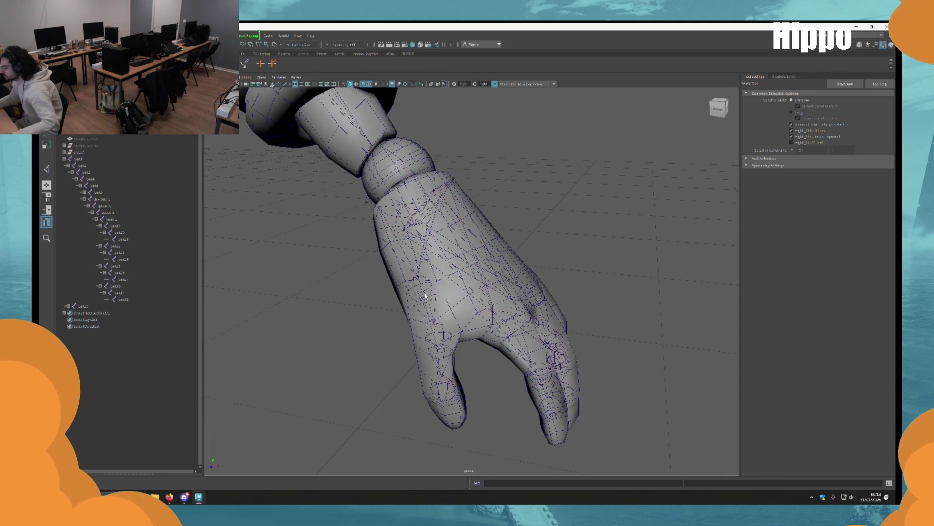
mouse_move(421, 304)
left_mouse_down("alt")
mouse_move(478, 297)
mouse_move(288, 208)
left_mouse_up("alt")
left_click_drag(479, 330, 507, 312, "alt")
scroll(516, 306, "down", 5)
scroll(436, 232, "up", 5)
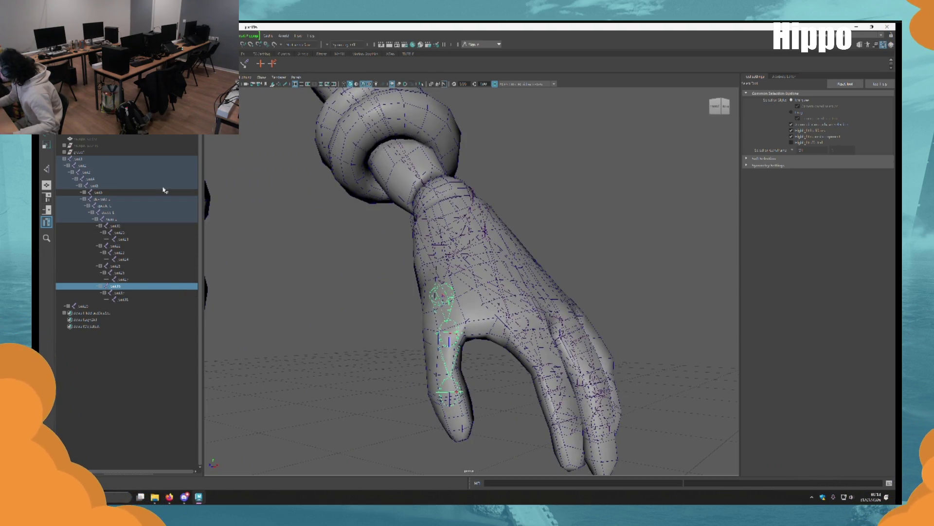
double_click(116, 286)
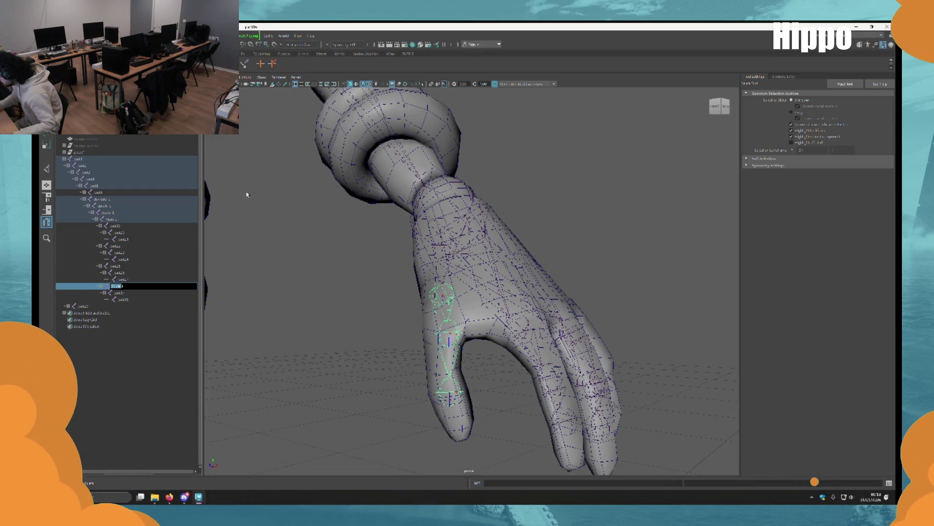
double_click(159, 293)
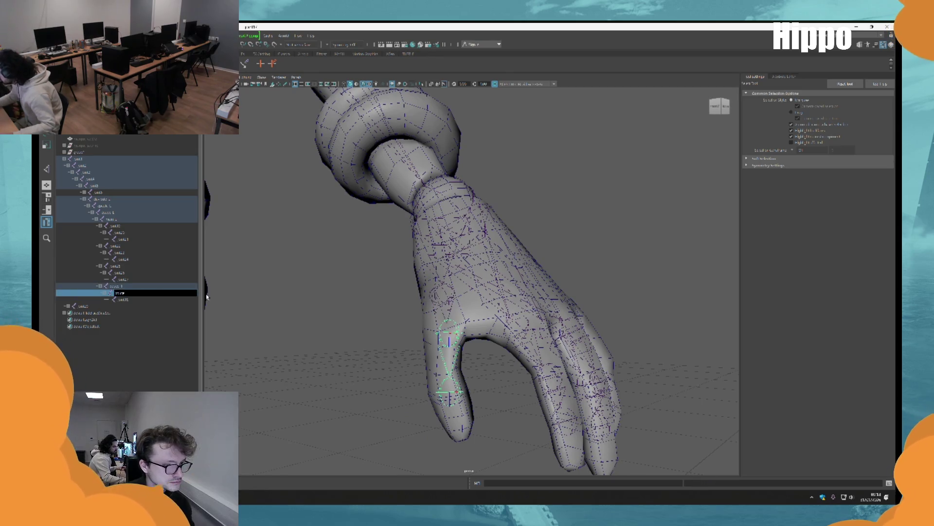
key("Return")
double_click(161, 299)
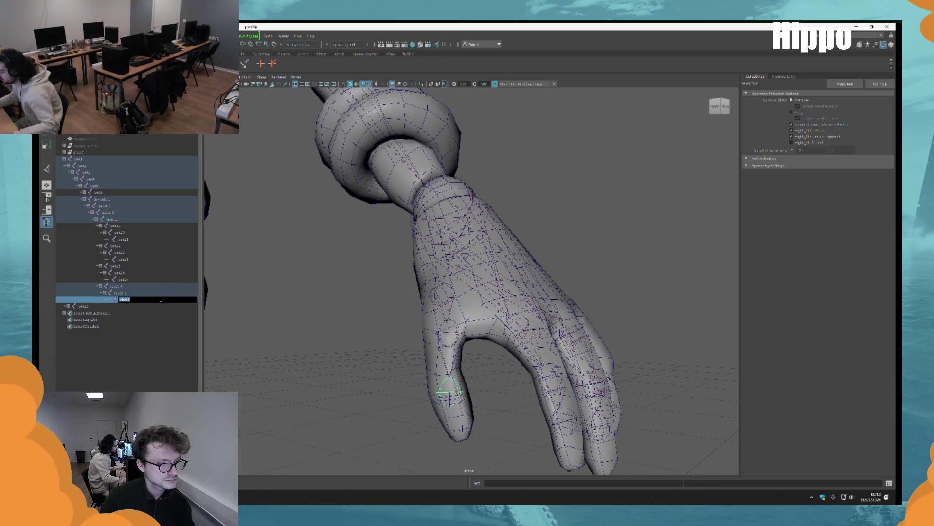
key("Return")
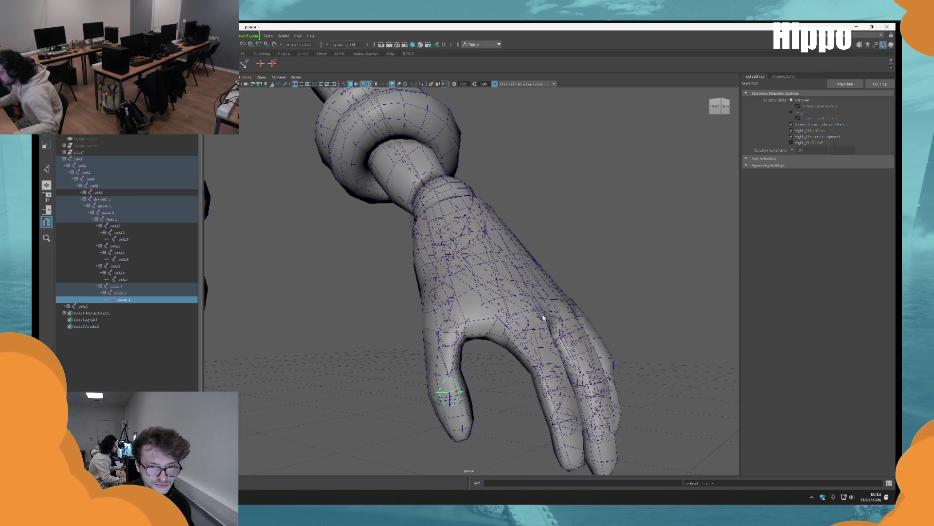
Name the top joint of the ring finger chain 'ring'.
left_click(526, 326)
left_click(524, 335)
left_click_drag(544, 319, 78, 239, "alt")
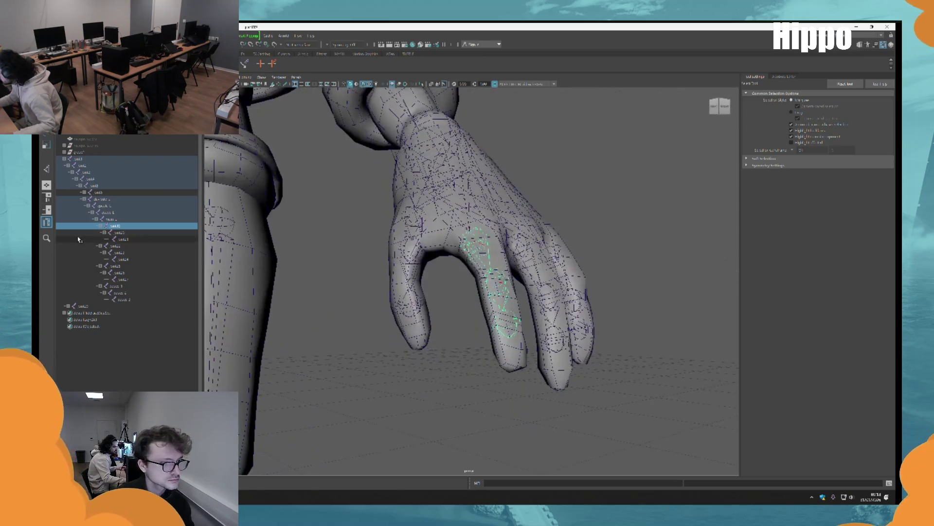
double_click(117, 226)
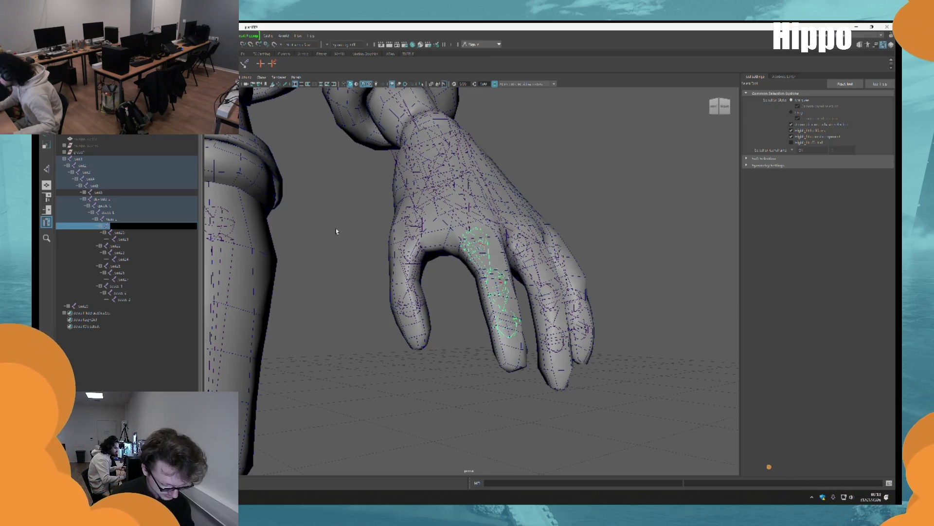
type("ring")
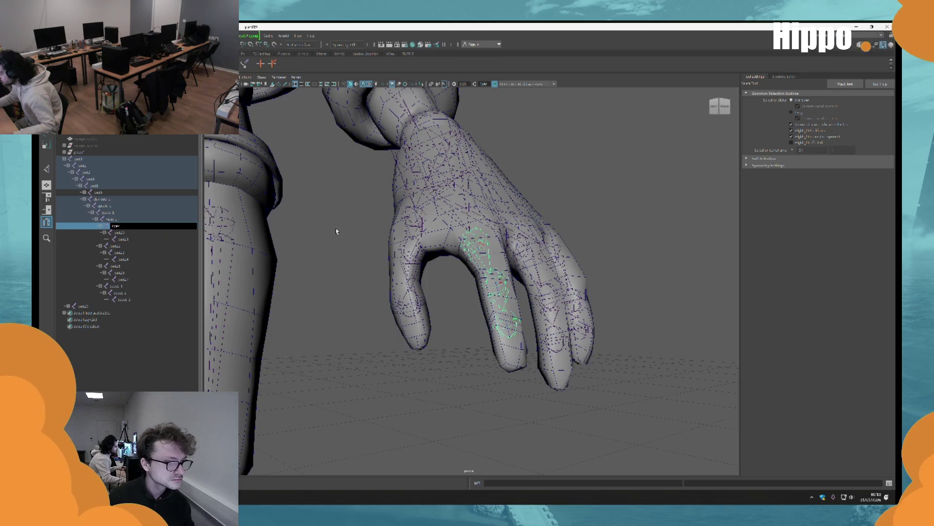
key("ctrl+a")
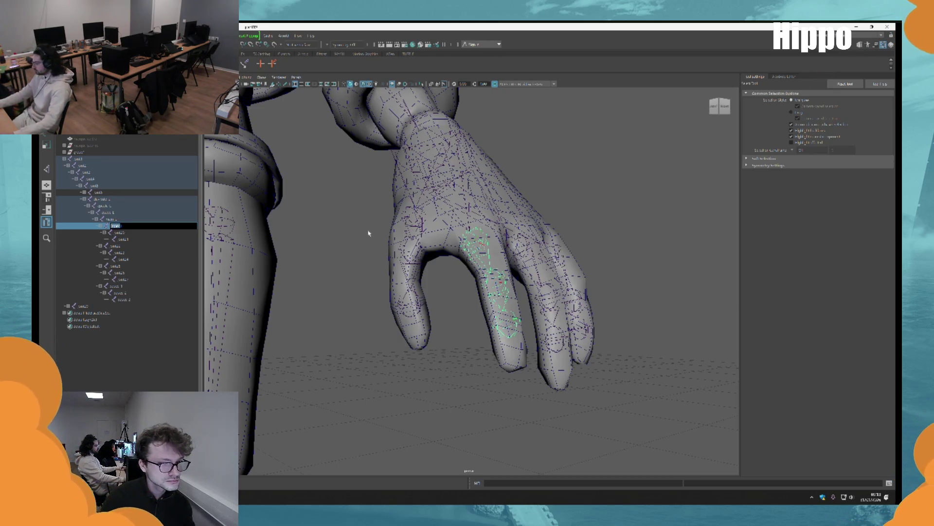
left_click_drag(370, 232, 375, 288, "alt")
type("ring")
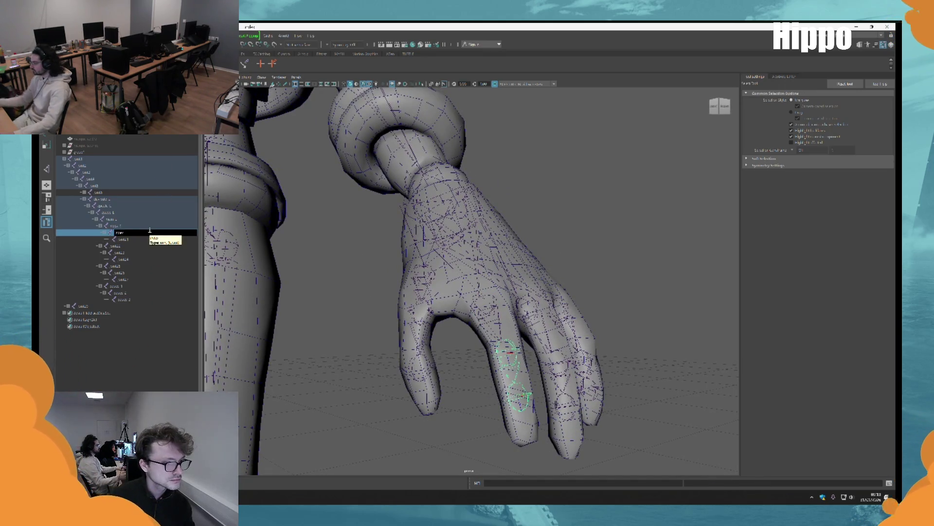
key("Return")
Rename the remaining ring finger joints, adding the '_l' suffix.
left_click(140, 239)
double_click(140, 240)
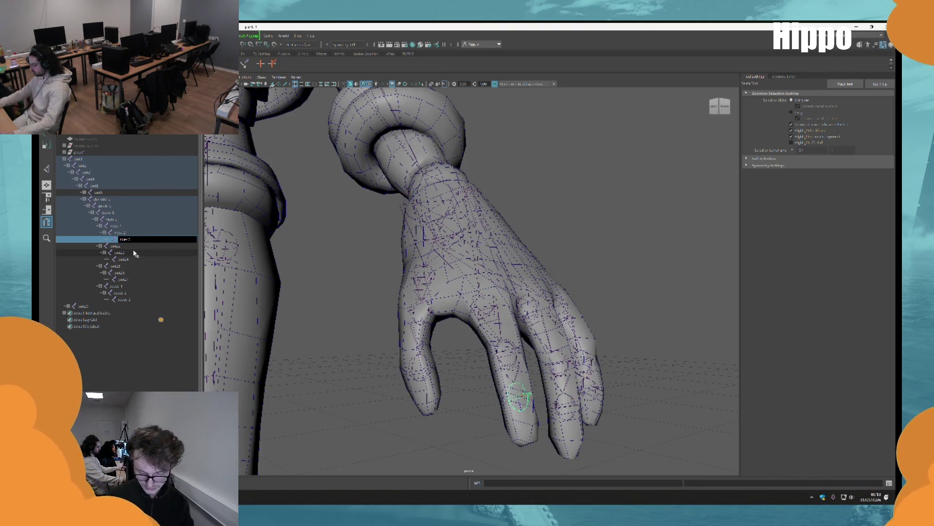
key("Return")
double_click(139, 247)
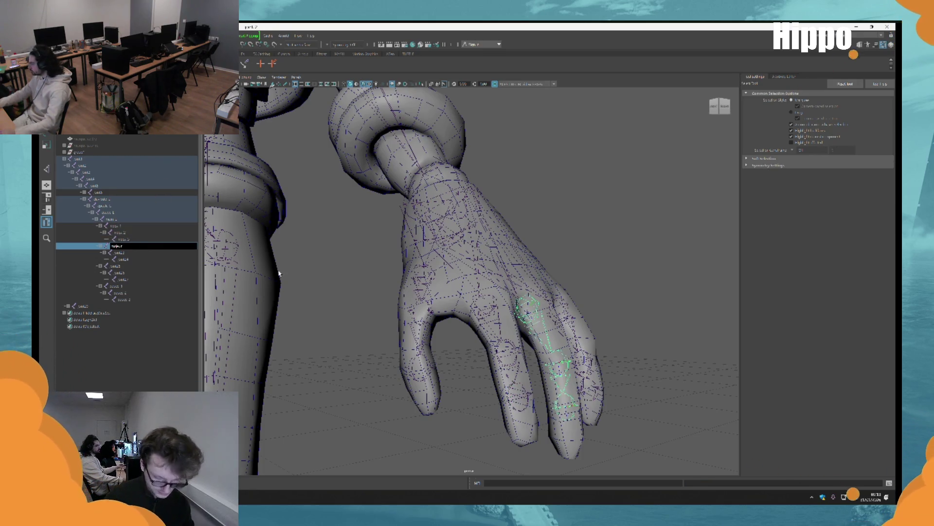
type("_l")
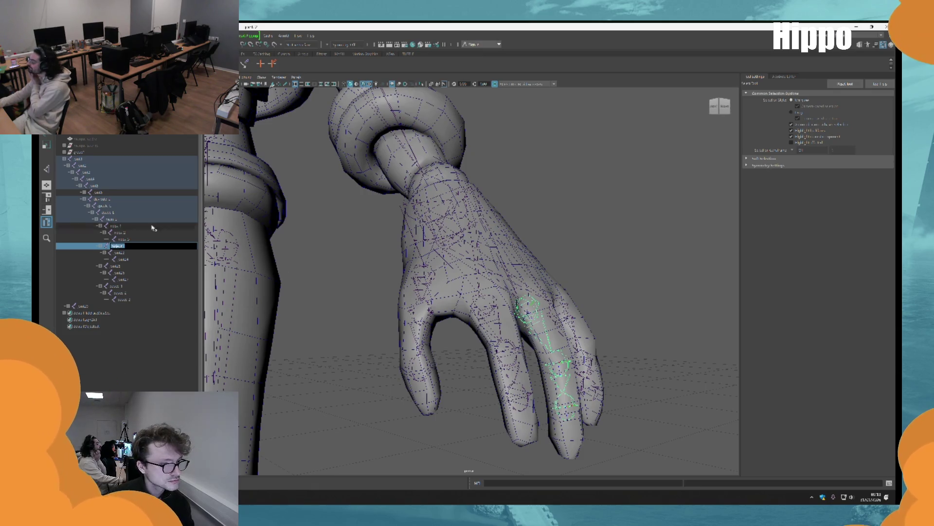
key("Return")
double_click(146, 252)
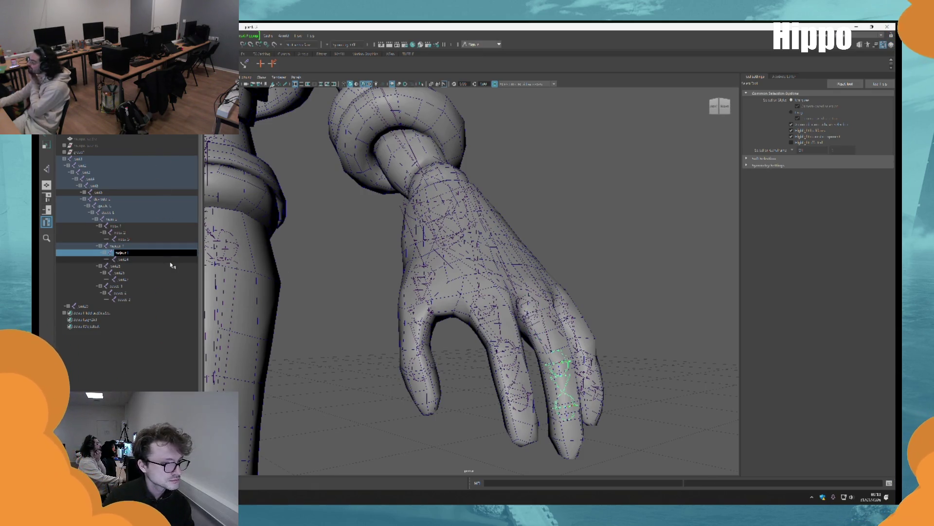
key("Return")
double_click(167, 259)
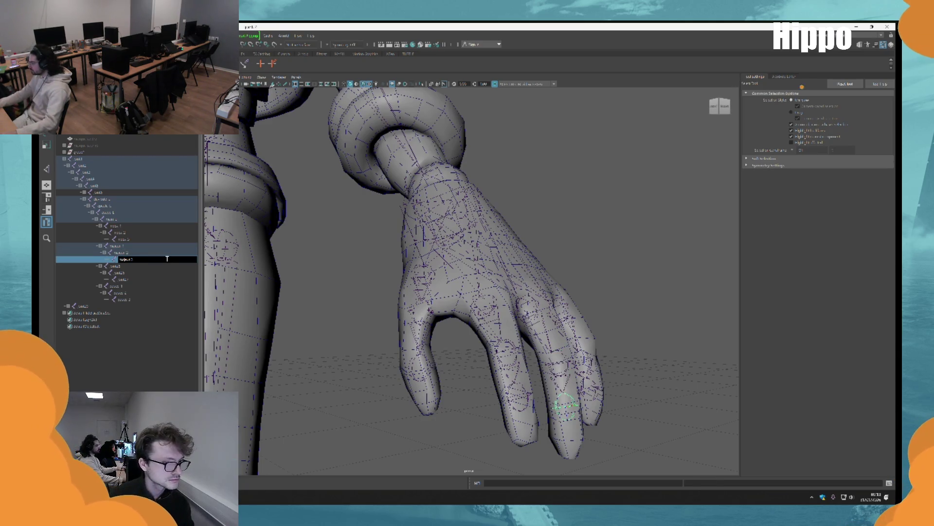
key("Return")
Rename the joints of another finger chain, starting with 'rin'.
left_click_drag(370, 258, 481, 258, "alt")
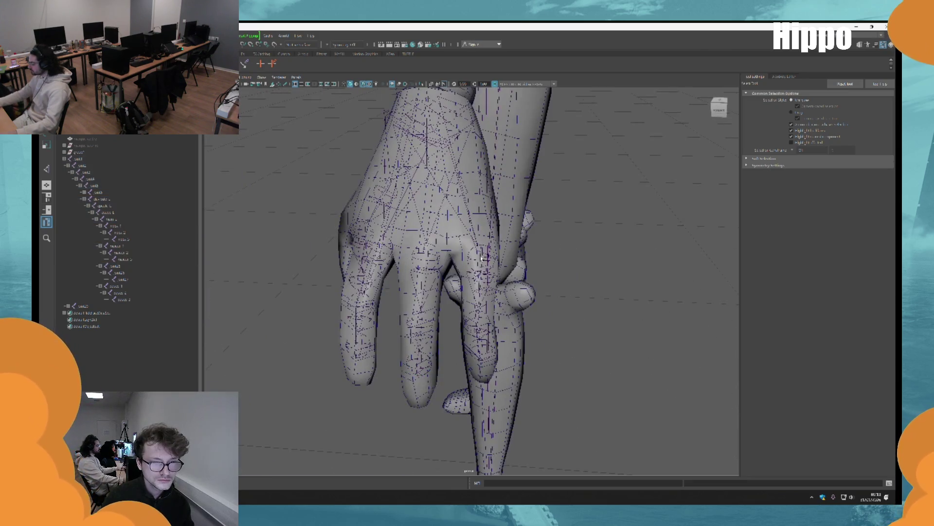
left_click(482, 259)
double_click(146, 266)
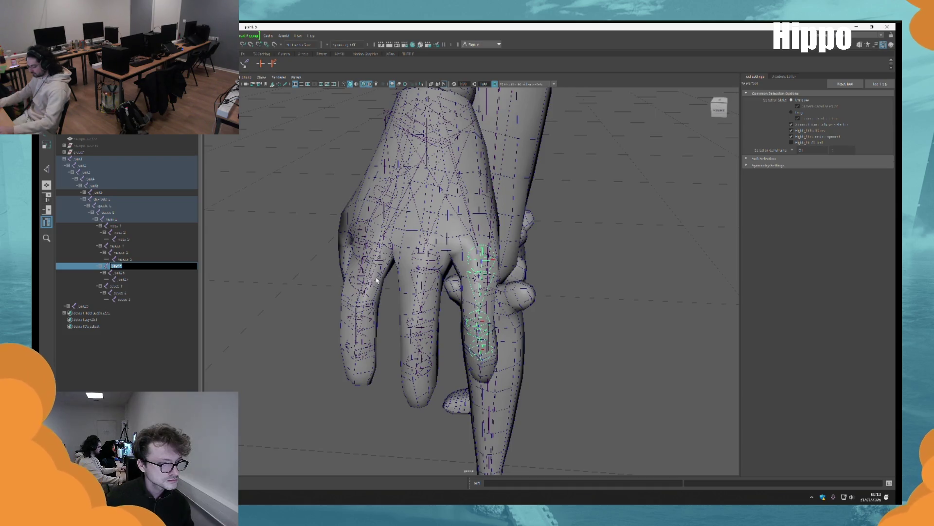
type("ri")
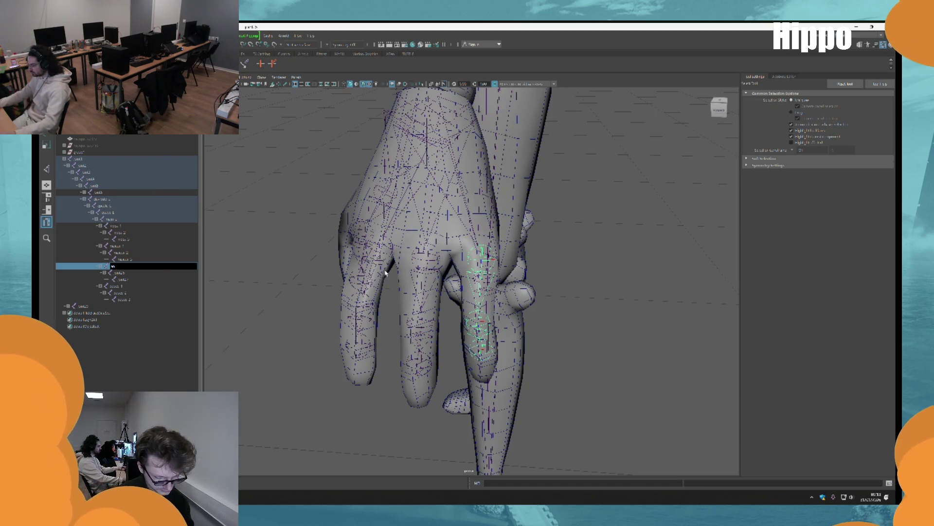
type("n")
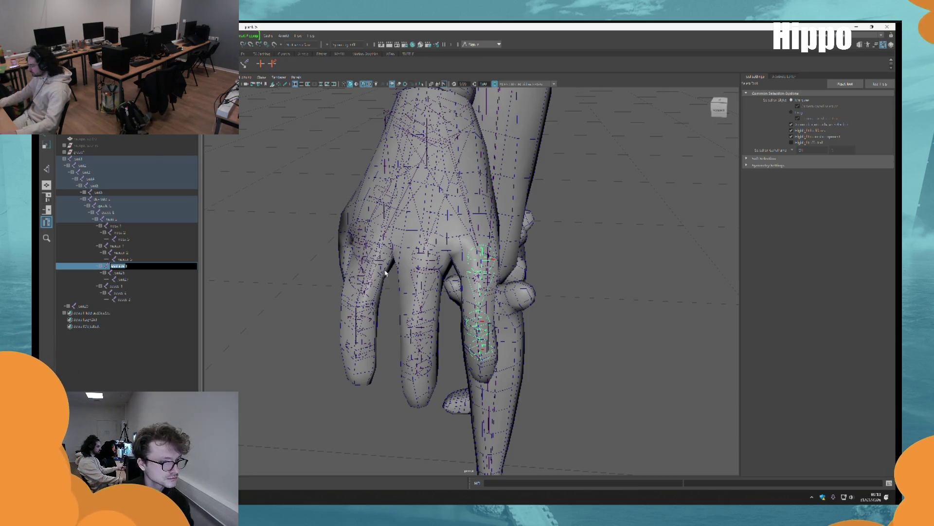
left_click(149, 274)
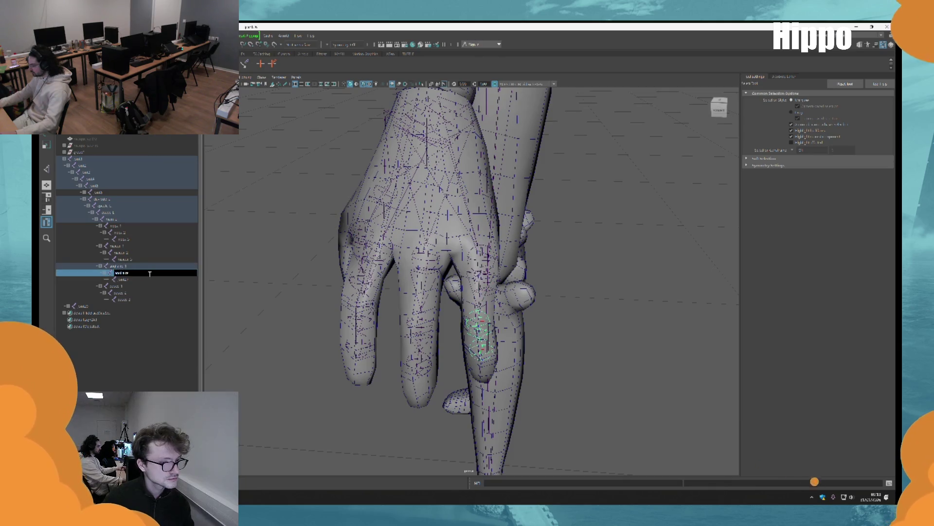
double_click(149, 278)
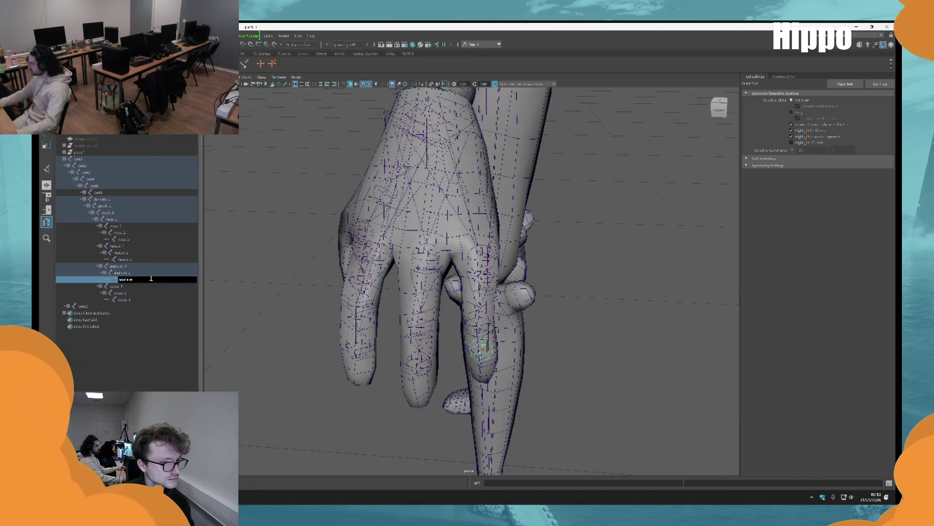
key("Return")
scroll(595, 192, "down", 6)
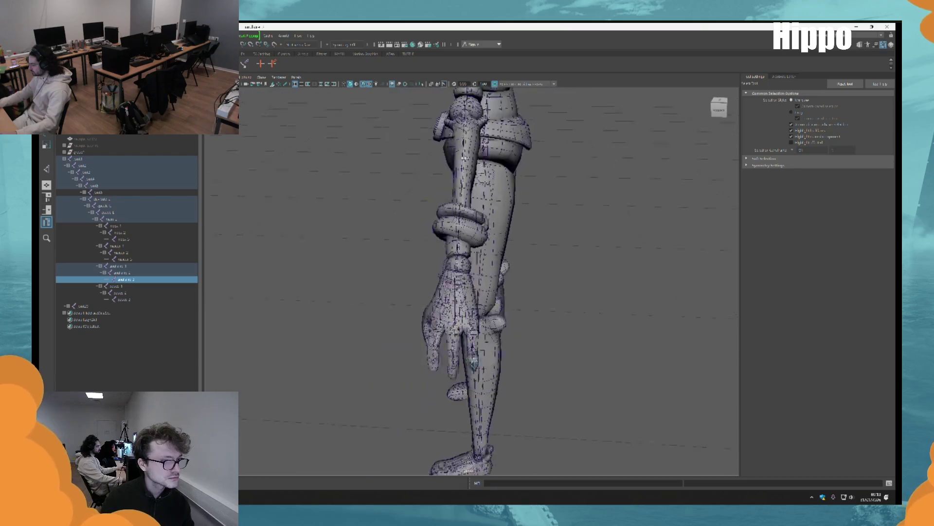
scroll(703, 414, "up", 6)
Rename the neck's child joint, its parent, and the spine joint above them.
left_click_drag(470, 186, 493, 266, "alt")
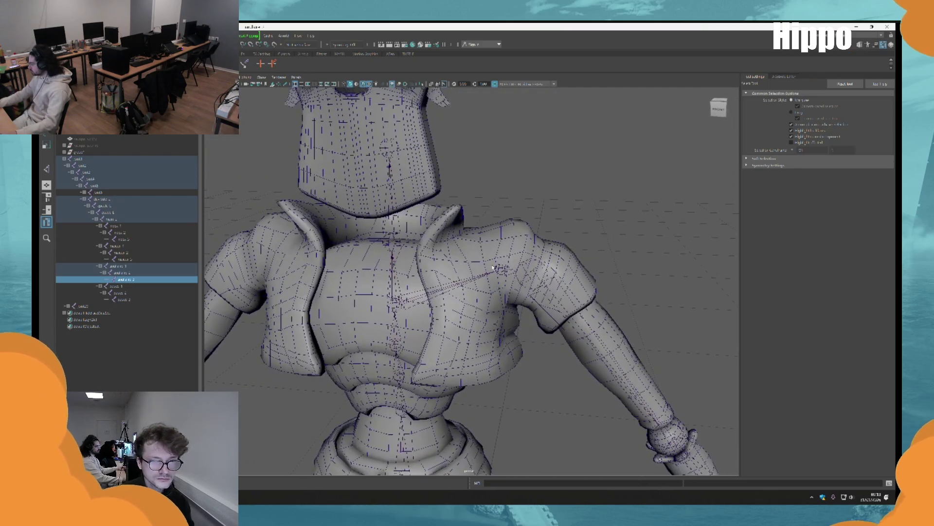
left_click(388, 146)
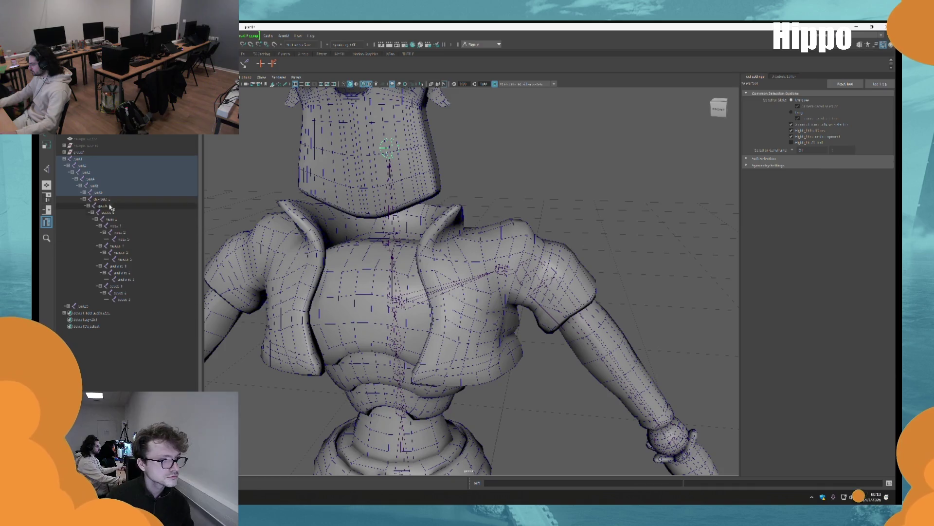
left_click(100, 193)
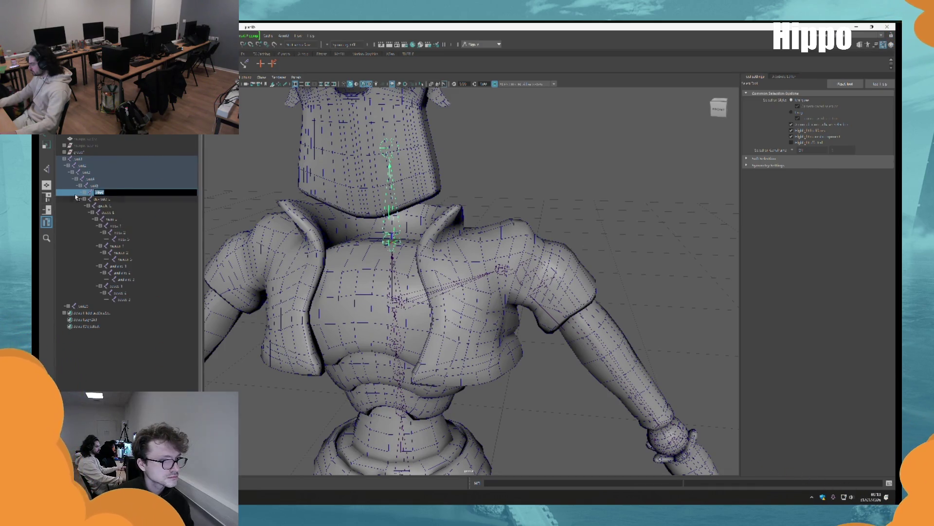
left_click(101, 199)
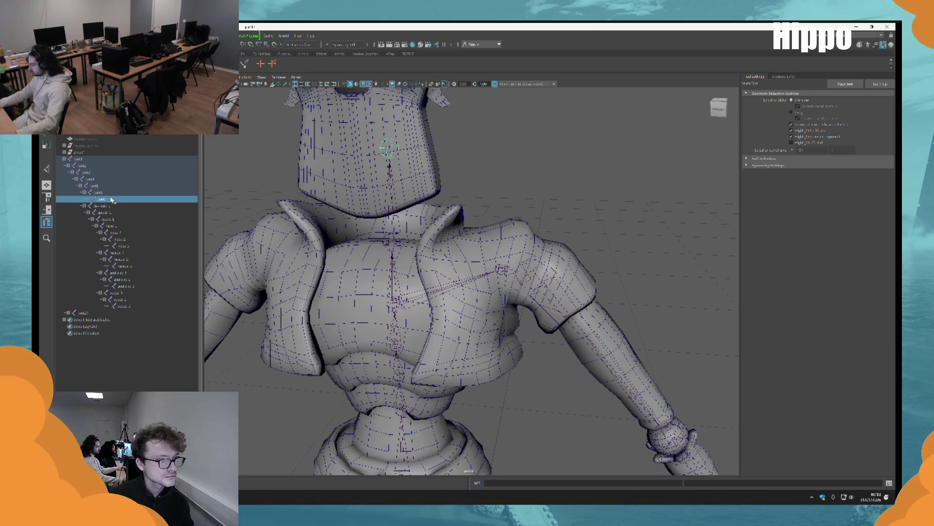
double_click(112, 200)
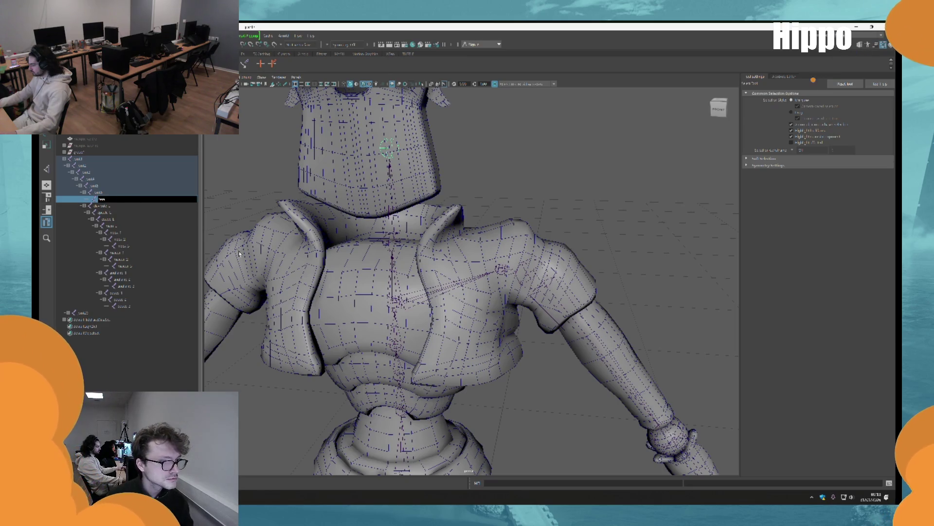
left_click(115, 193)
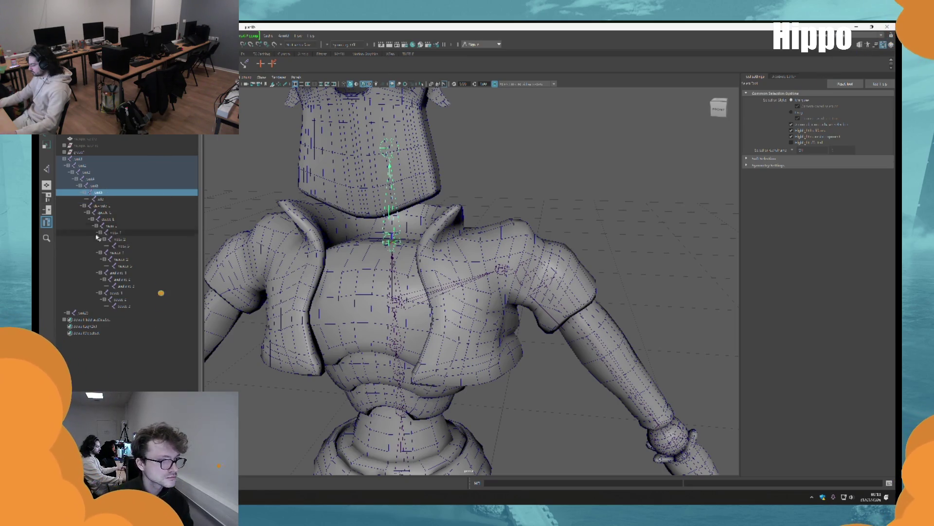
double_click(114, 192)
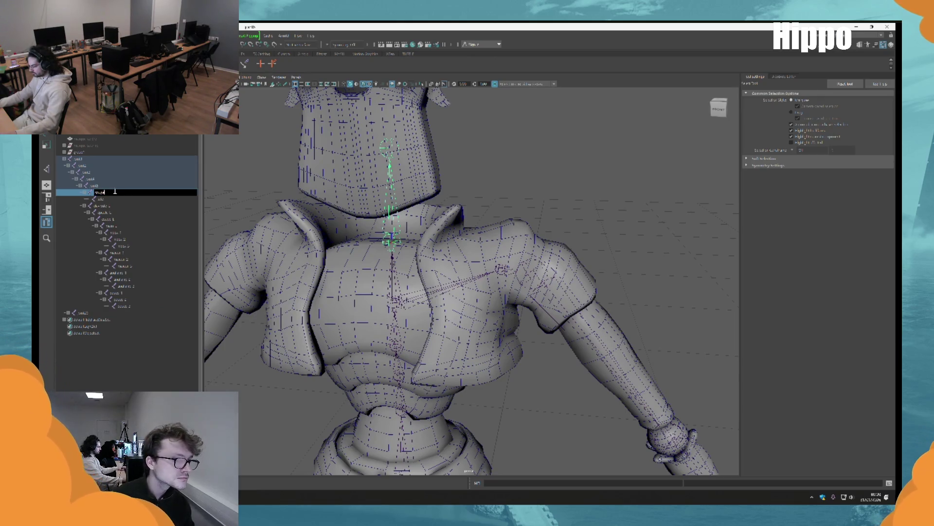
key("Return")
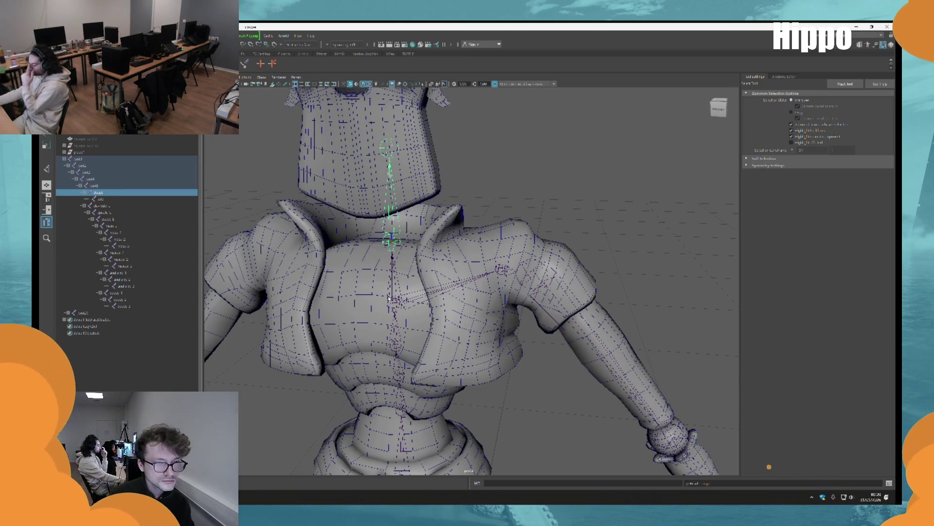
left_click(96, 186)
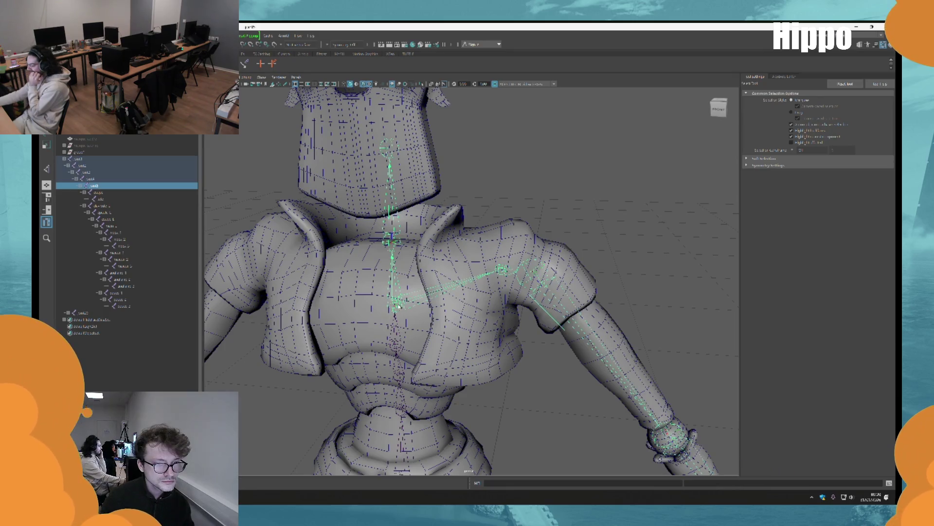
double_click(95, 186)
key("Return")
Hide the character mesh with Ctrl+H and select an arm joint on the skeleton.
key("w")
key("f")
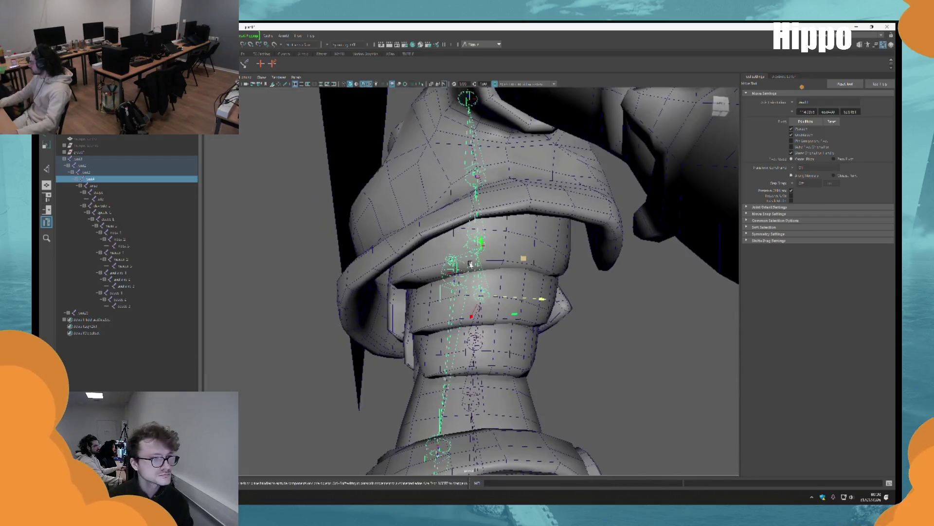
left_click(77, 152)
key("ctrl+h")
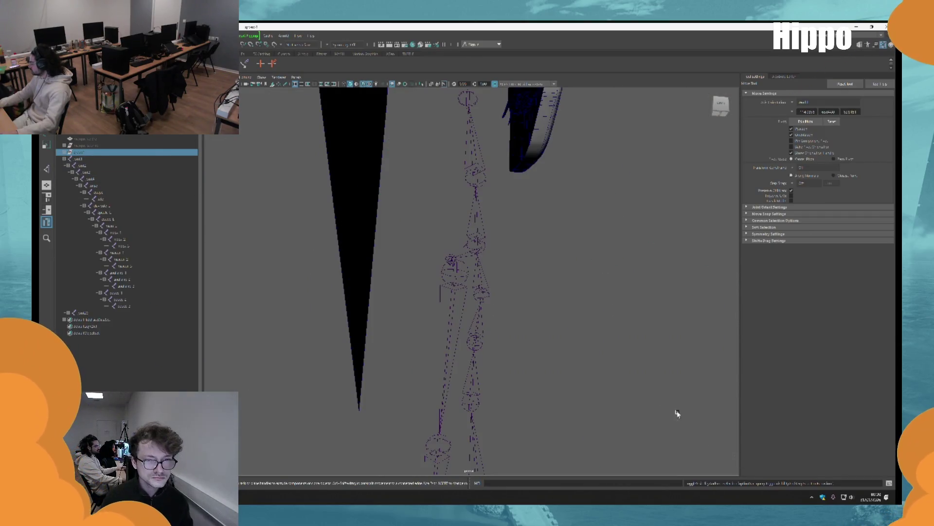
mouse_move(515, 270)
left_mouse_down("alt")
mouse_move(523, 284)
mouse_move(489, 290)
left_mouse_up("alt")
left_click(485, 292)
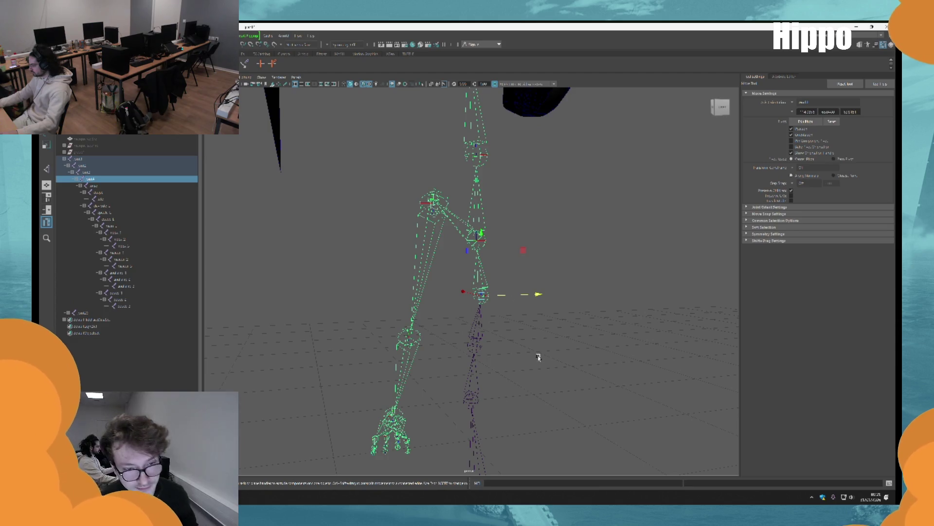
Pickwalk to the parent joint, inspect the leg bones, and switch to the four-view layout.
mouse_move(563, 381)
left_mouse_down("alt")
mouse_move(611, 422)
mouse_move(538, 309)
mouse_move(341, 229)
mouse_move(507, 225)
mouse_move(567, 339)
left_mouse_up("alt")
key("Up")
mouse_move(487, 360)
left_mouse_down()
mouse_move(491, 266)
mouse_move(525, 350)
mouse_move(544, 349)
mouse_move(531, 345)
mouse_move(511, 371)
mouse_move(511, 333)
mouse_move(478, 260)
mouse_move(496, 317)
mouse_move(580, 313)
mouse_move(463, 338)
mouse_move(462, 328)
left_mouse_up()
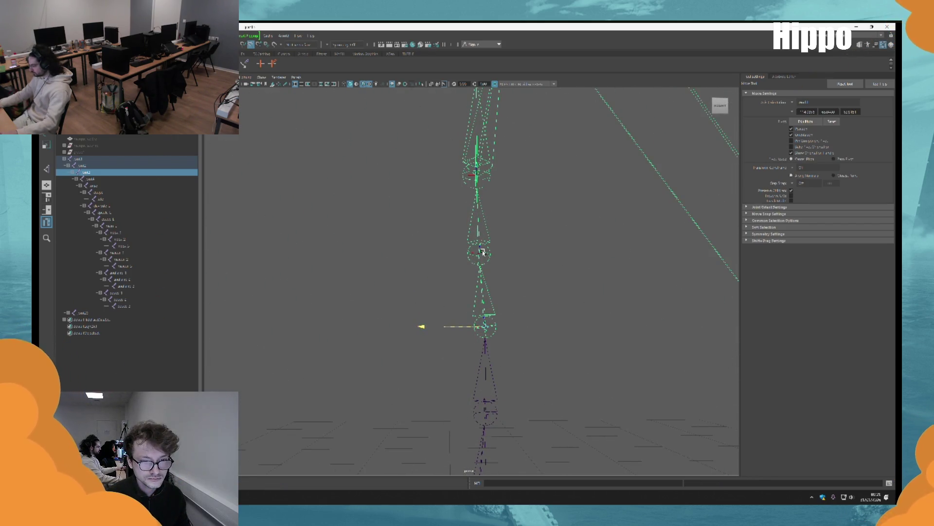
mouse_move(449, 232)
left_mouse_down("alt")
mouse_move(390, 306)
mouse_move(587, 333)
left_mouse_up("alt")
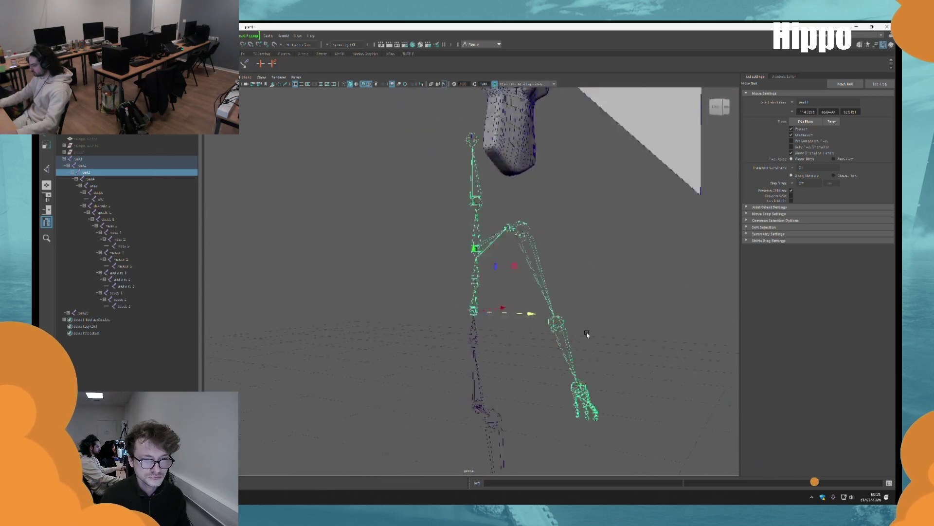
key("space")
Maximize the side view and drag the knee joint slightly along the X axis.
scroll(349, 346, "down", 10)
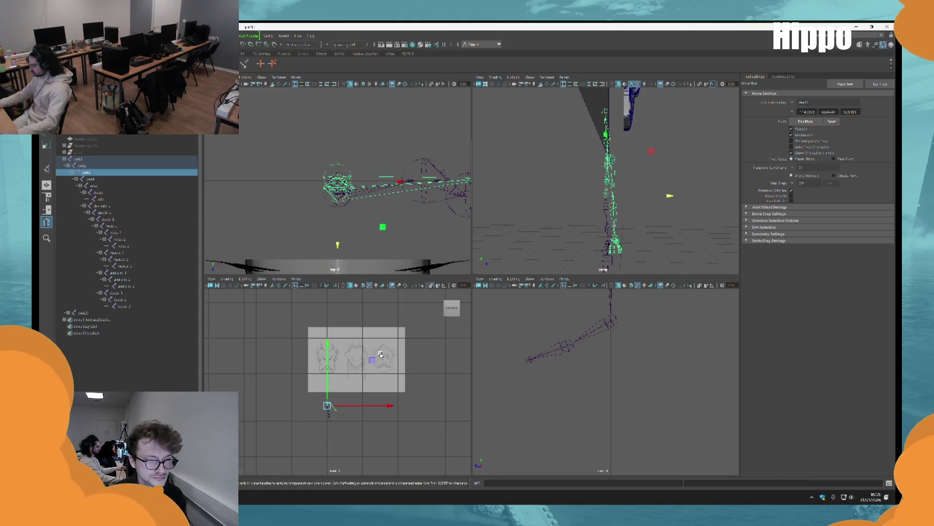
scroll(600, 407, "down", 5)
scroll(600, 407, "up", 8)
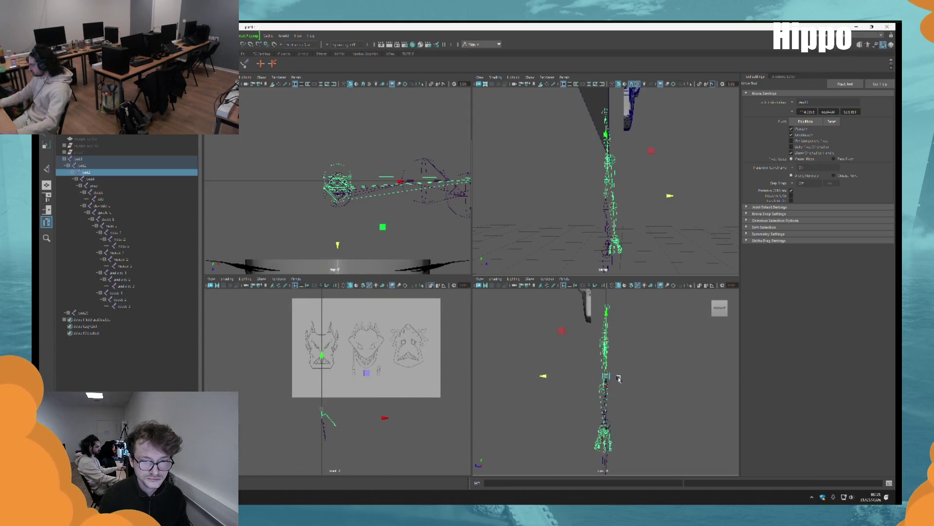
left_click(709, 309)
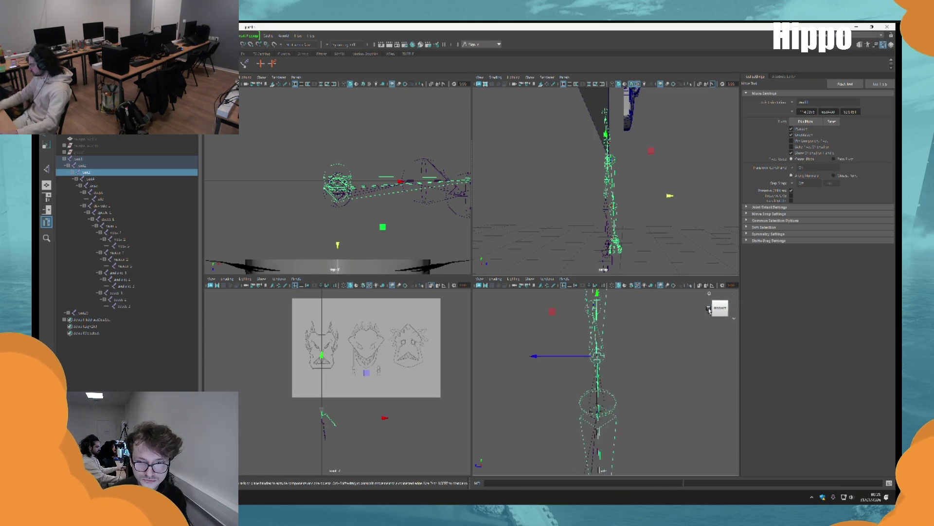
scroll(625, 415, "up", 5)
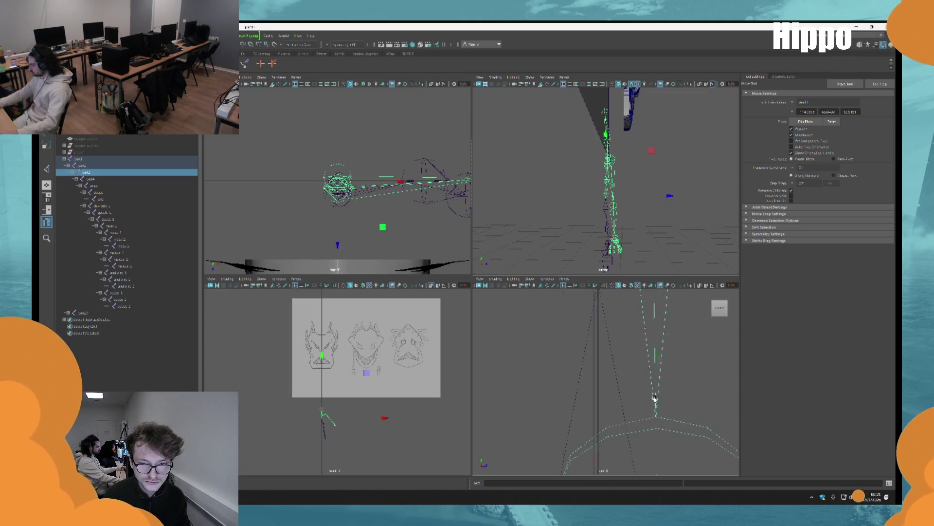
key("space")
scroll(583, 381, "down", 3)
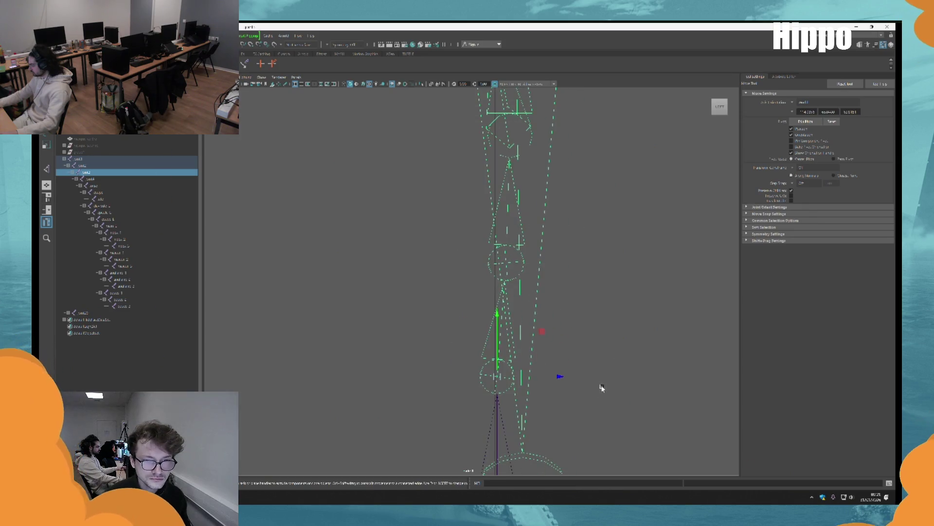
left_click(555, 362)
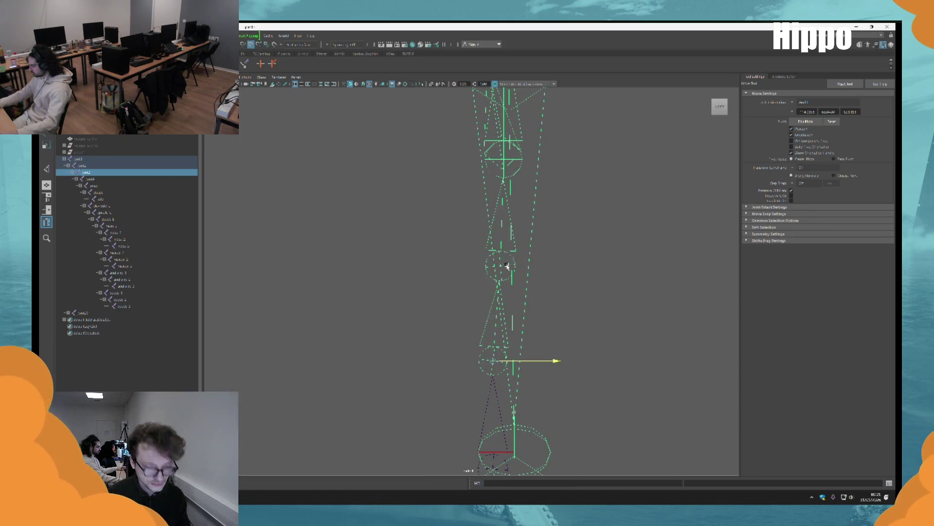
left_click_drag(551, 360, 561, 358)
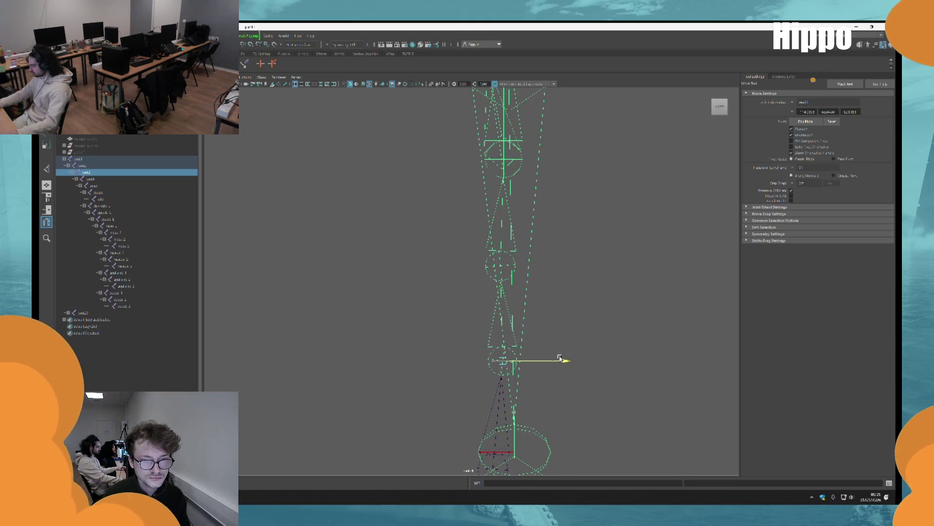
Return to a single perspective view and orbit around the leg rig to inspect it.
key("q")
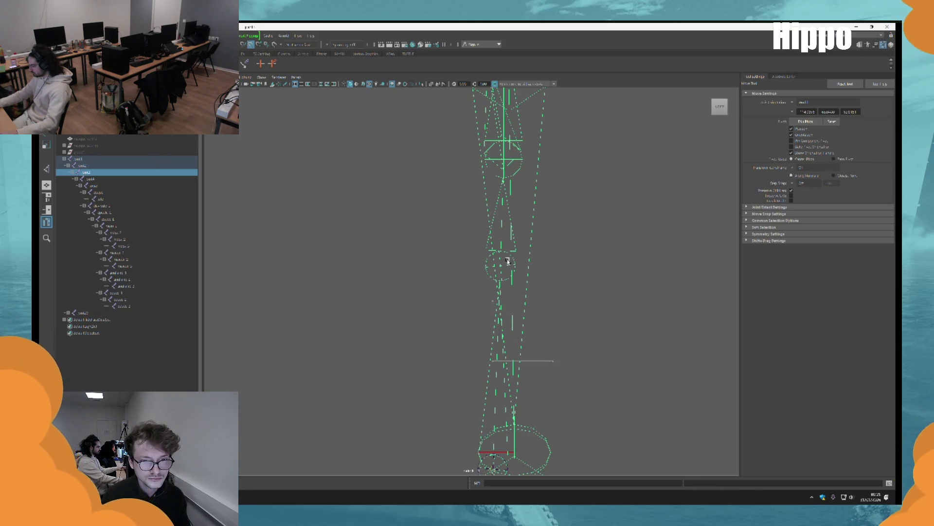
key("w")
key("space")
key("space")
left_click_drag(625, 304, 540, 299, "alt")
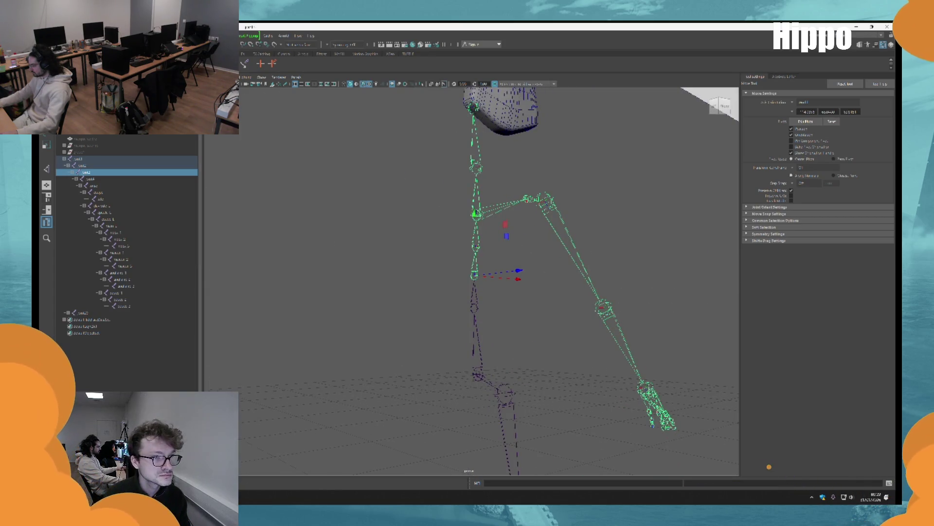
left_click_drag(403, 227, 496, 323, "alt")
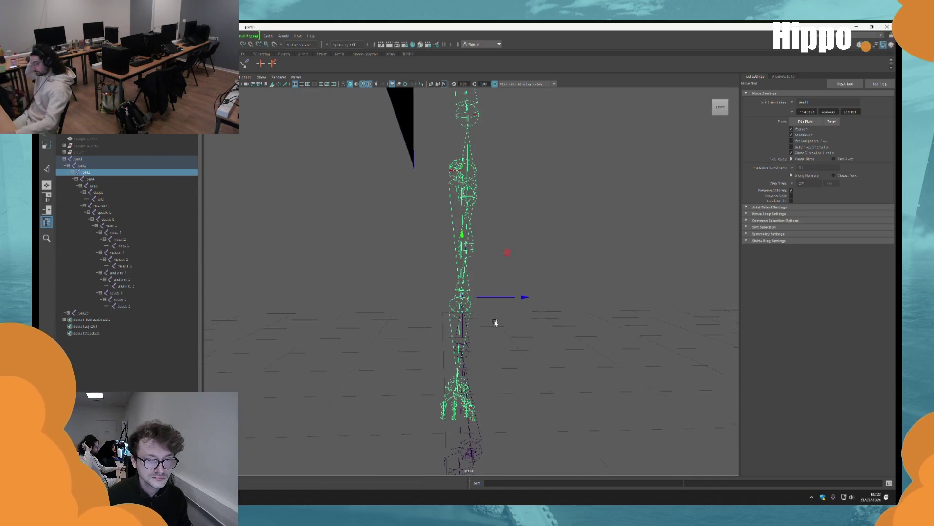
mouse_move(548, 277)
left_mouse_down("alt")
mouse_move(497, 298)
mouse_move(531, 294)
mouse_move(536, 308)
mouse_move(510, 316)
left_mouse_up("alt")
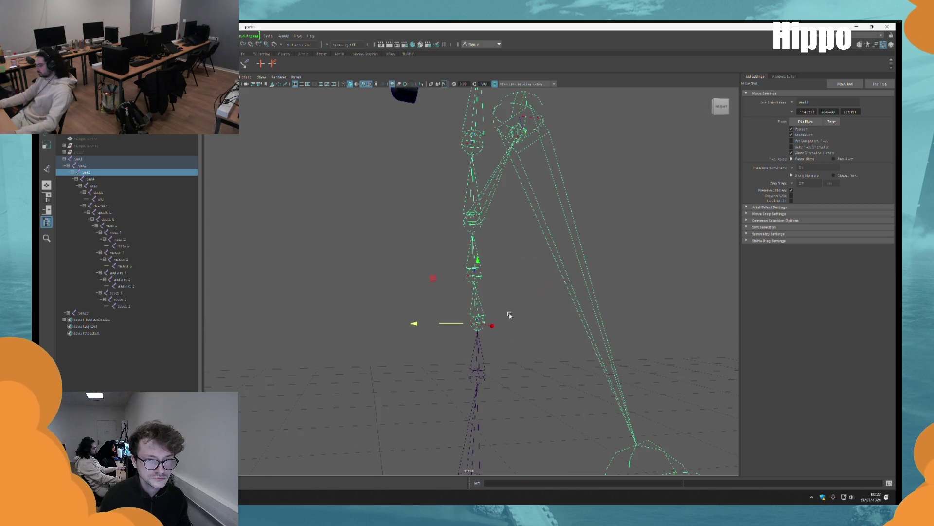
left_click(456, 323)
key("ctrl+z")
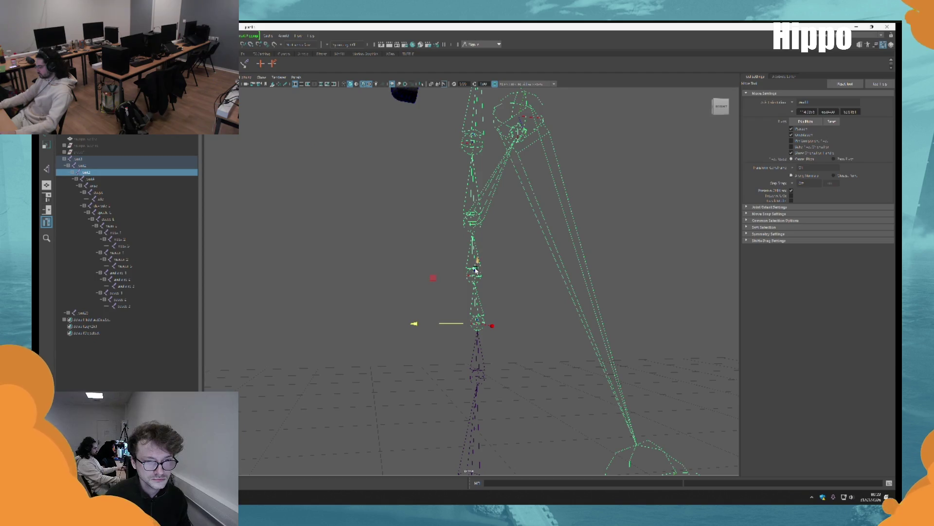
left_click(467, 281)
Reselect the leg rig, orbit around it, and undo and redo the mid-chain joint edit.
mouse_move(472, 273)
left_mouse_down("alt")
mouse_move(459, 279)
mouse_move(469, 280)
left_mouse_up("alt")
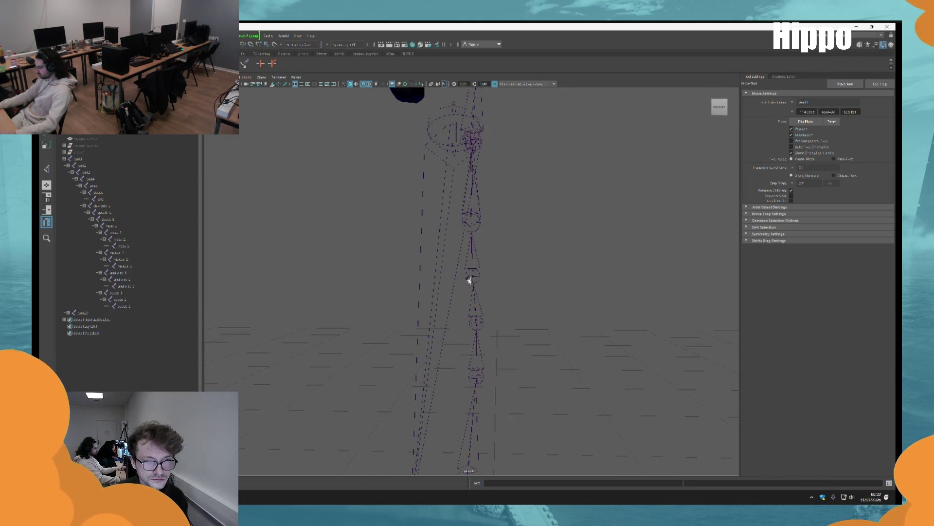
left_click(469, 280)
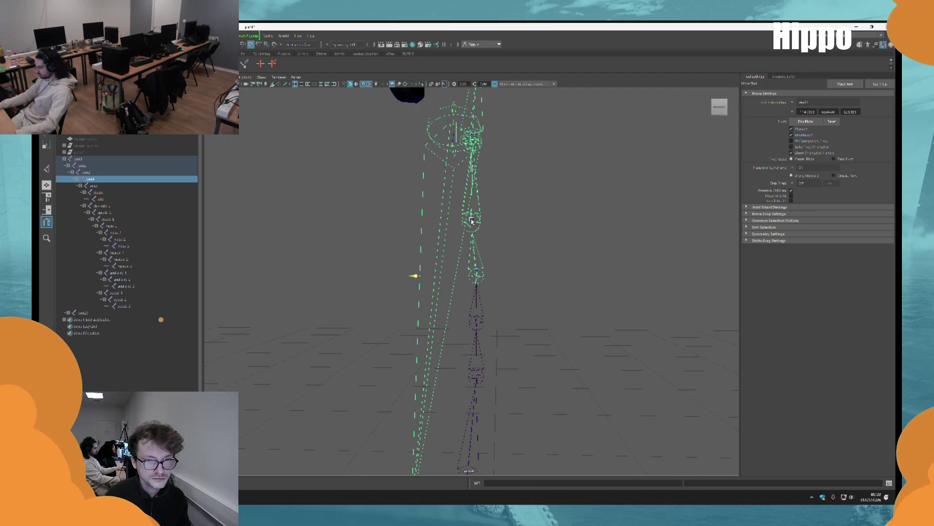
mouse_move(482, 232)
left_mouse_down("alt")
mouse_move(498, 314)
mouse_move(543, 312)
left_mouse_up("alt")
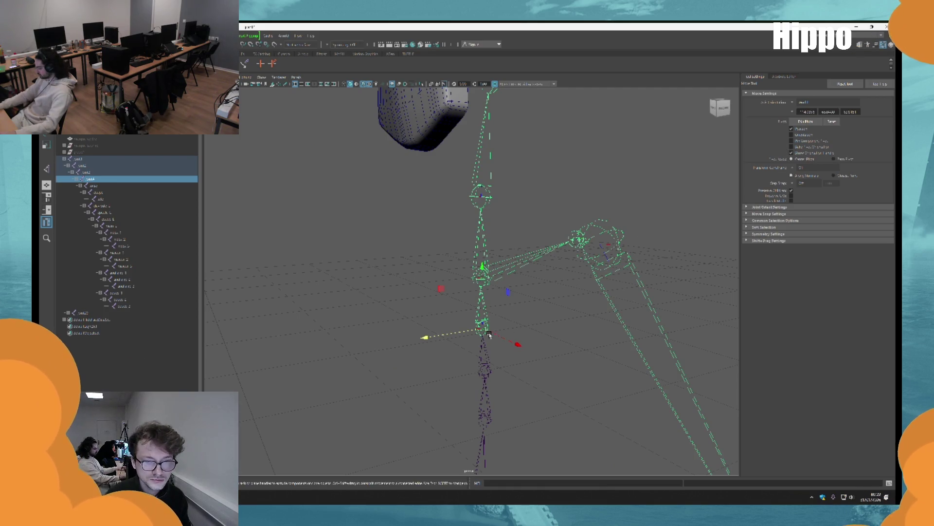
left_click_drag(451, 336, 468, 330, "alt")
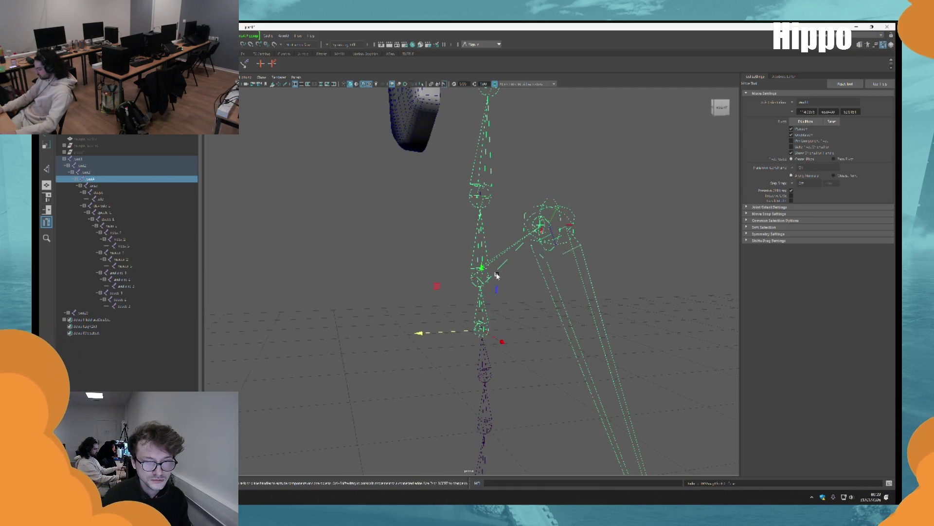
mouse_move(543, 382)
left_mouse_down("alt")
mouse_move(522, 276)
mouse_move(563, 340)
mouse_move(503, 270)
left_mouse_up("alt")
key("ctrl+z")
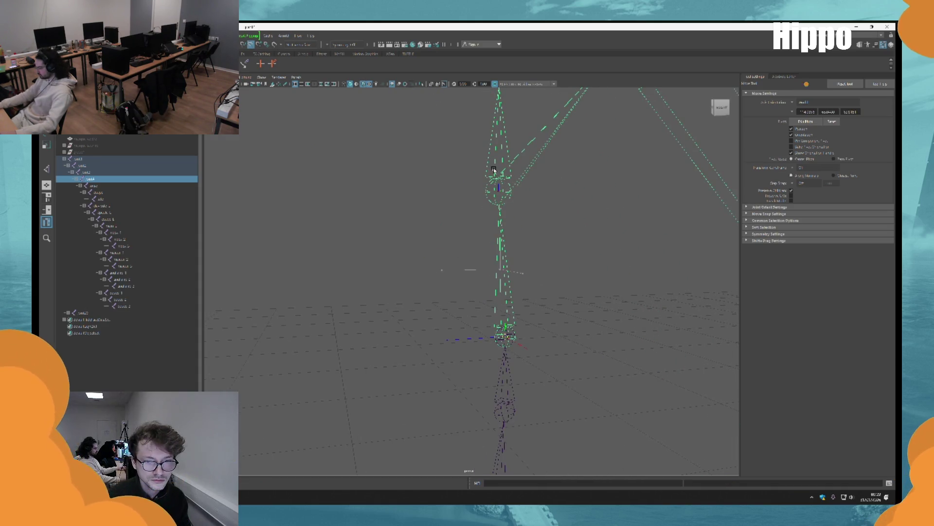
key("shift+z")
key("ctrl+z")
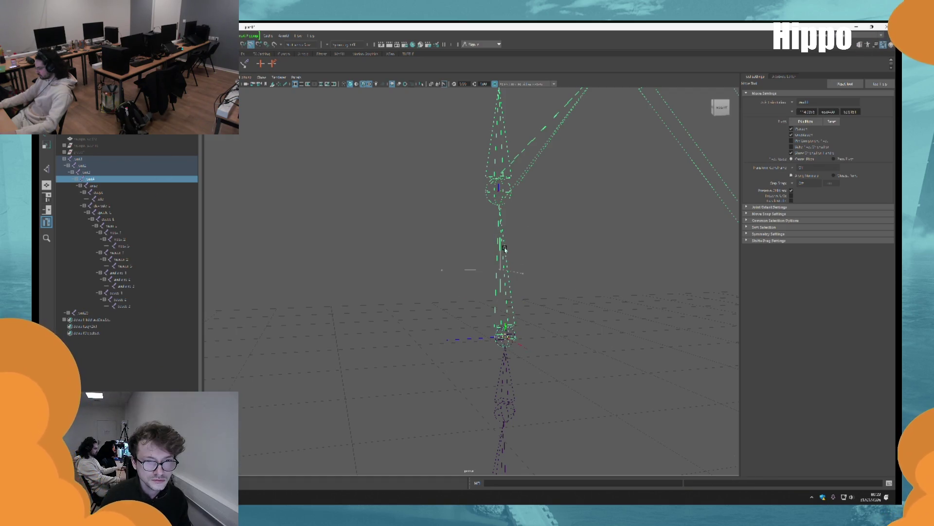
mouse_move(501, 134)
left_mouse_down("alt")
mouse_move(402, 267)
mouse_move(541, 309)
mouse_move(492, 331)
mouse_move(475, 352)
left_mouse_up("alt")
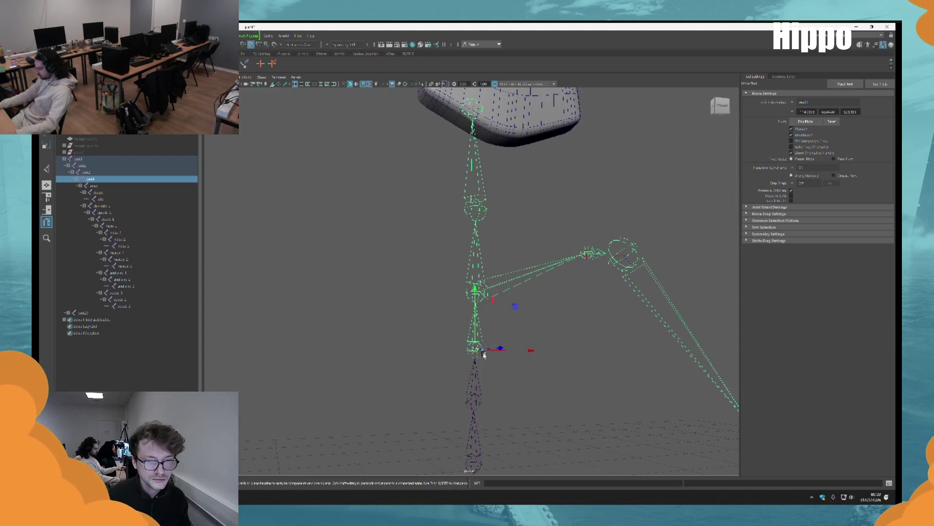
Frame the bone below the mid joint in the view, then clear the selection.
left_click(471, 301)
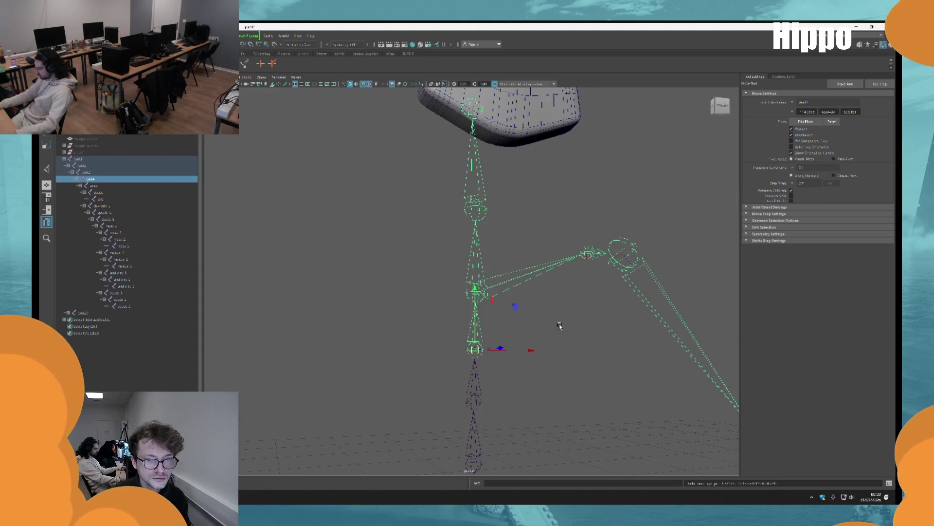
key("f")
left_click(536, 219)
mouse_move(536, 219)
left_mouse_down("alt")
mouse_move(507, 256)
mouse_move(592, 418)
mouse_move(503, 295)
left_mouse_up("alt")
Isolate the root1 skeleton hierarchy in the viewport and pick joint2 with the Move tool.
key("q")
left_click(454, 288)
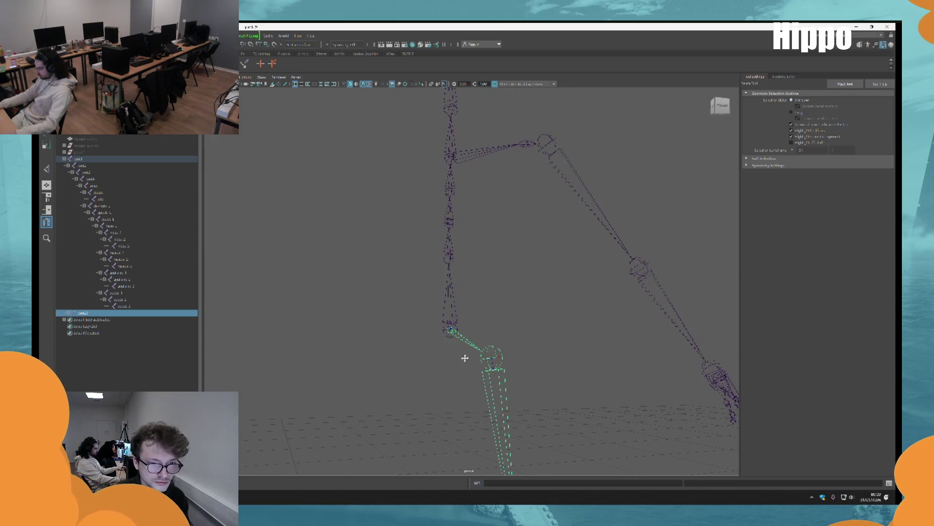
left_click(450, 319)
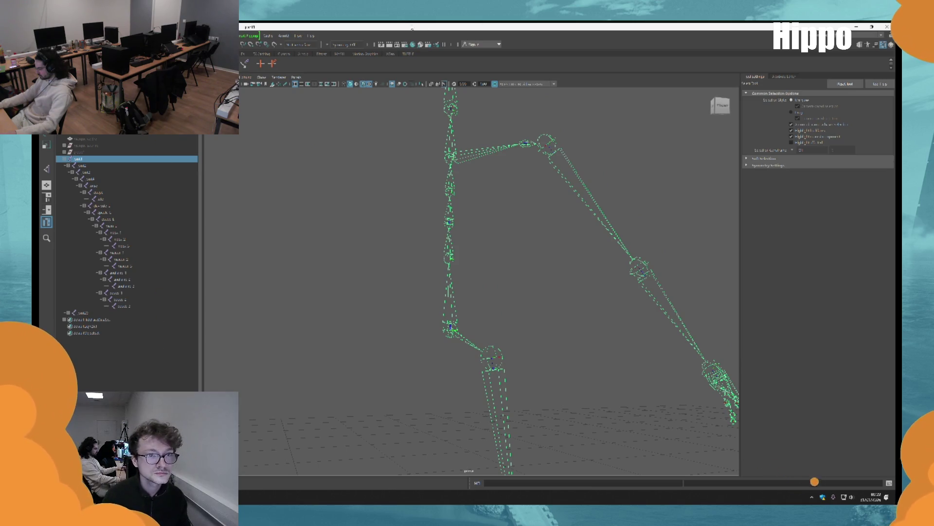
left_click(419, 85)
mouse_move(457, 153)
left_mouse_down("alt")
mouse_move(423, 244)
mouse_move(478, 308)
mouse_move(484, 346)
mouse_move(483, 309)
mouse_move(506, 317)
left_mouse_up("alt")
left_click(484, 346)
key("w")
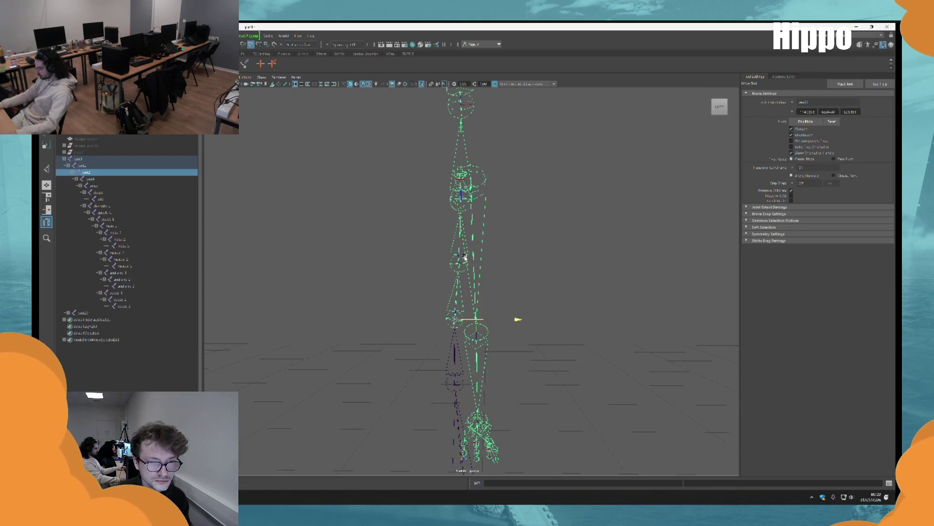
Select a leg joint and try repositioning it, undoing the trial chain move.
left_click_drag(468, 322, 484, 292, "alt")
mouse_move(468, 321)
left_mouse_down("alt")
mouse_move(504, 313)
mouse_move(471, 315)
left_mouse_up("alt")
left_click(451, 331)
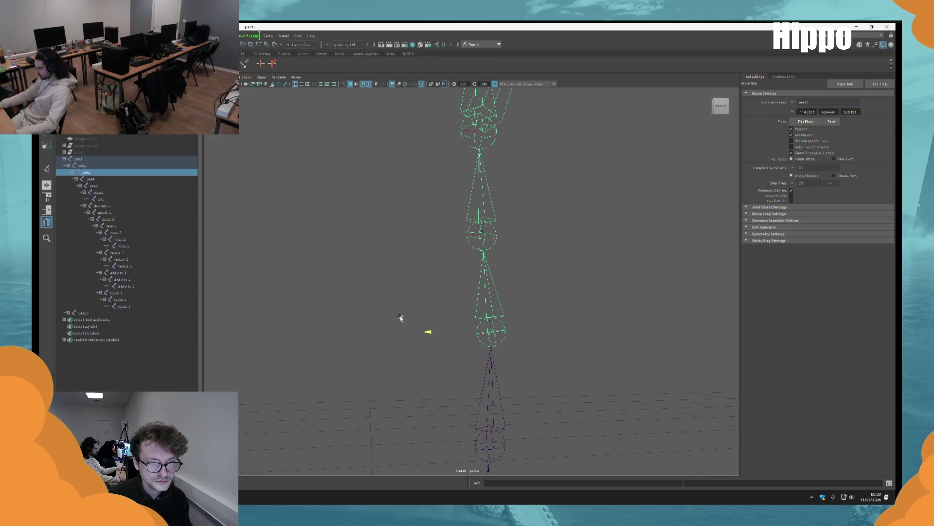
left_click(521, 313)
mouse_move(486, 331)
left_mouse_down()
mouse_move(468, 231)
mouse_move(576, 254)
mouse_move(549, 365)
mouse_move(613, 271)
left_mouse_up()
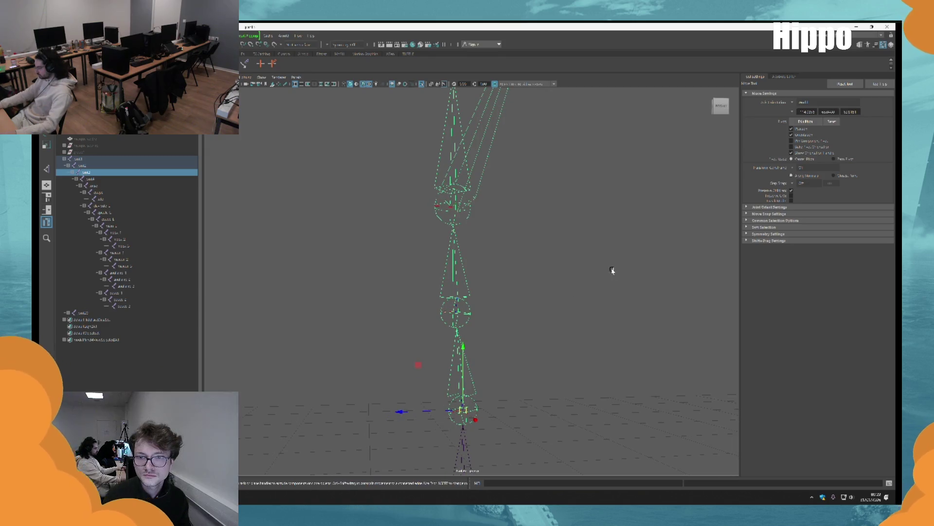
left_click(790, 191)
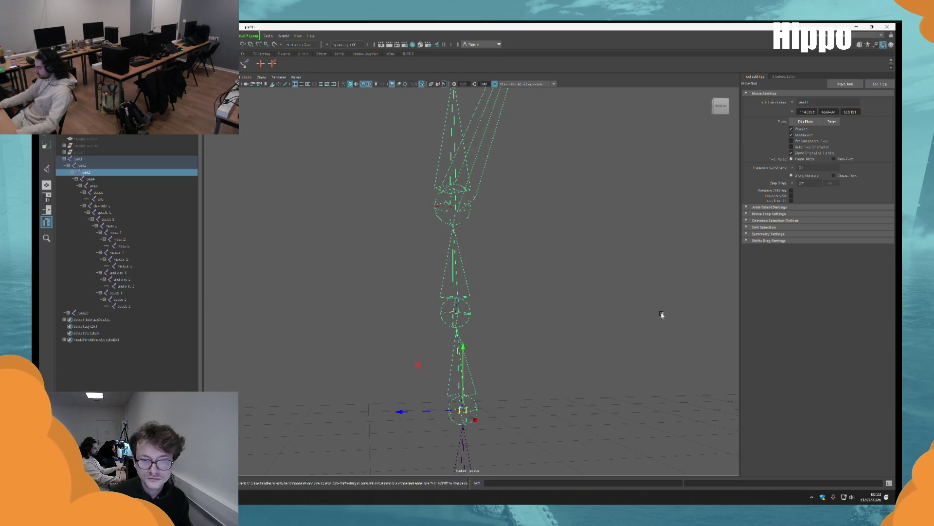
mouse_move(426, 411)
left_mouse_down()
mouse_move(459, 273)
mouse_move(475, 286)
left_mouse_up()
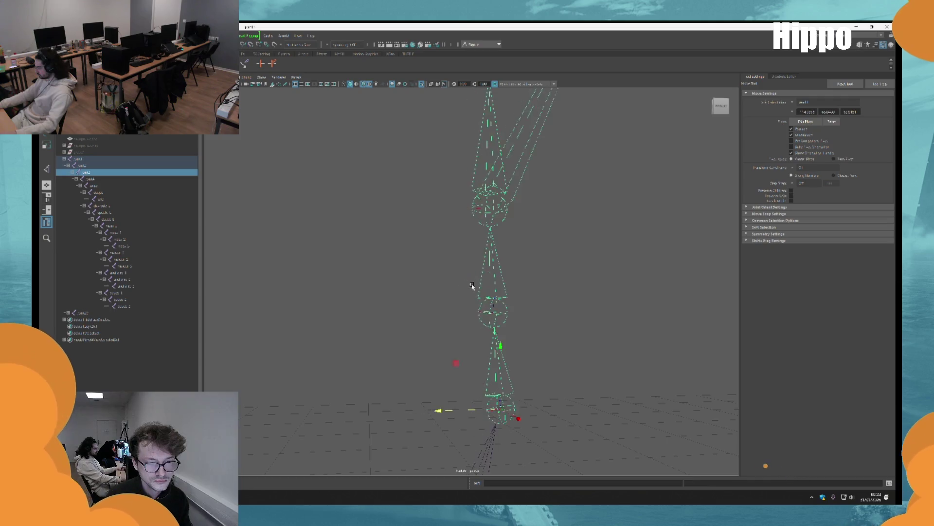
key("ctrl+z")
left_click(792, 191)
Undo the accidental raise of the joint chain and leave the Move tool.
mouse_move(388, 334)
left_mouse_down("alt")
mouse_move(436, 410)
mouse_move(436, 309)
left_mouse_up("alt")
mouse_move(442, 405)
left_mouse_down()
mouse_move(443, 302)
mouse_move(476, 359)
mouse_move(449, 330)
left_mouse_up()
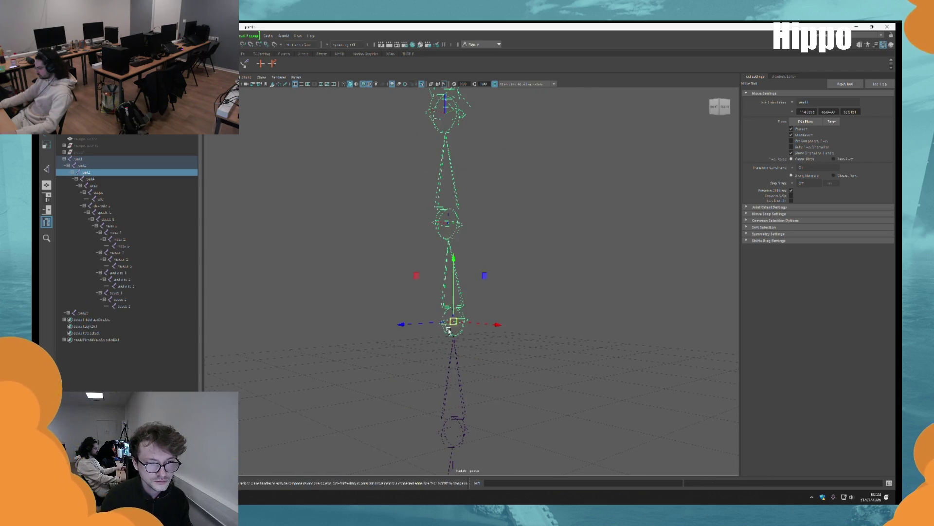
key("ctrl+z")
mouse_move(458, 188)
left_mouse_down("alt")
mouse_move(522, 299)
mouse_move(501, 292)
mouse_move(511, 246)
mouse_move(501, 335)
mouse_move(494, 236)
mouse_move(489, 302)
mouse_move(472, 251)
mouse_move(501, 286)
mouse_move(451, 322)
left_mouse_up("alt")
key("q")
Step through the spine hierarchy with the arrow keys and nudge a joint slightly sideways.
key("Down")
mouse_move(488, 294)
left_mouse_down("alt")
mouse_move(424, 225)
mouse_move(460, 323)
mouse_move(423, 308)
mouse_move(504, 387)
mouse_move(458, 336)
mouse_move(467, 278)
mouse_move(445, 290)
left_mouse_up("alt")
key("w")
key("Up")
key("Up")
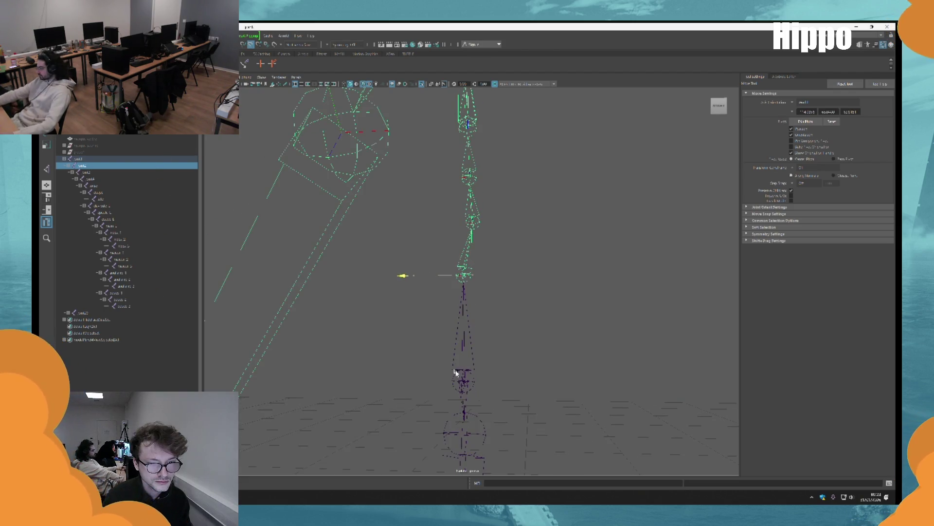
mouse_move(489, 236)
left_mouse_down("alt")
mouse_move(505, 317)
mouse_move(487, 313)
mouse_move(485, 299)
mouse_move(526, 340)
left_mouse_up("alt")
key("q")
key("Down")
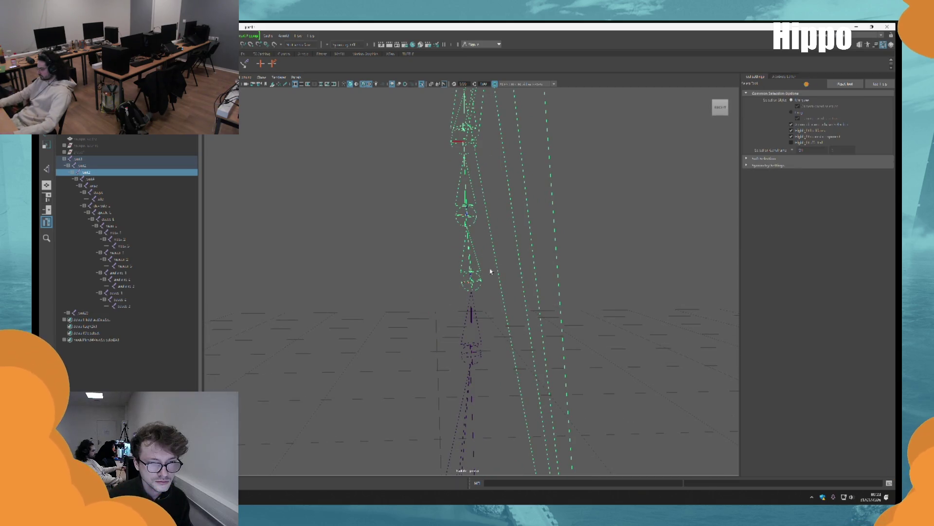
key("w")
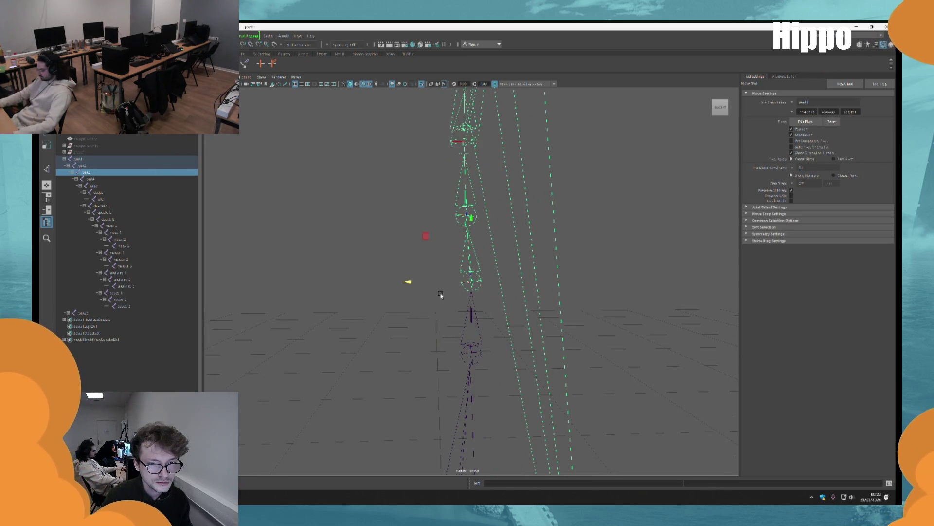
key("q")
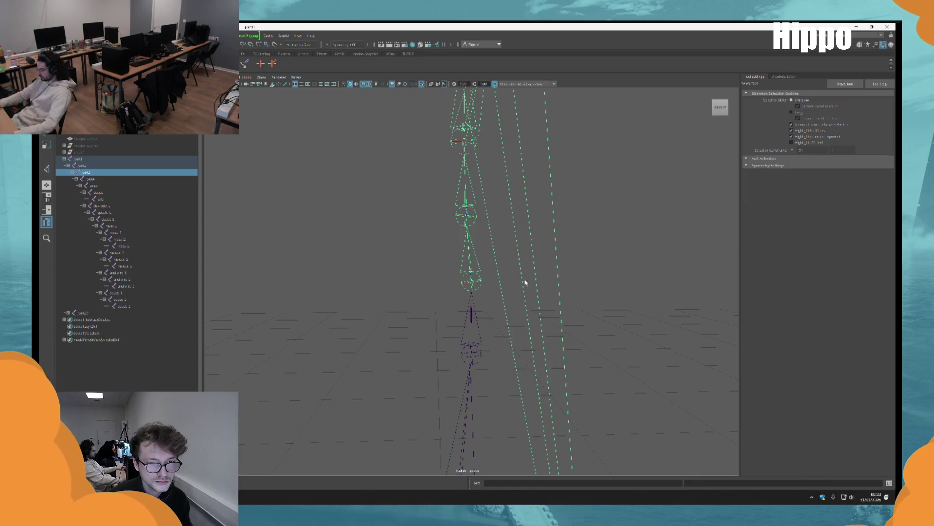
key("Down")
key("w")
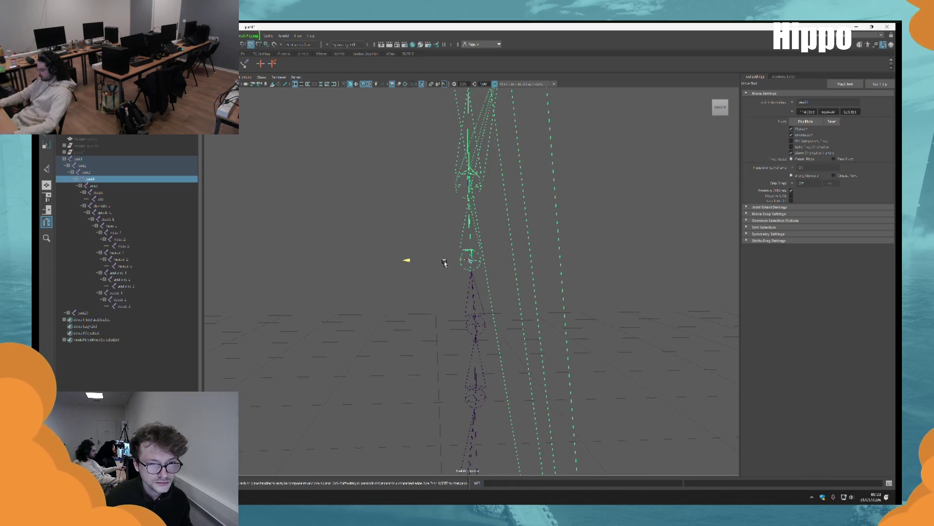
middle_click_drag(445, 263, 471, 337)
Continue down the spine joints checking each position, then select the arm joint chain.
key("q")
key("Down")
key("w")
mouse_move(443, 190)
middle_mouse_down()
mouse_move(468, 249)
mouse_move(536, 231)
middle_mouse_up()
mouse_move(536, 231)
left_mouse_down("alt")
mouse_move(511, 267)
mouse_move(568, 265)
mouse_move(488, 269)
left_mouse_up("alt")
key("q")
key("Down")
key("w")
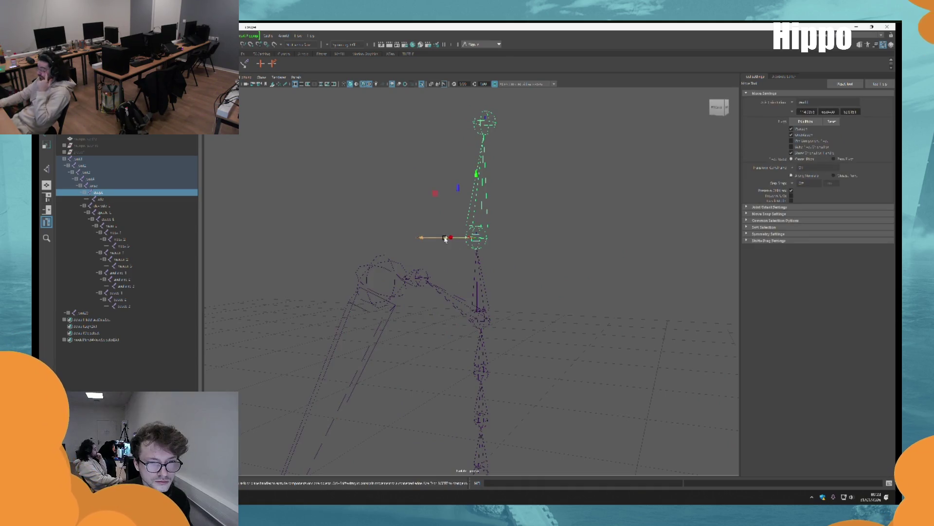
mouse_move(488, 308)
left_mouse_down("alt")
mouse_move(523, 340)
mouse_move(490, 236)
mouse_move(464, 267)
left_mouse_up("alt")
key("q")
left_click_drag(471, 323, 541, 198, "alt")
left_click(602, 209)
Delete the stray arm joint chain and select the spine chain starting at joint2.
key("Delete")
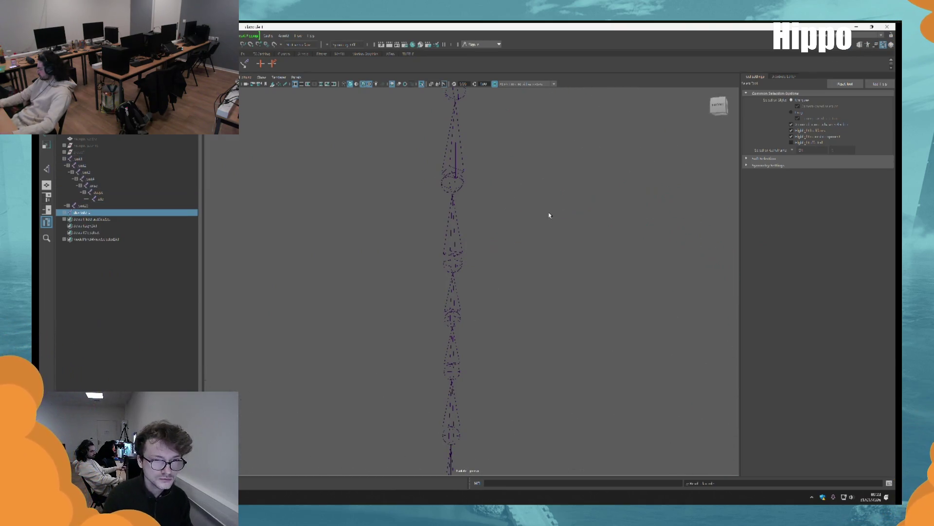
left_click_drag(570, 261, 538, 226, "alt")
left_click(446, 370)
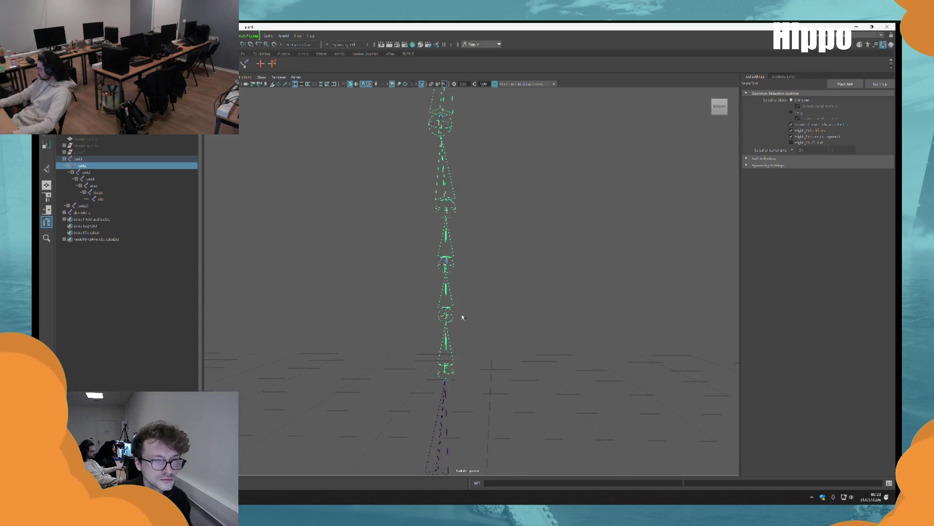
Apply Orient Joint to the spine chain, frame it, and turn off Isolate Select.
right_click(216, 140)
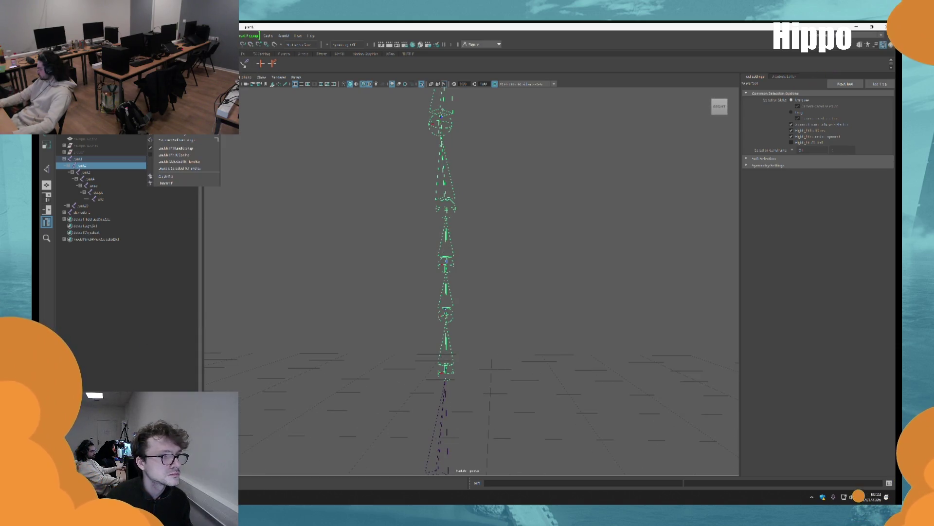
left_click(161, 148)
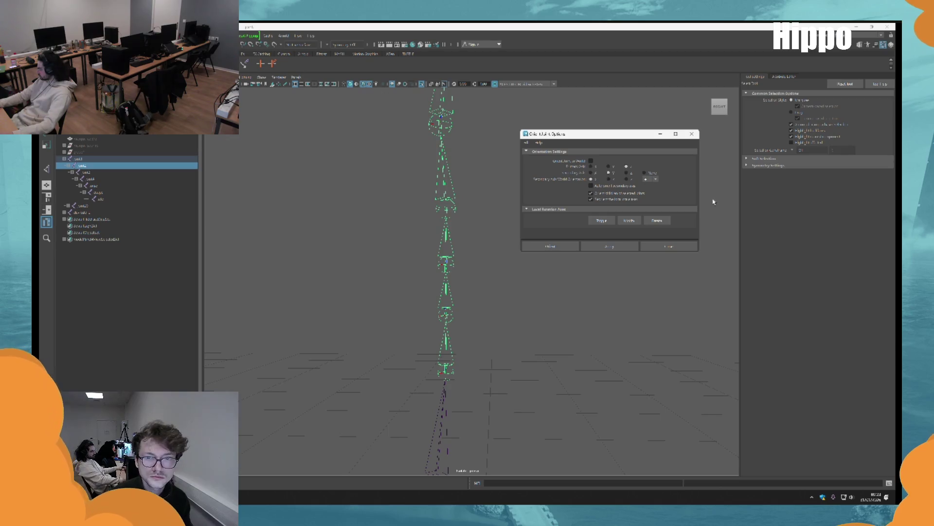
left_click(608, 245)
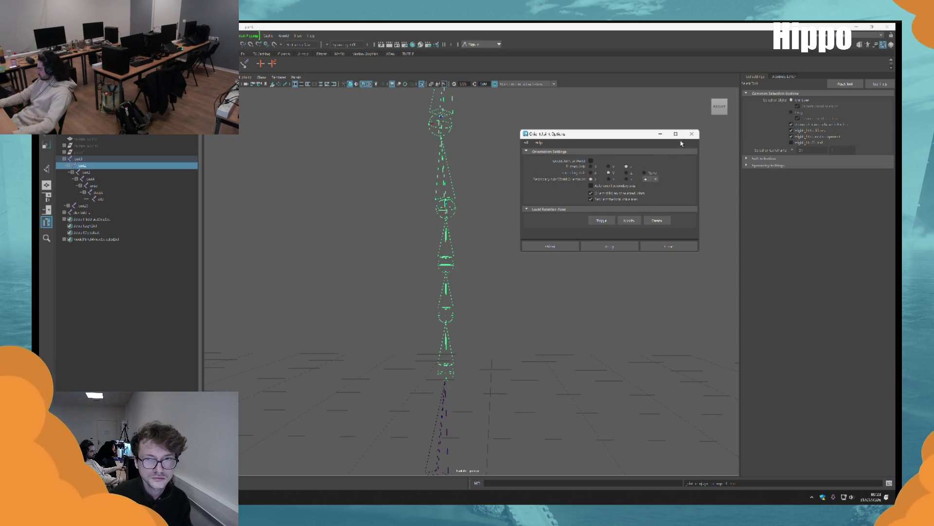
left_click(693, 134)
key("f")
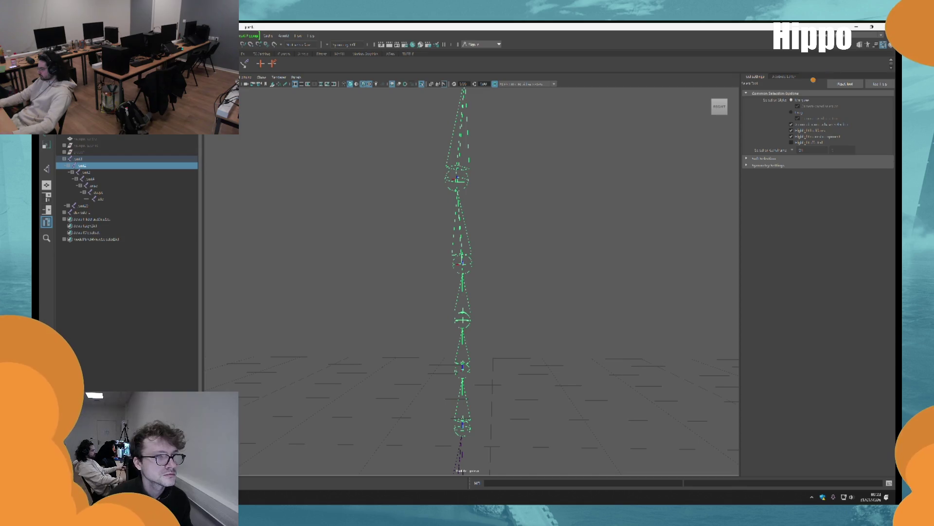
key("w")
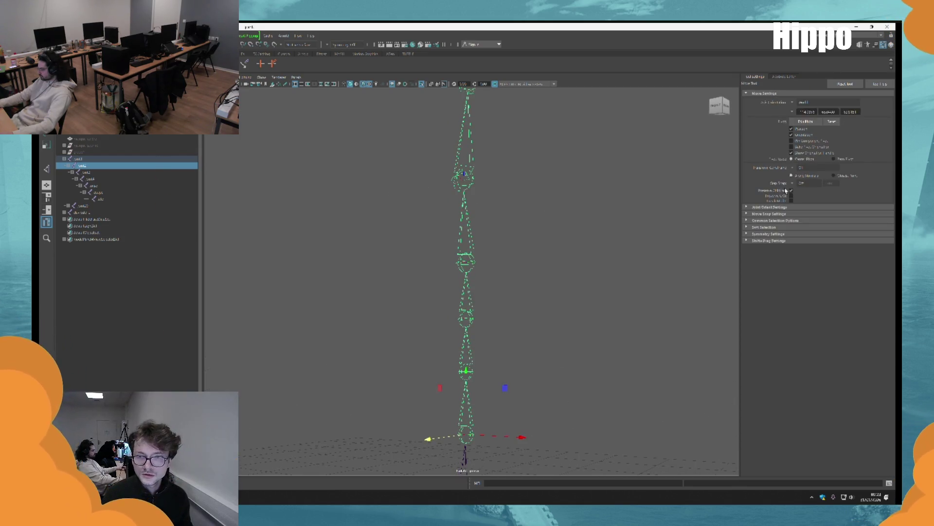
mouse_move(509, 173)
left_mouse_down("alt")
mouse_move(507, 183)
mouse_move(480, 189)
mouse_move(565, 297)
left_mouse_up("alt")
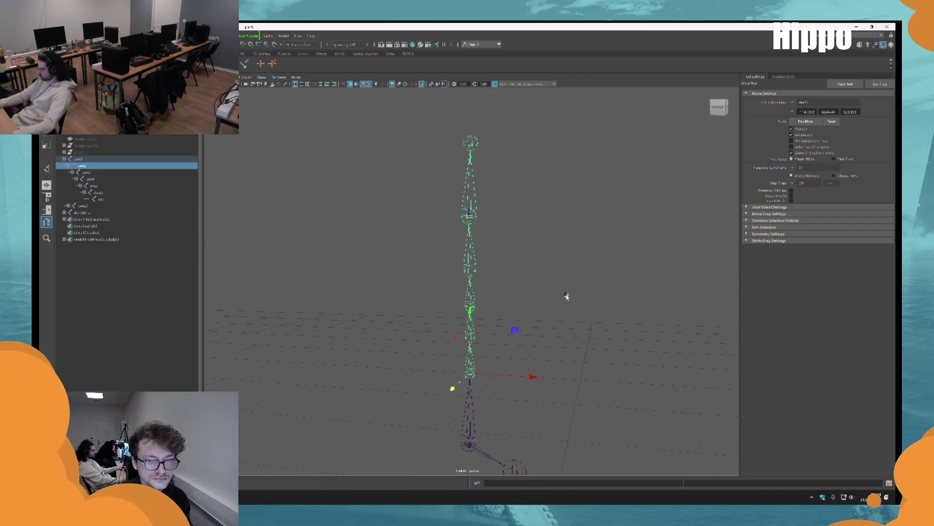
left_click(423, 84)
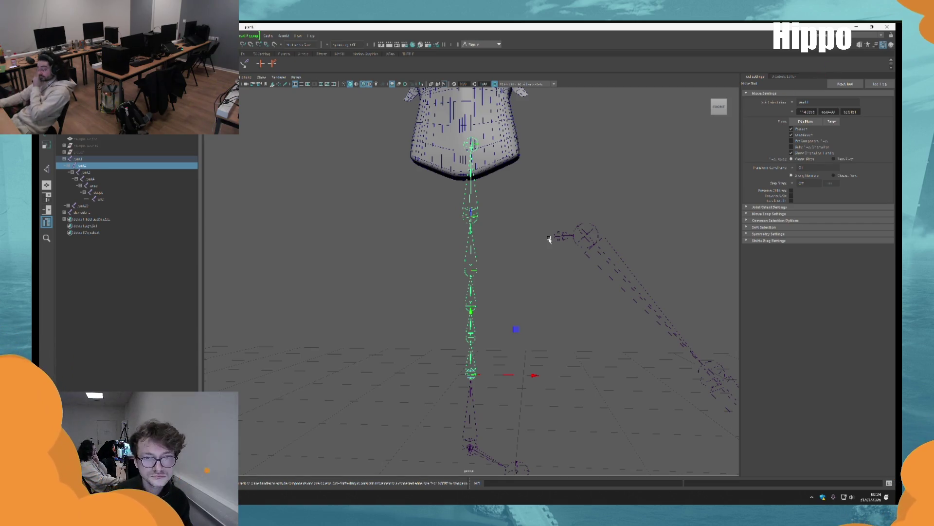
Orbit around the rig and group the selection under a new top-level node.
key("q")
right_click_drag(552, 237, 572, 329, "alt")
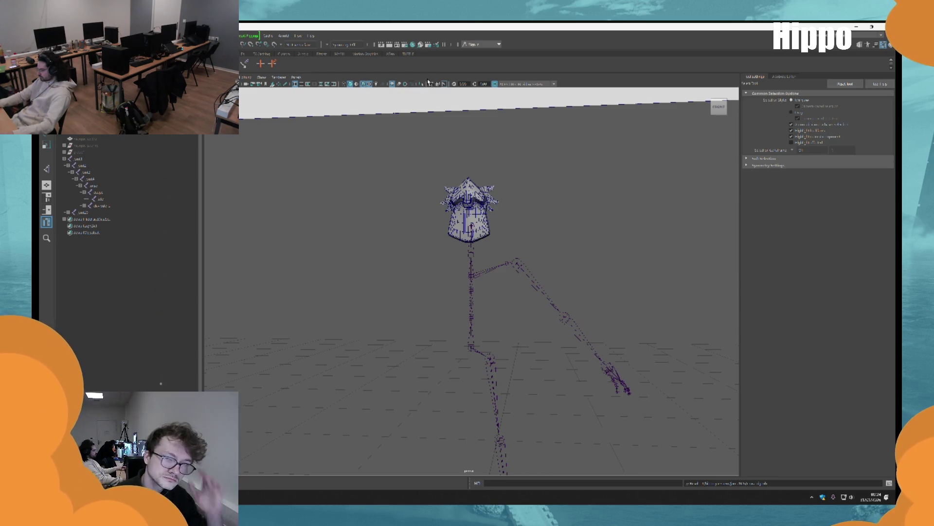
scroll(506, 252, "up", 5)
mouse_move(507, 252)
left_mouse_down("alt")
mouse_move(507, 242)
mouse_move(458, 237)
mouse_move(539, 276)
mouse_move(509, 292)
mouse_move(438, 156)
mouse_move(494, 196)
mouse_move(517, 258)
mouse_move(507, 323)
mouse_move(421, 114)
mouse_move(457, 195)
mouse_move(555, 346)
mouse_move(460, 332)
left_mouse_up("alt")
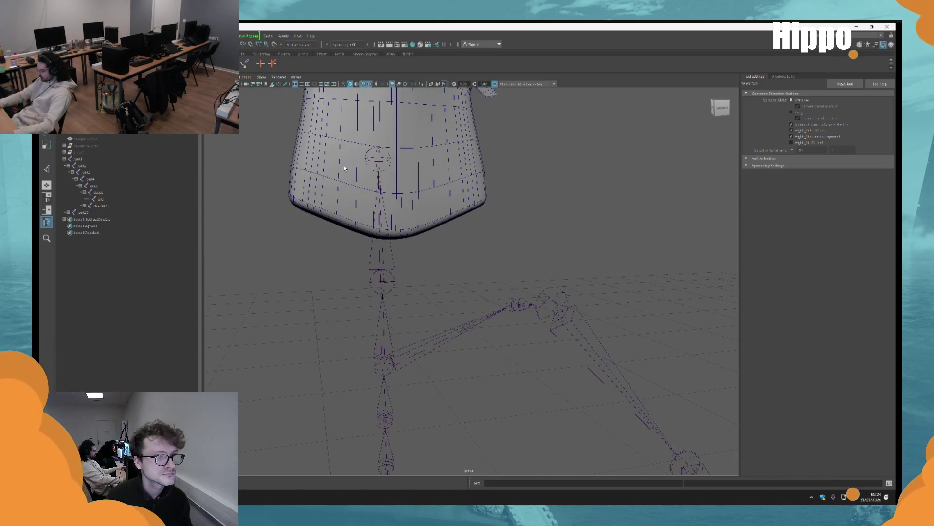
left_click_drag(345, 168, 382, 110, "alt")
mouse_move(548, 277)
left_mouse_down("alt")
mouse_move(355, 121)
mouse_move(653, 378)
mouse_move(523, 323)
mouse_move(563, 357)
mouse_move(477, 277)
left_mouse_up("alt")
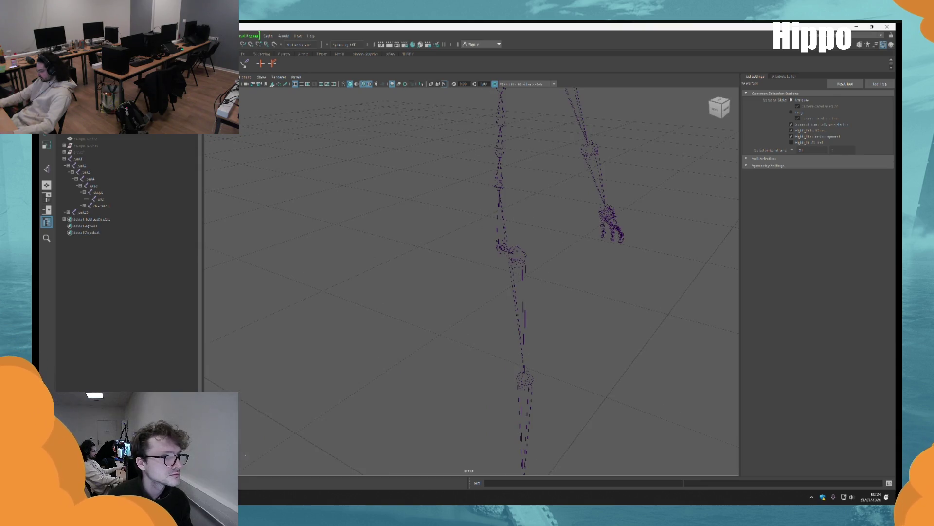
key("ctrl+g")
key("w")
key("f")
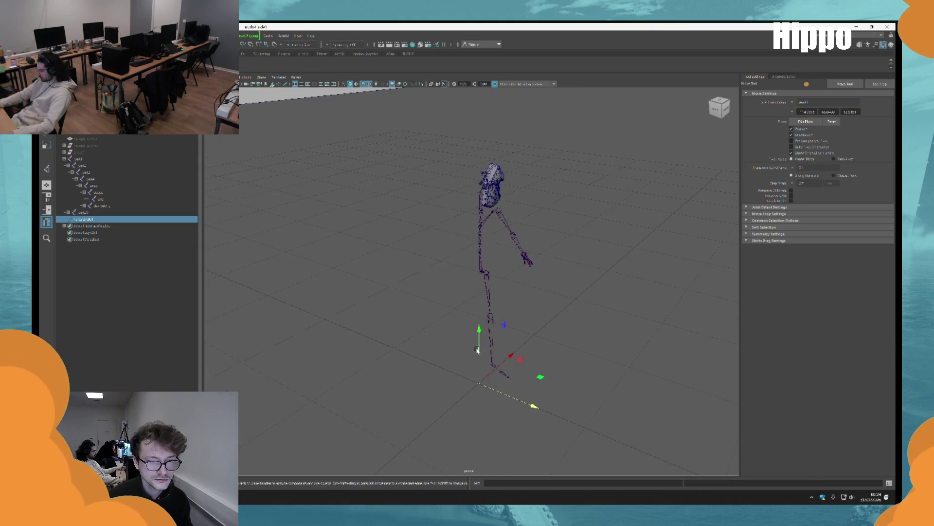
Select the character mesh in the Outliner and unhide it, then reselect the new group.
left_click_drag(477, 345, 453, 272, "alt")
scroll(419, 188, "up", 5)
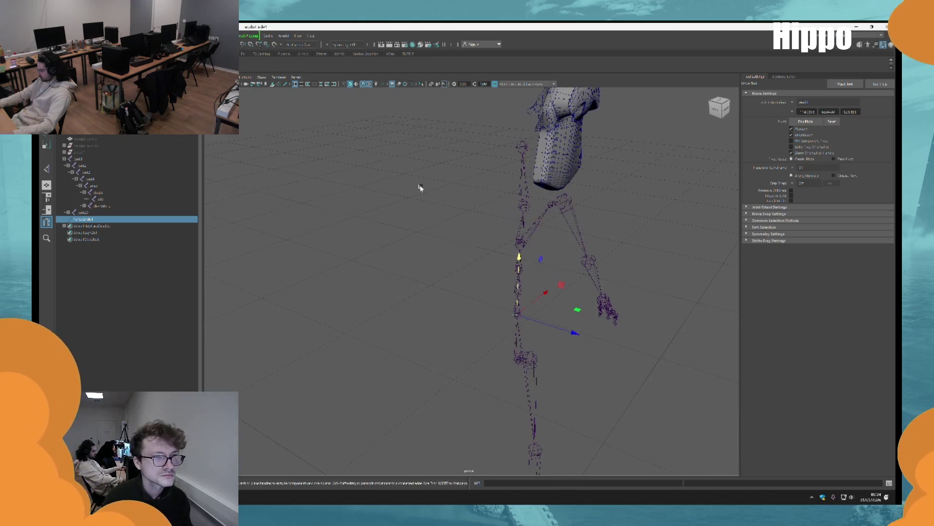
left_click(90, 153)
key("shift+h")
scroll(480, 276, "up", 5)
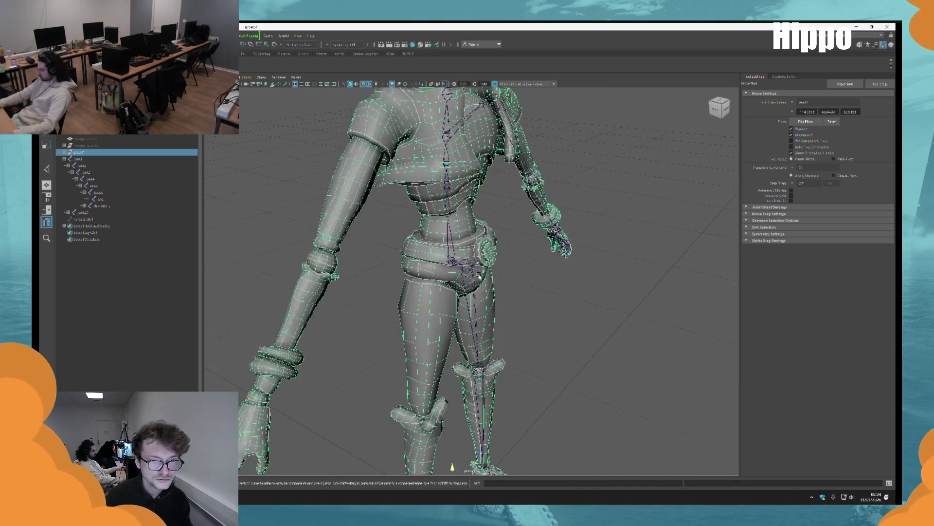
left_click(98, 219)
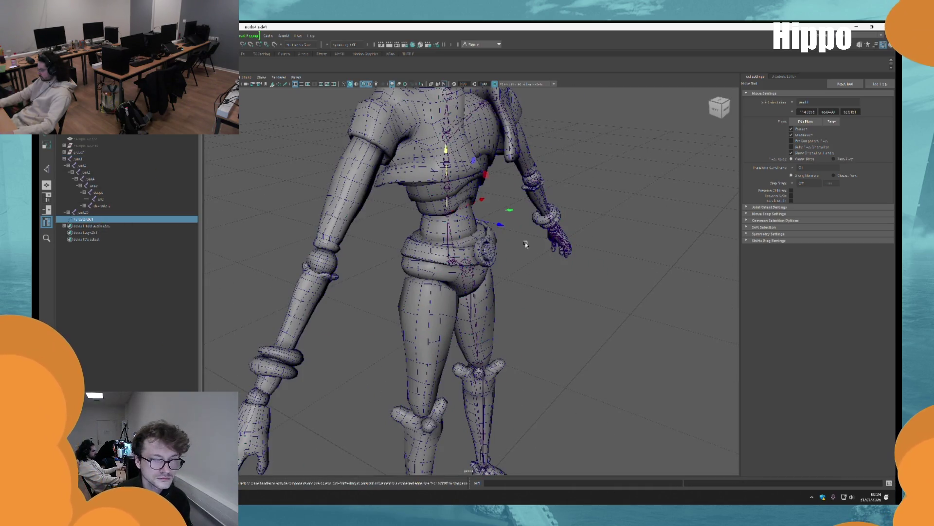
Duplicate the hip control circle and scale the copy down inside the original.
key("r")
scroll(501, 226, "up", 5)
key("w")
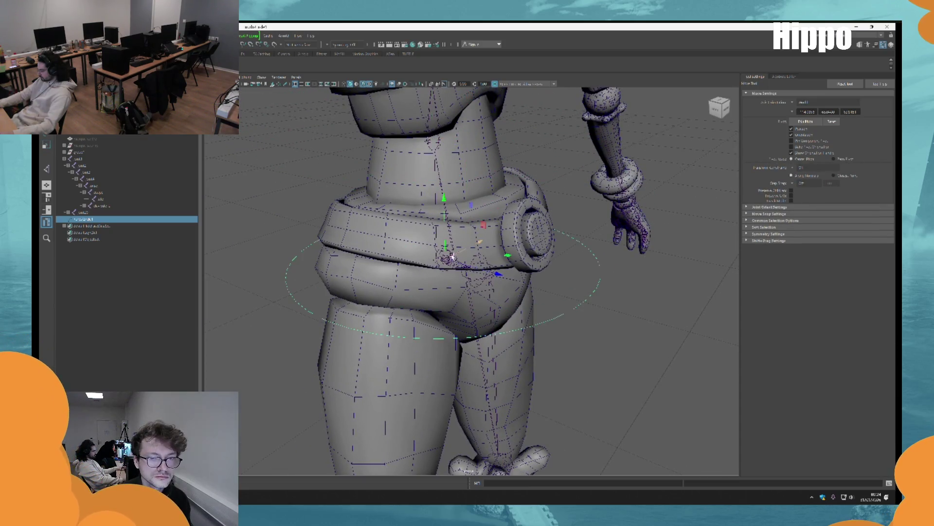
key("r")
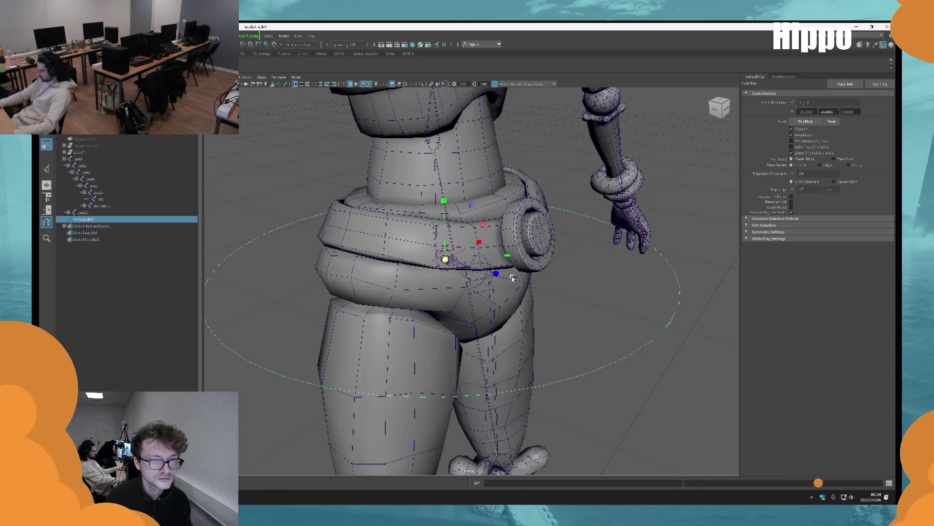
key("ctrl+d")
left_click_drag(446, 259, 359, 262)
mouse_move(405, 289)
left_mouse_down("alt")
mouse_move(439, 305)
mouse_move(476, 265)
mouse_move(451, 252)
left_mouse_up("alt")
Switch the model to wireframe display and return to object selection around the hips.
key("q")
key("4")
key("F11")
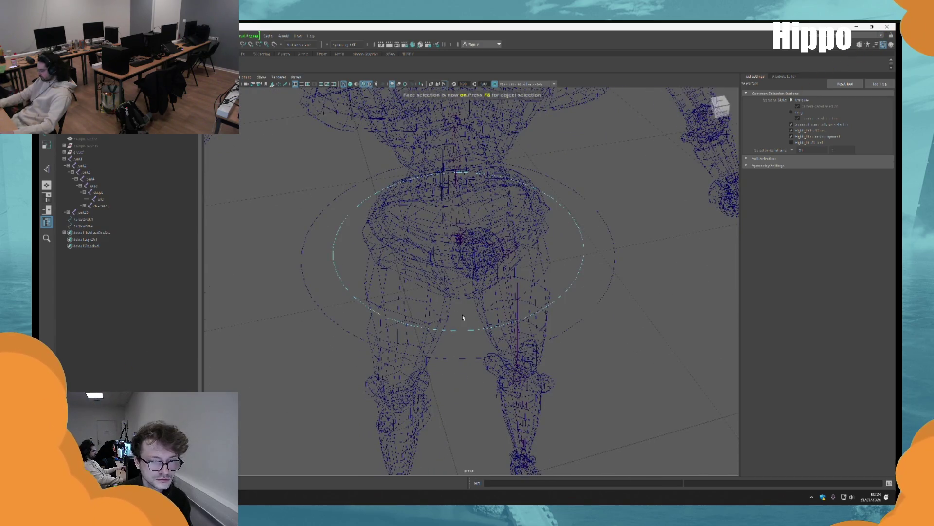
key("F8")
left_click(469, 328)
left_click(462, 317)
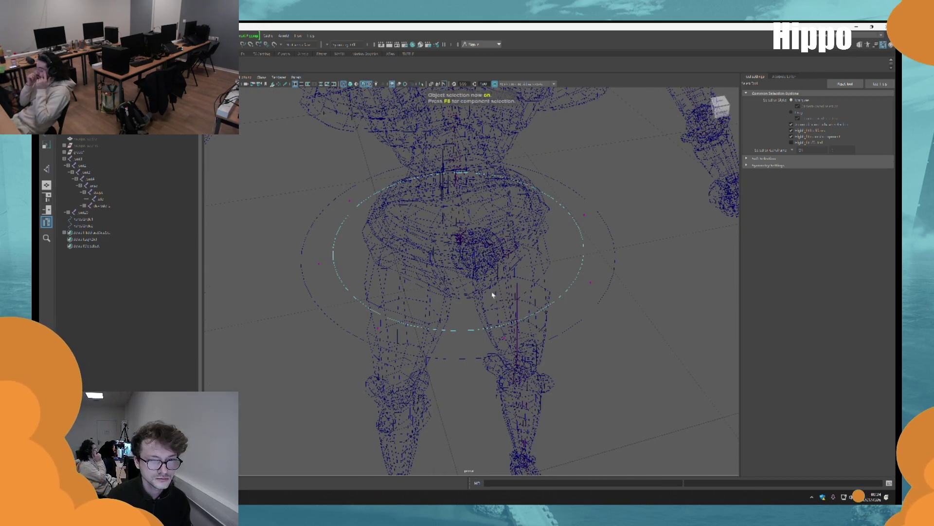
left_click_drag(492, 292, 570, 346, "alt")
Select the inner control circle and orbit to a tilted front view of the hips.
left_click(567, 314)
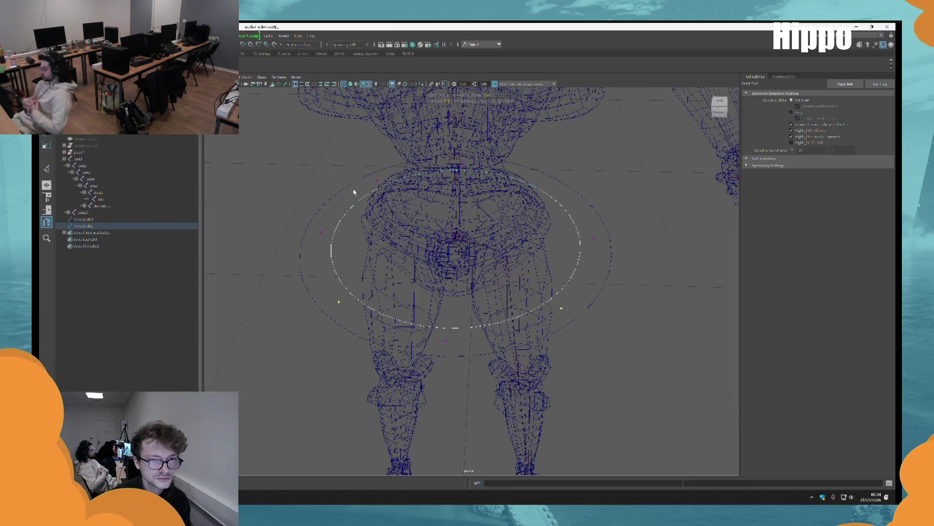
key("w")
mouse_move(532, 214)
left_mouse_down("alt")
mouse_move(448, 237)
mouse_move(515, 253)
mouse_move(549, 365)
mouse_move(561, 260)
left_mouse_up("alt")
key("q")
left_click(449, 305)
key("w")
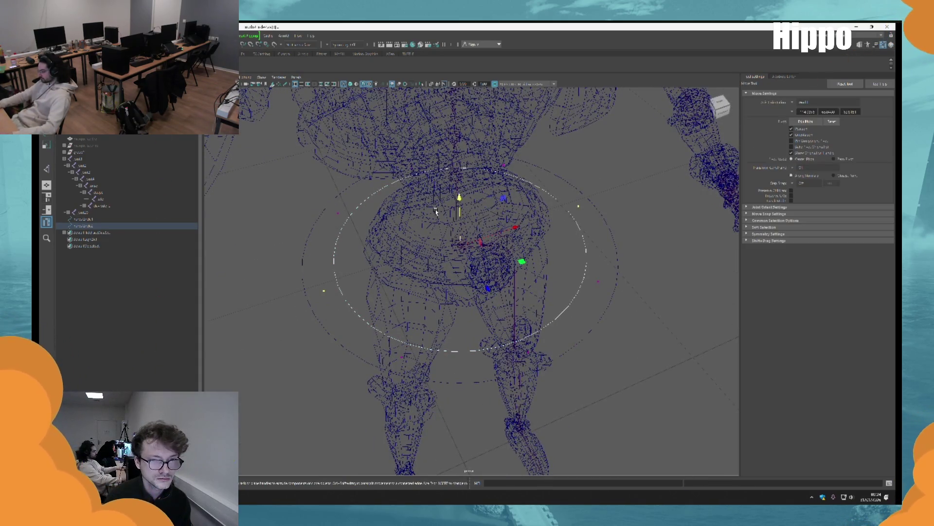
left_click_drag(453, 292, 452, 265, "alt")
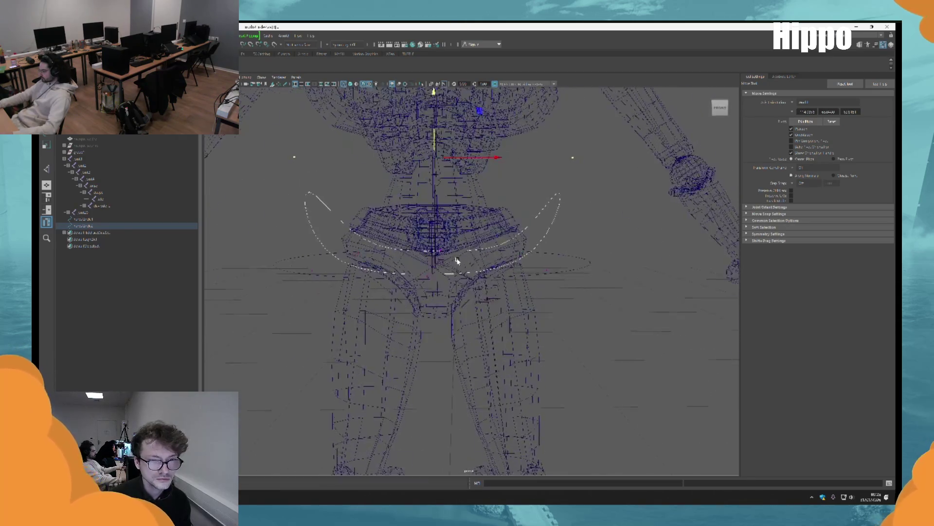
scroll(459, 267, "down", 3)
key("F8")
Lower the tilted circle control down to the hips and switch back to shaded display.
left_click_drag(449, 227, 452, 279)
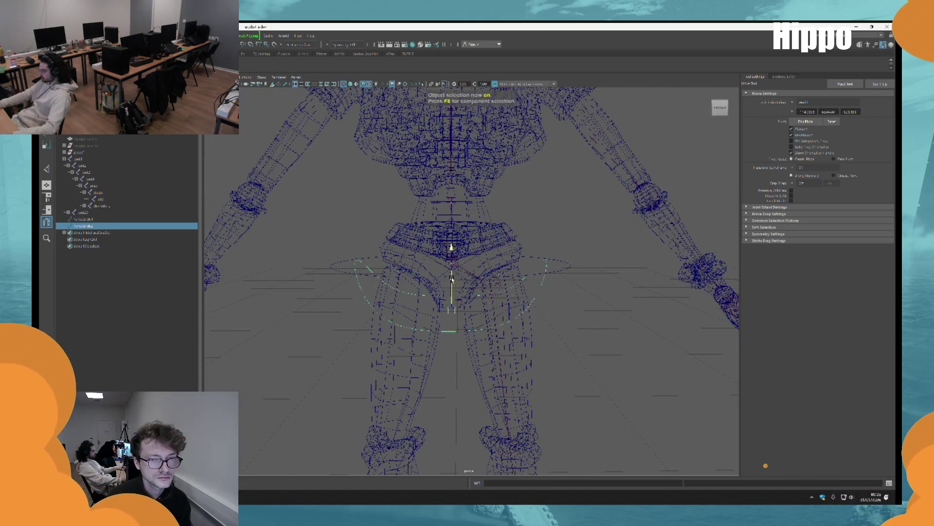
key("q")
scroll(480, 250, "up", 5)
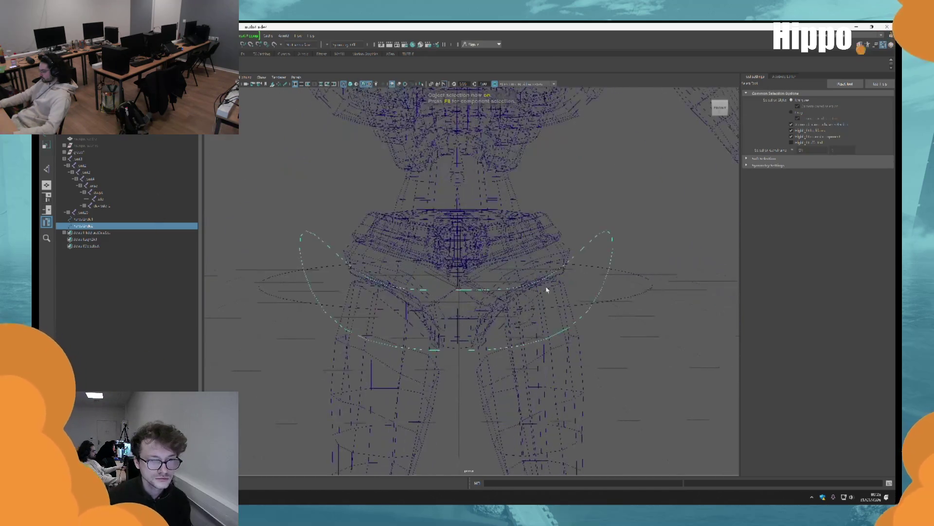
key("6")
key("w")
scroll(511, 292, "up", 3)
left_click_drag(487, 292, 443, 266, "alt")
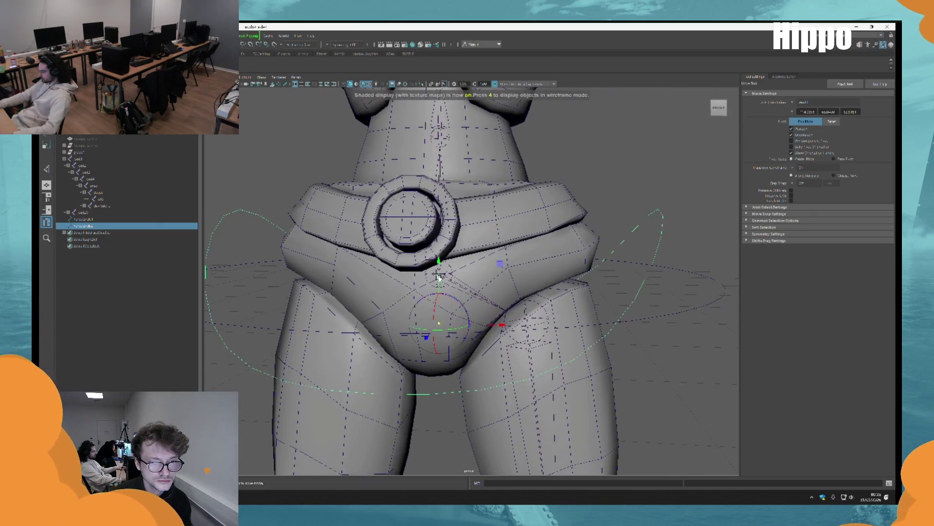
Select the horizontal and tilted hip circle controls, then the belt buckle, and edit its pivot.
left_click(690, 311)
key("q")
left_click(643, 265, "shift")
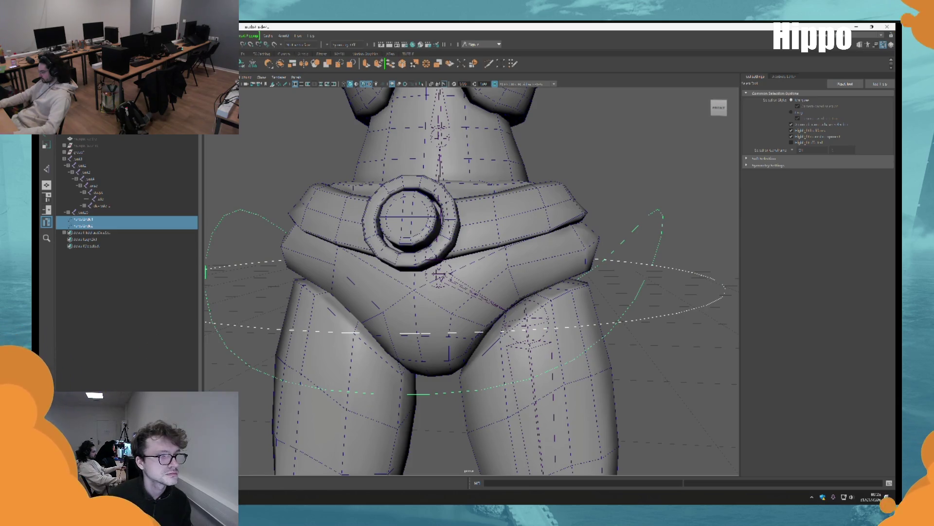
scroll(547, 261, "down", 3)
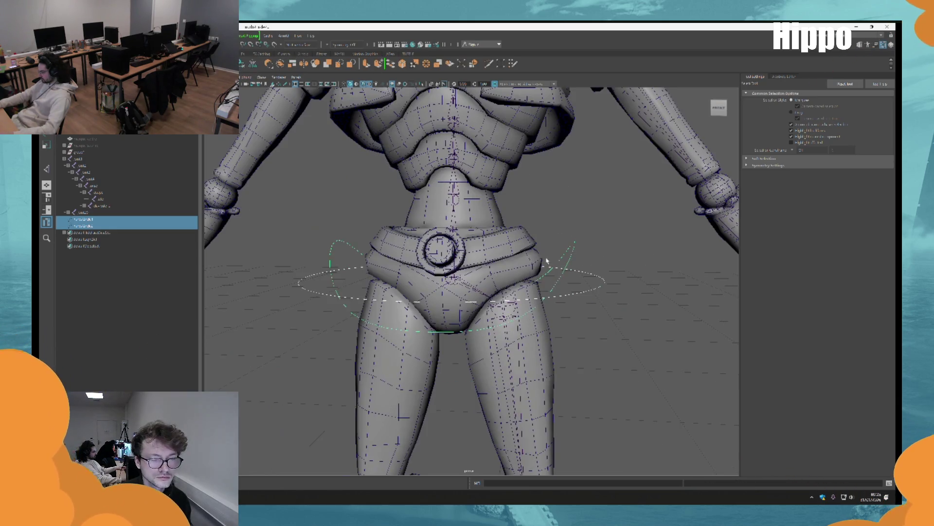
scroll(487, 244, "up", 3)
left_click(605, 227, "ctrl")
key("w")
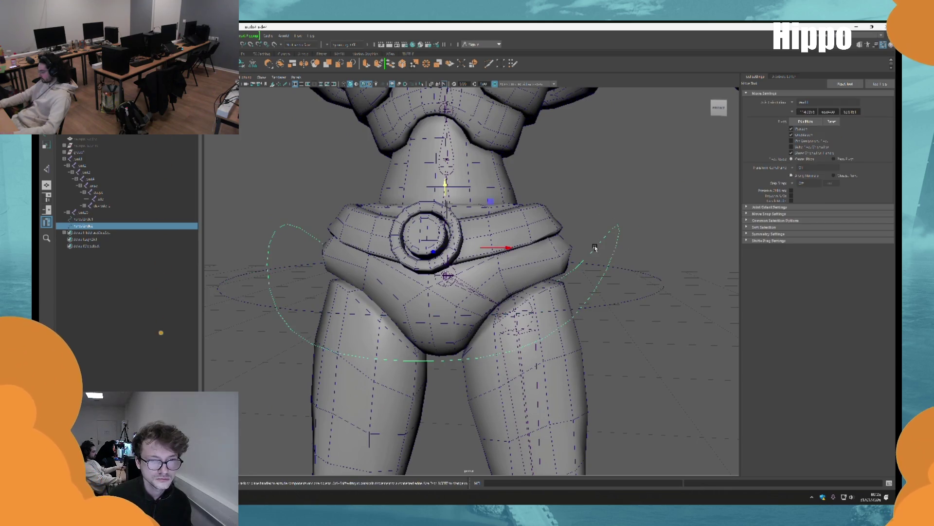
key("d")
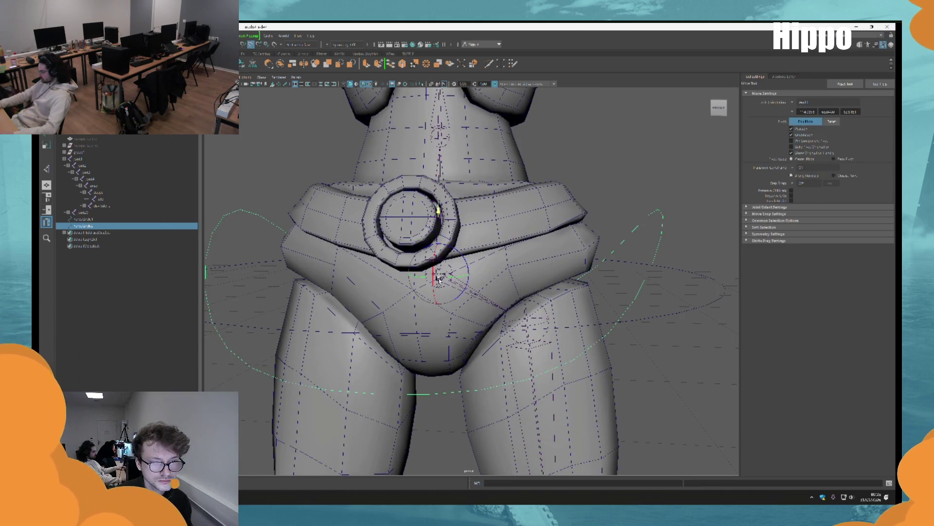
Reselect the hip control from a straight-on front view for rotating, then clear the selection.
scroll(677, 279, "down", 3)
left_click(593, 291)
scroll(591, 313, "up", 1)
key("q")
left_click(603, 317)
scroll(603, 312, "down", 4)
scroll(582, 287, "up", 1)
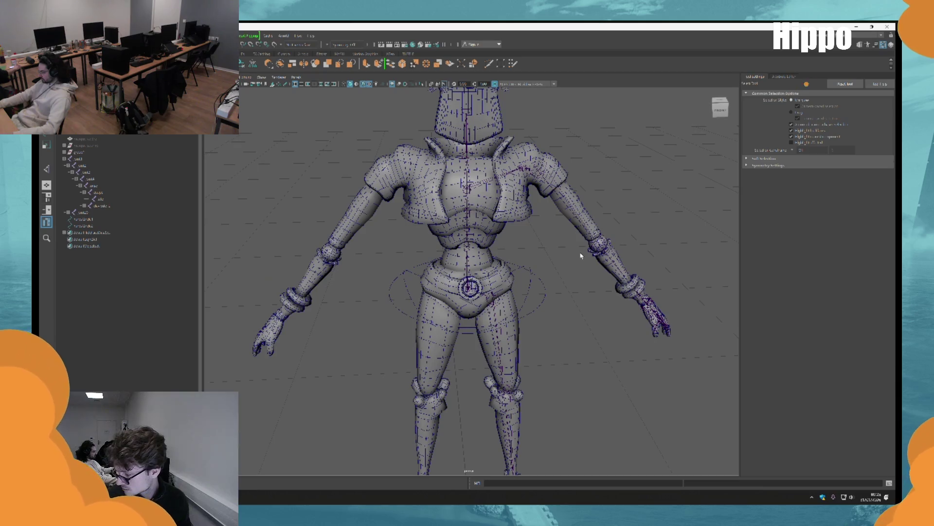
left_click_drag(579, 225, 488, 294, "alt")
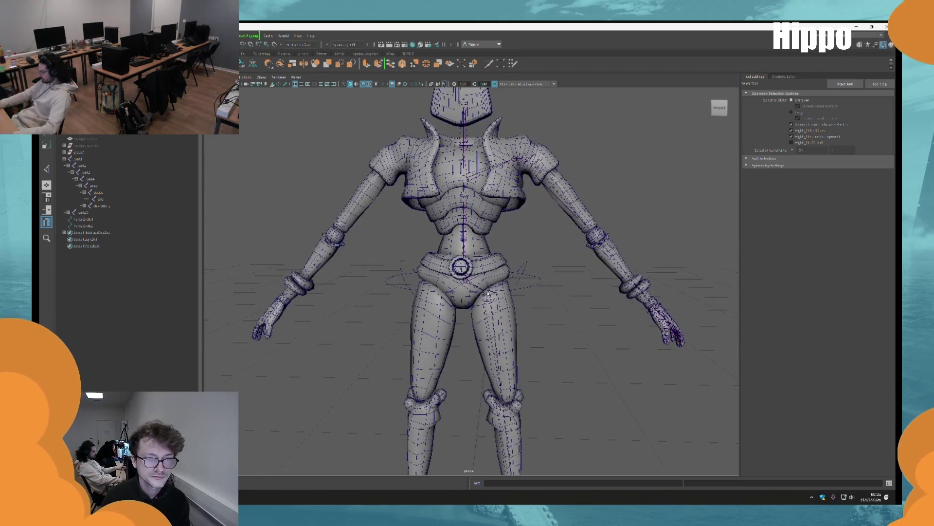
left_click(531, 269)
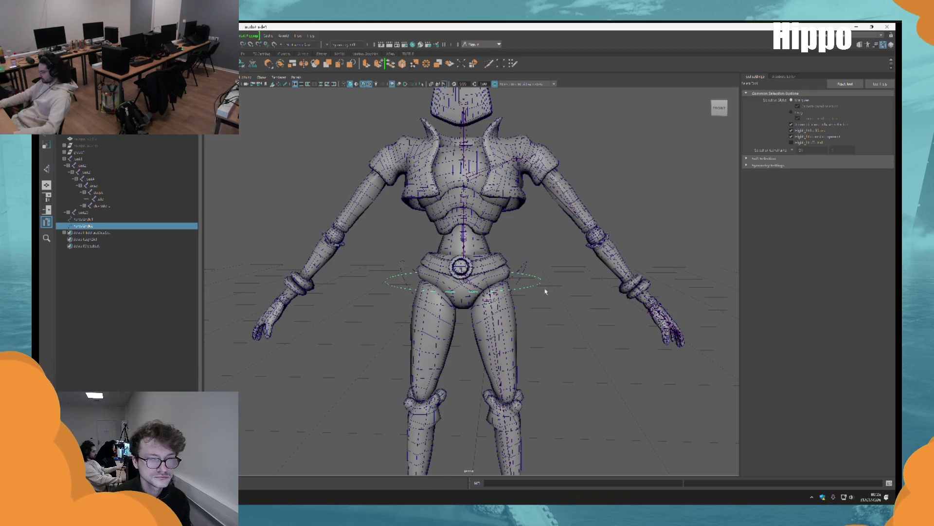
key("e")
mouse_move(579, 207)
left_mouse_down("alt")
mouse_move(552, 234)
mouse_move(580, 346)
mouse_move(567, 320)
left_mouse_up("alt")
left_click(546, 350)
key("q")
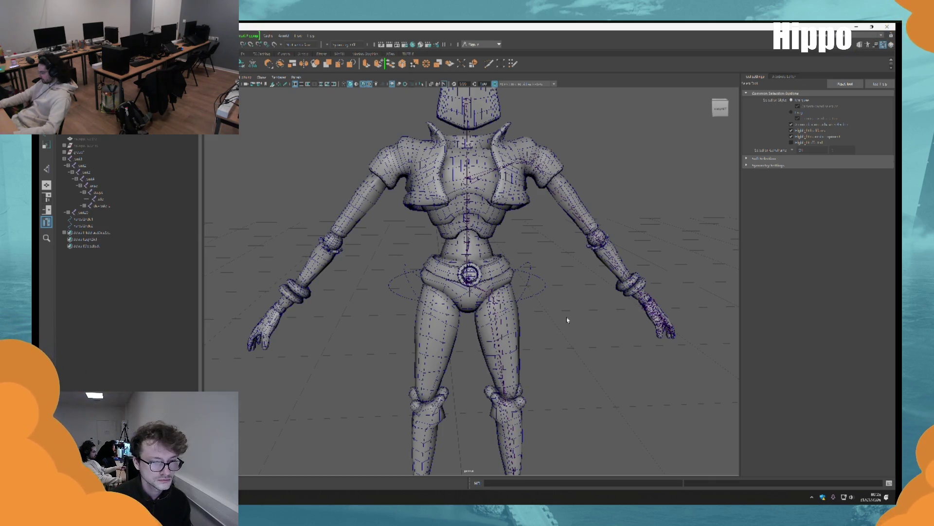
Select the foot circle control, show its control vertices and marquee-select the diagonal CVs.
scroll(567, 320, "down", 5)
left_click(552, 336)
key("r")
mouse_move(603, 328)
left_mouse_down("alt")
mouse_move(502, 351)
mouse_move(482, 311)
mouse_move(463, 345)
left_mouse_up("alt")
key("q")
key("F8")
left_click_drag(428, 388, 510, 405, "alt")
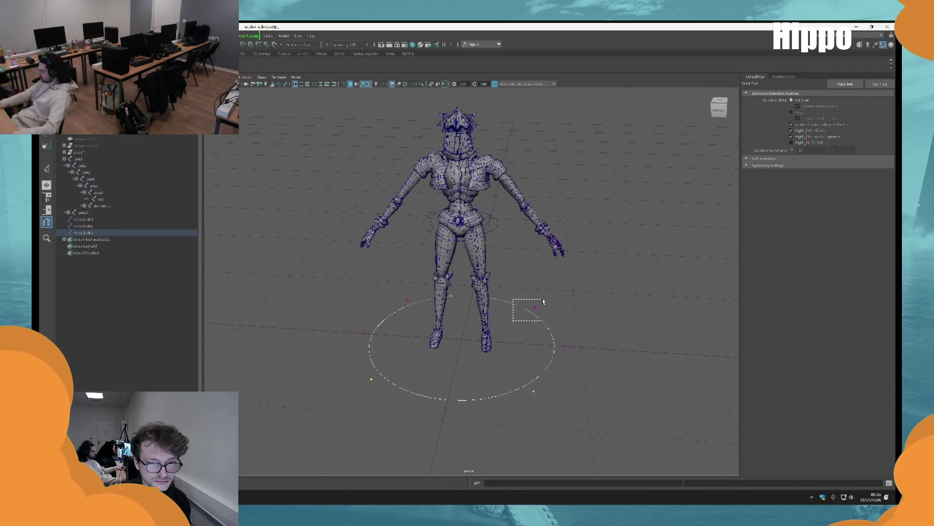
Scale the foot circle's diagonal CVs inward into a star and return to object mode.
key("r")
left_click_drag(462, 339, 394, 360)
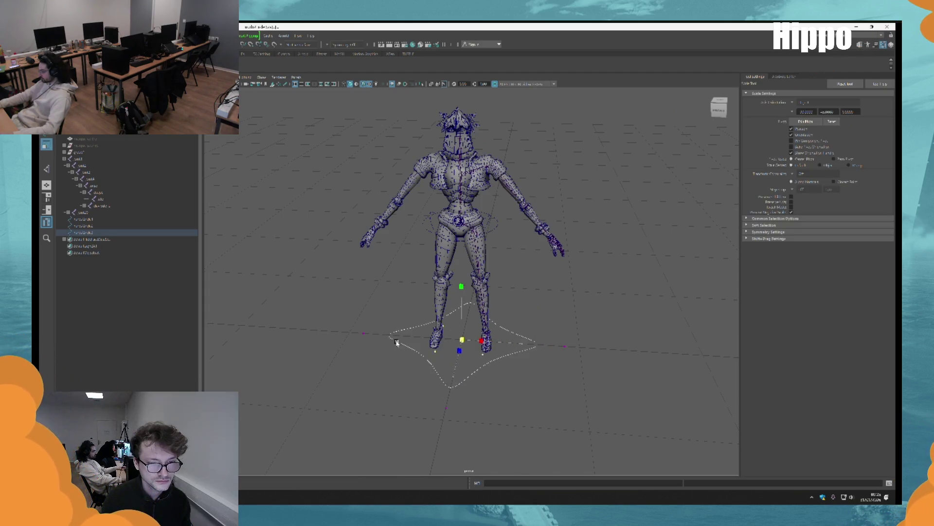
key("F8")
left_click_drag(536, 296, 518, 337, "alt")
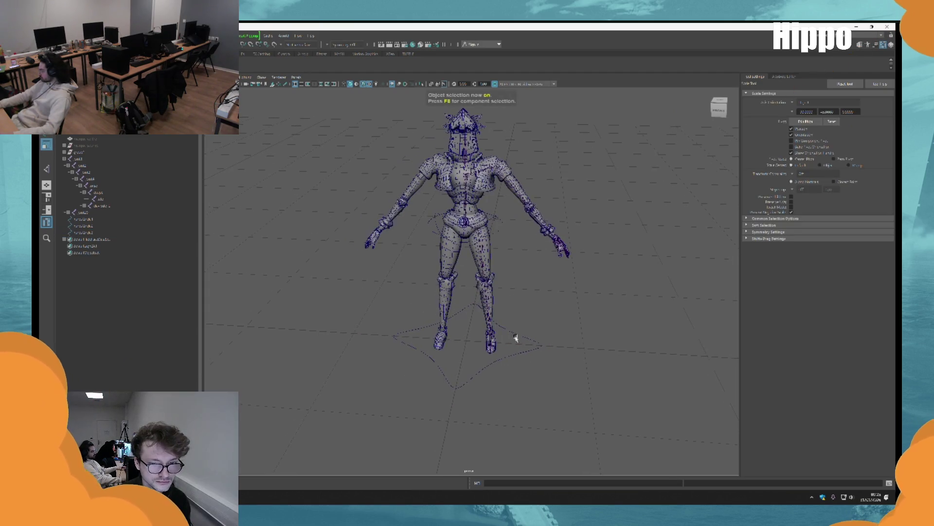
left_click(503, 341)
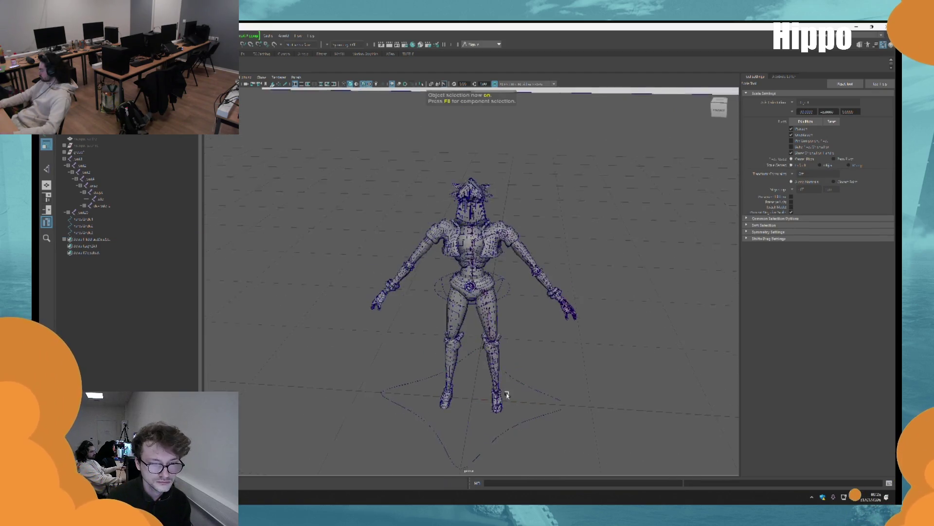
scroll(504, 346, "up", 5)
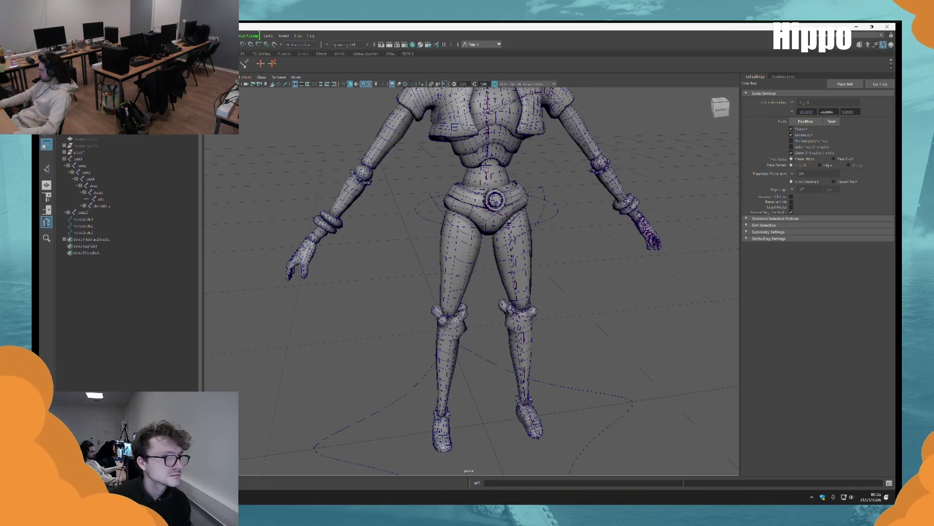
Place a new joint with the Create Joints tool and select its parent.
key("j")
left_click(483, 422)
left_click_drag(483, 421, 501, 292, "alt")
key("Return")
scroll(506, 275, "up", 5)
key("Up")
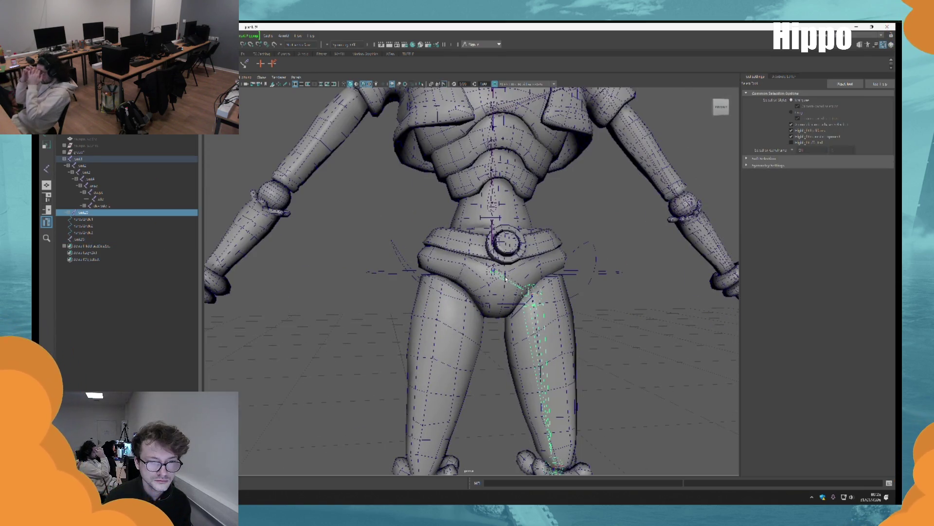
Frame joint1, then select the chest joint and its parent lower on the spine.
scroll(506, 272, "up", 5)
left_click(511, 255)
left_click(511, 257)
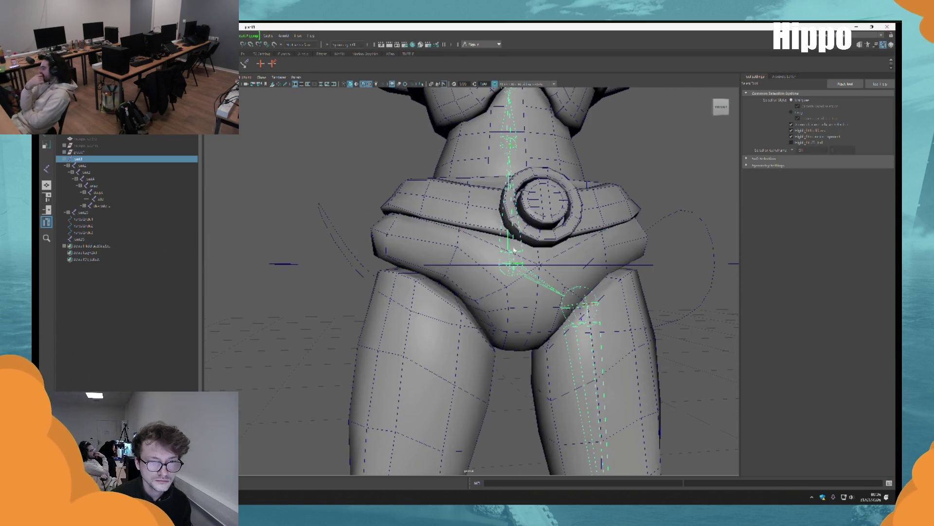
key("f")
scroll(468, 243, "down", 5)
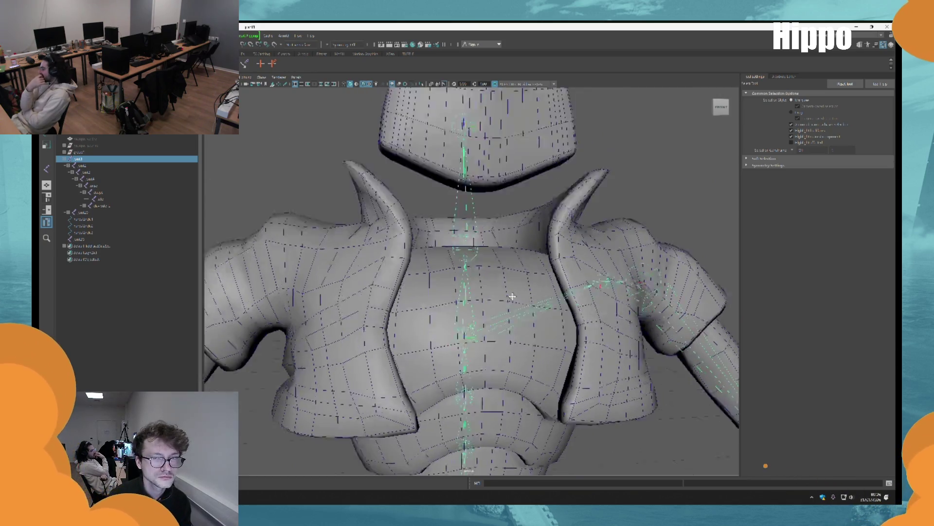
left_click_drag(467, 244, 453, 239, "alt")
scroll(453, 238, "up", 5)
left_click(443, 236)
left_click(444, 236)
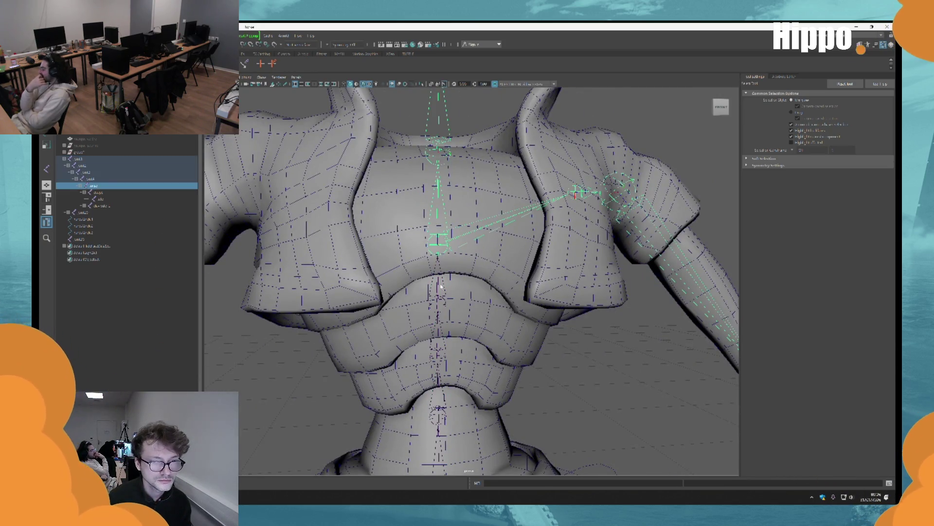
left_click(439, 303)
Rename the sein4 spine joint in the Outliner.
double_click(109, 179)
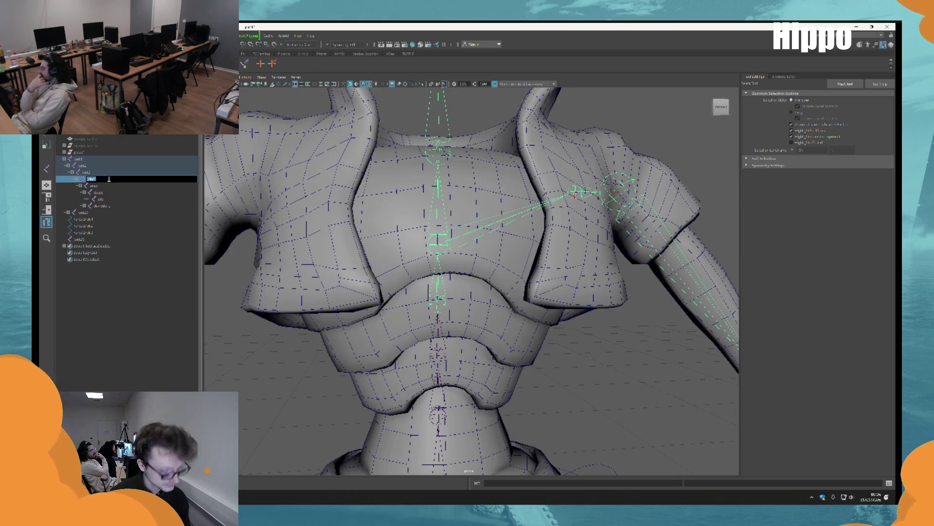
middle_click_drag(341, 323, 319, 200, "alt")
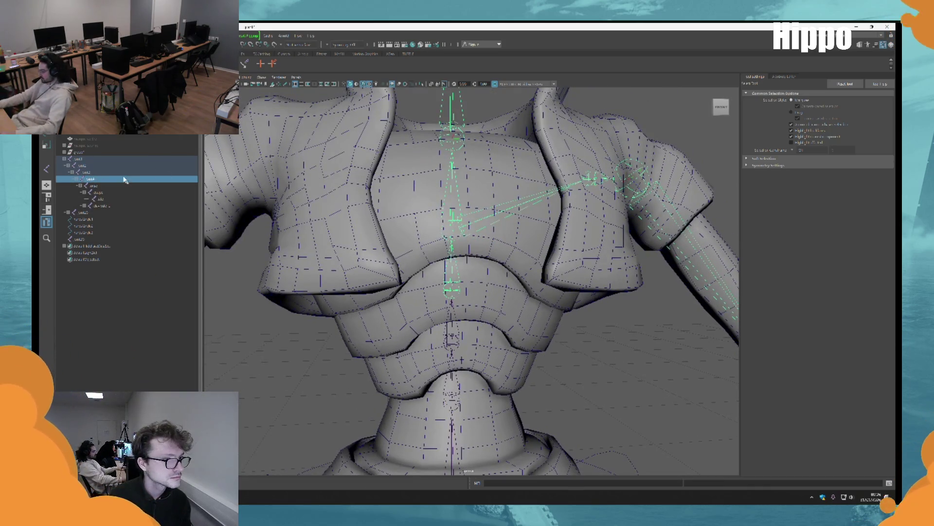
double_click(125, 179)
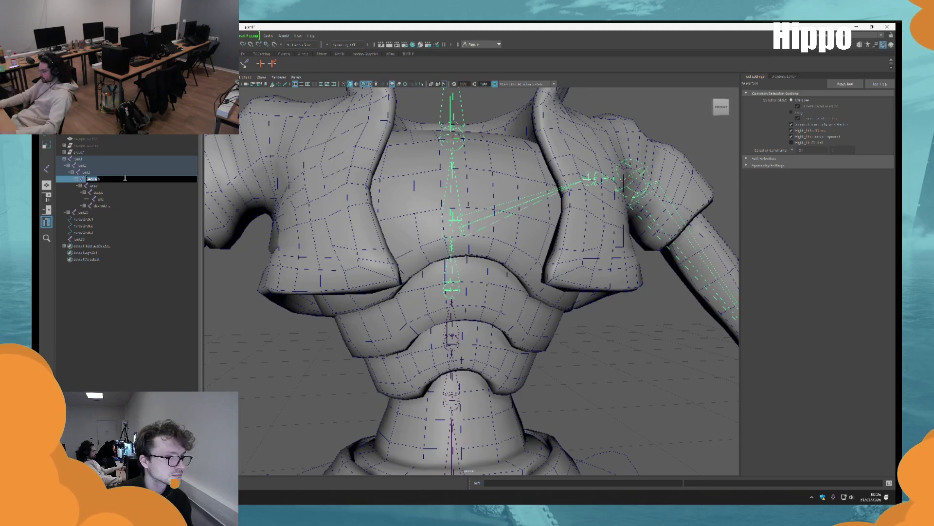
key("Return")
middle_click_drag(386, 221, 377, 182, "alt")
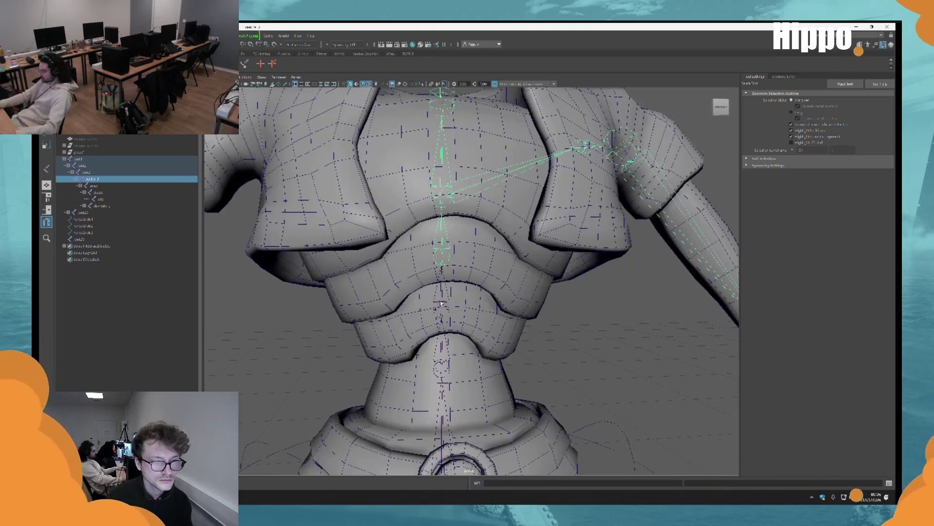
Rename the next joint in the hierarchy to 'arche 4'.
left_click(141, 172)
double_click(140, 172)
type("arche 4")
key("Return")
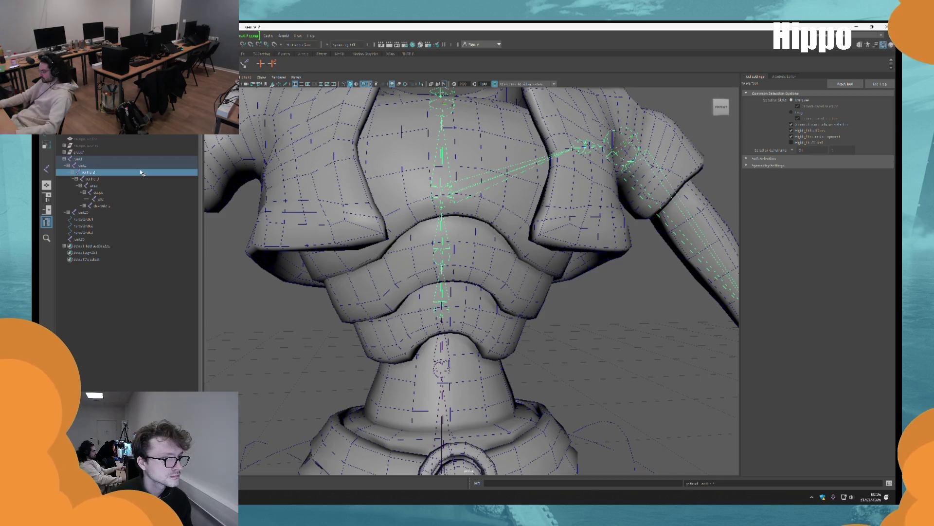
key("ctrl+g")
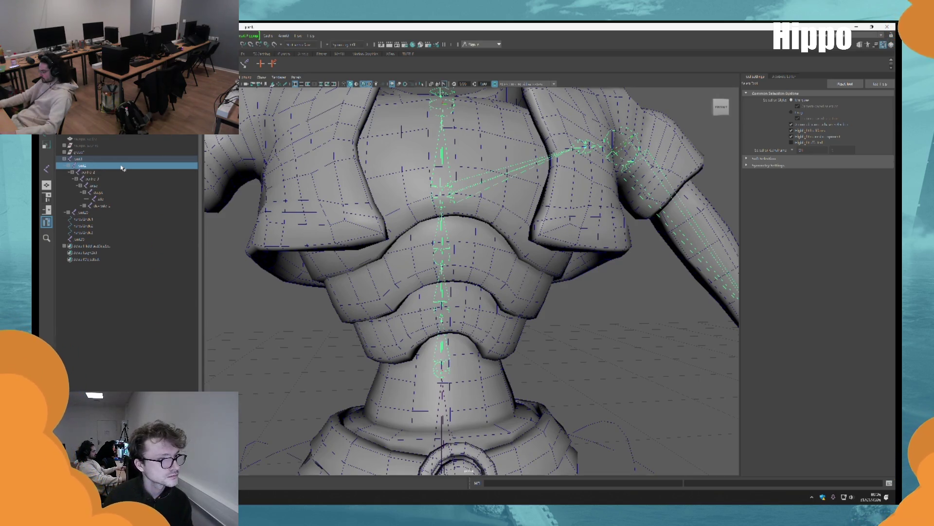
Rename the joint above arche 4 to 'verte' and select its parent joint.
double_click(122, 166)
type("verte")
key("Return")
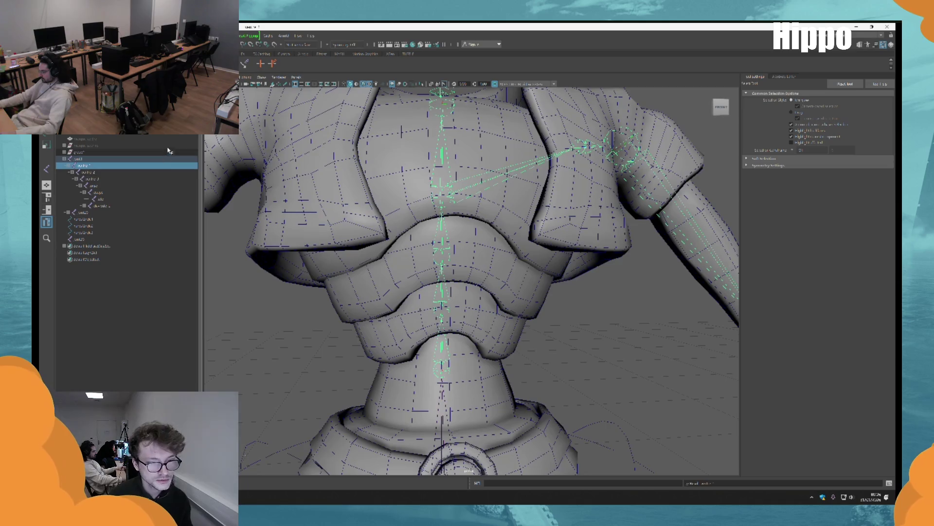
scroll(609, 372, "down", 3)
scroll(438, 271, "up", 3)
key("Up")
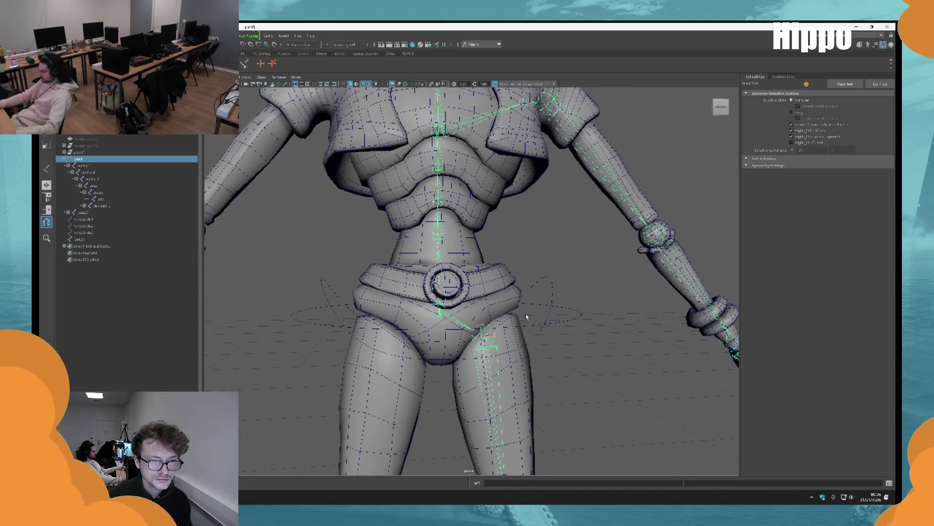
Select the green hip control, then the top joint of the skeleton, viewing the hips from above.
scroll(438, 271, "down", 3)
scroll(485, 275, "up", 2)
scroll(485, 275, "up", 3)
scroll(651, 423, "down", 2)
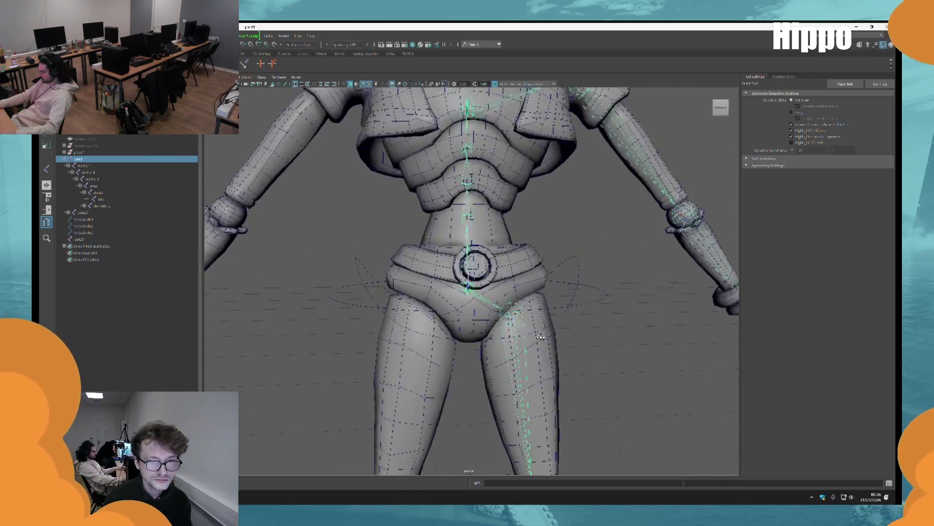
left_click(597, 265)
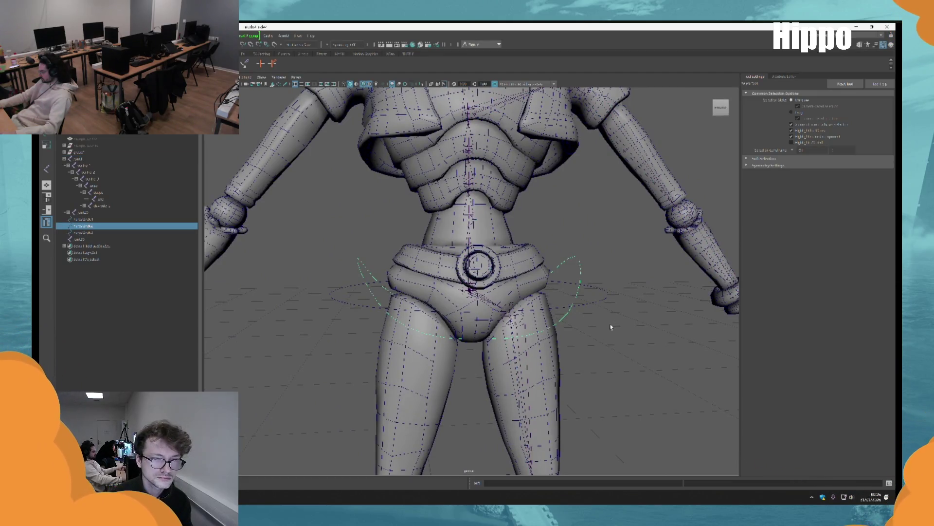
left_click(471, 241)
scroll(583, 296, "down", 5)
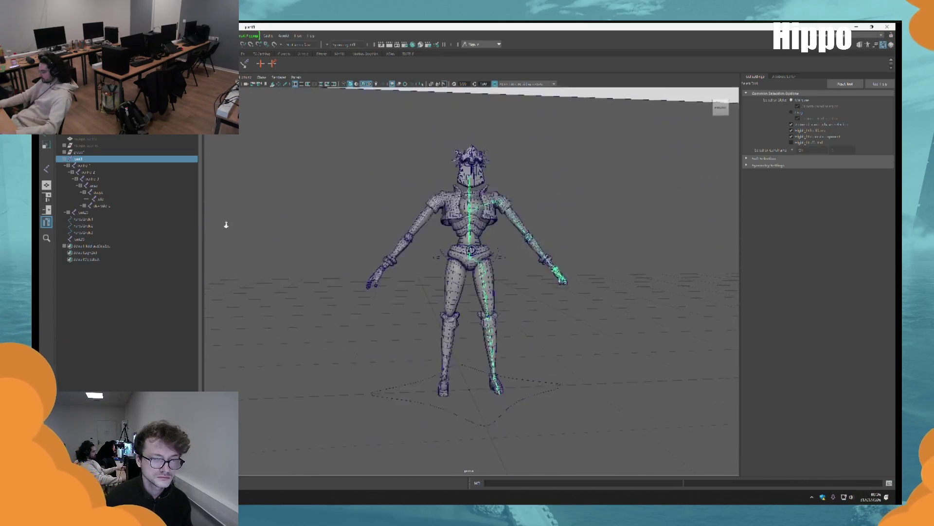
scroll(528, 354, "up", 5)
left_click_drag(499, 307, 502, 308, "alt")
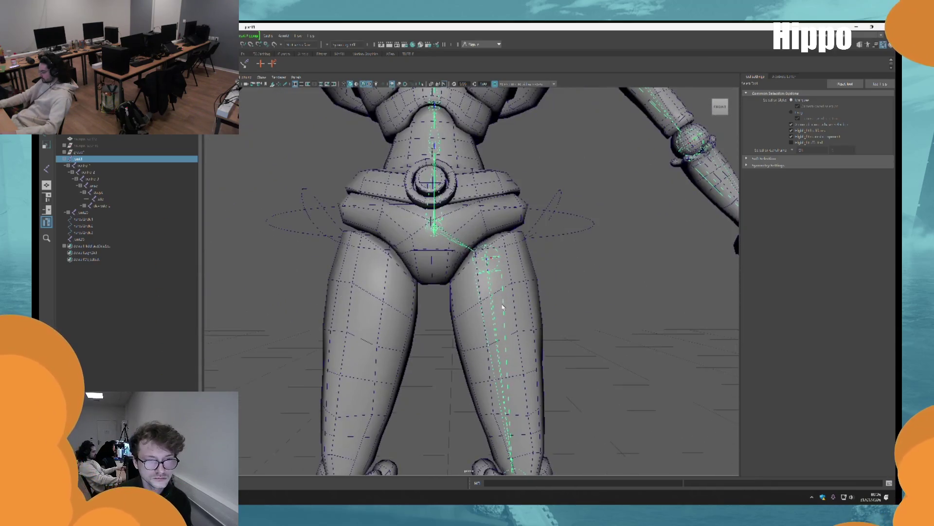
Select the leg joint, expand its child joints in the Outliner and rename it.
left_click(455, 236)
middle_click_drag(359, 197, 380, 222, "alt")
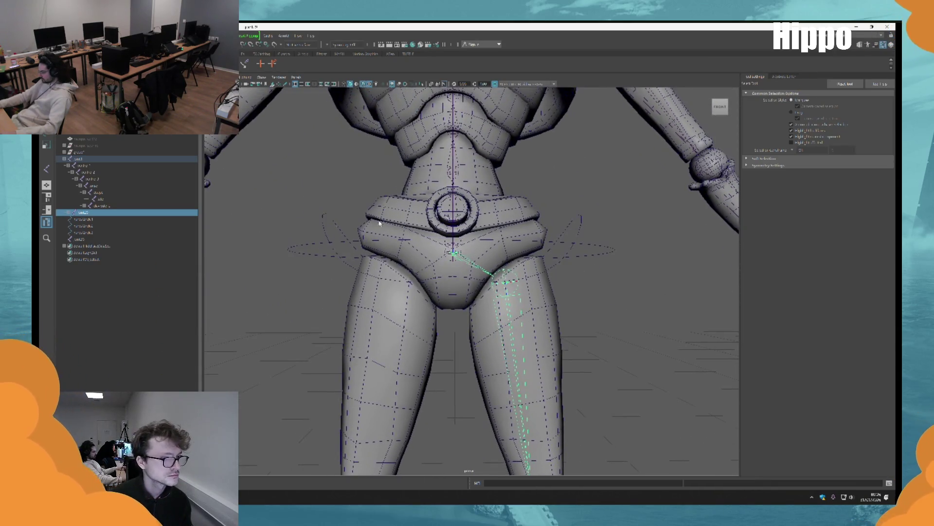
right_click_drag(446, 243, 501, 283, "alt")
left_click(68, 213)
double_click(83, 213)
type("jnt")
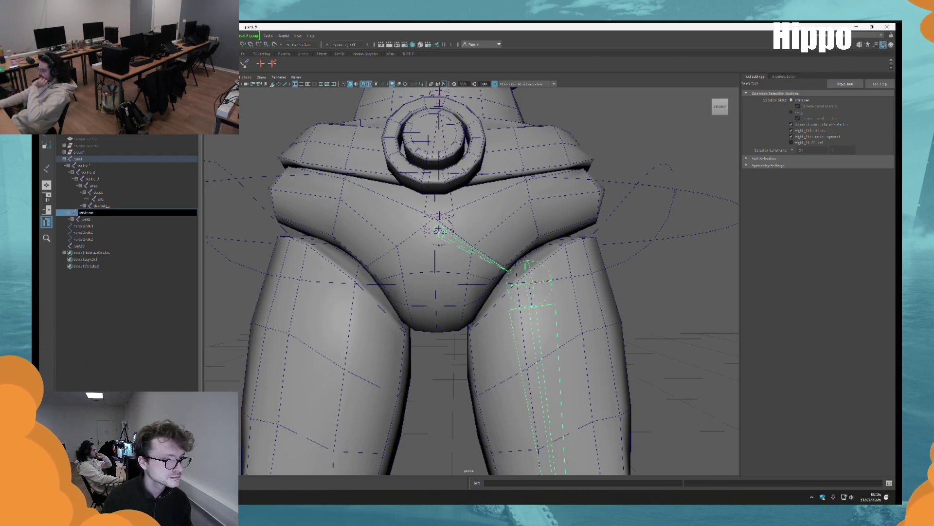
key("Return")
scroll(541, 267, "down", 3)
scroll(559, 311, "up", 3)
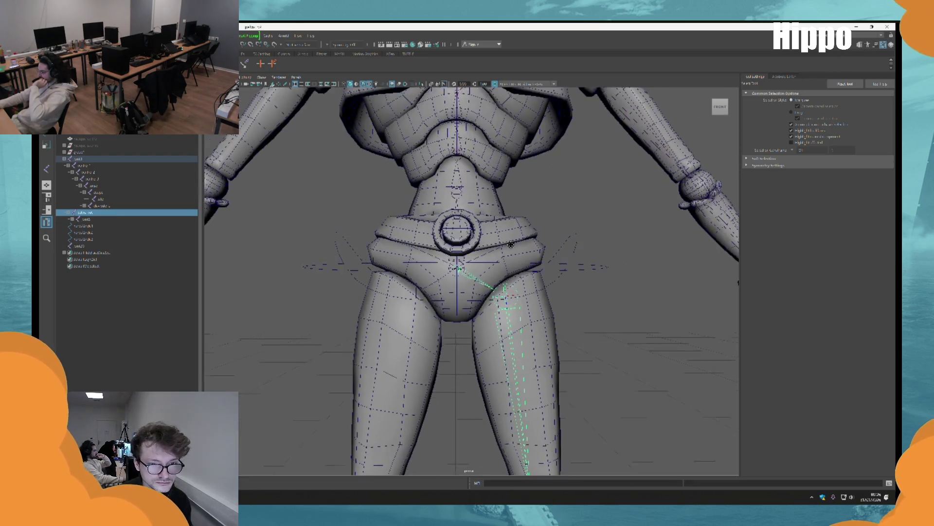
scroll(540, 276, "down", 3)
scroll(560, 243, "up", 3)
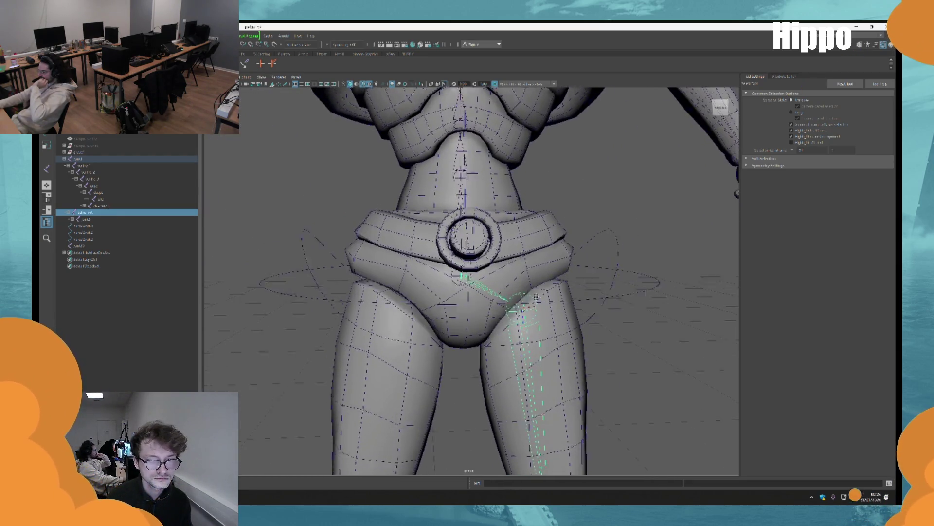
Select the hip rings and parent one under the other, then undo the parenting.
left_click(587, 207)
left_click_drag(624, 214, 616, 267)
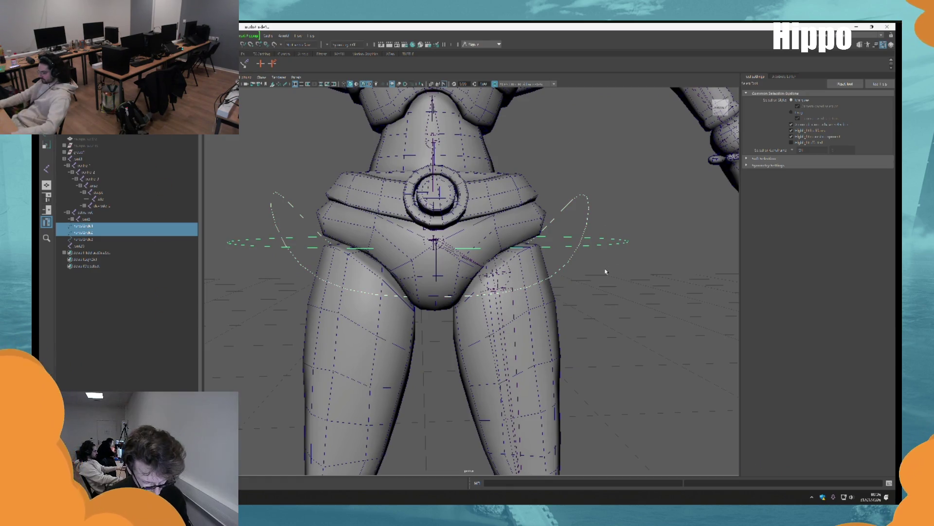
key("p")
scroll(609, 292, "down", 3)
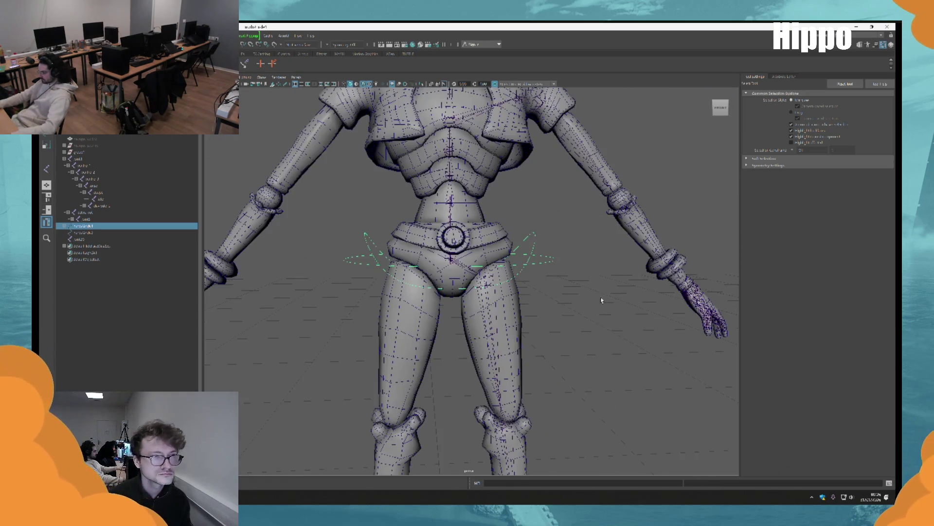
key("ctrl+z")
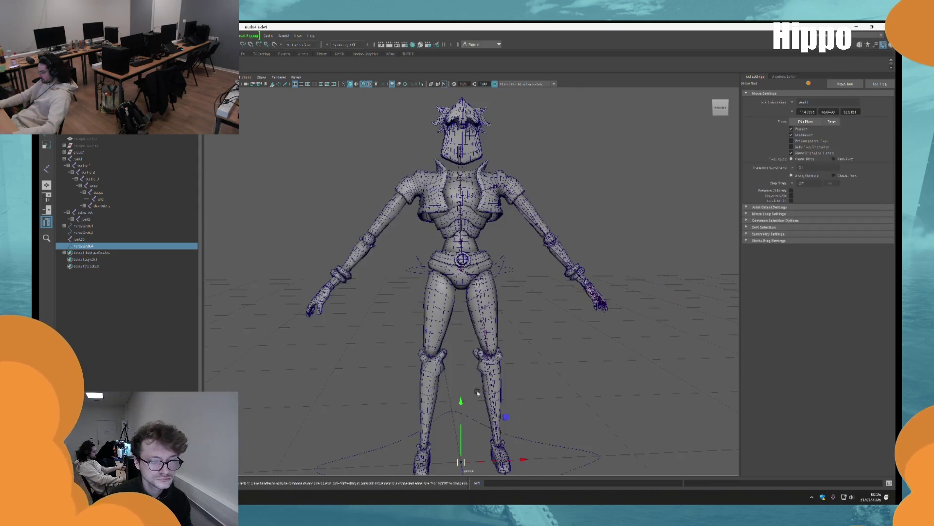
scroll(479, 317, "up", 5)
scroll(478, 317, "down", 1)
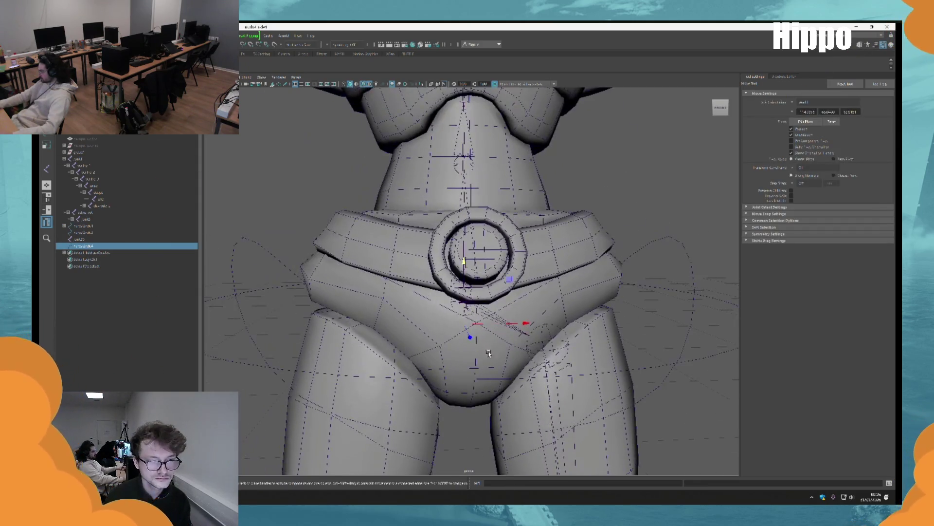
Move the hip circle control up along Y to sit around the waist.
key("r")
left_click_drag(479, 318, 510, 322, "alt")
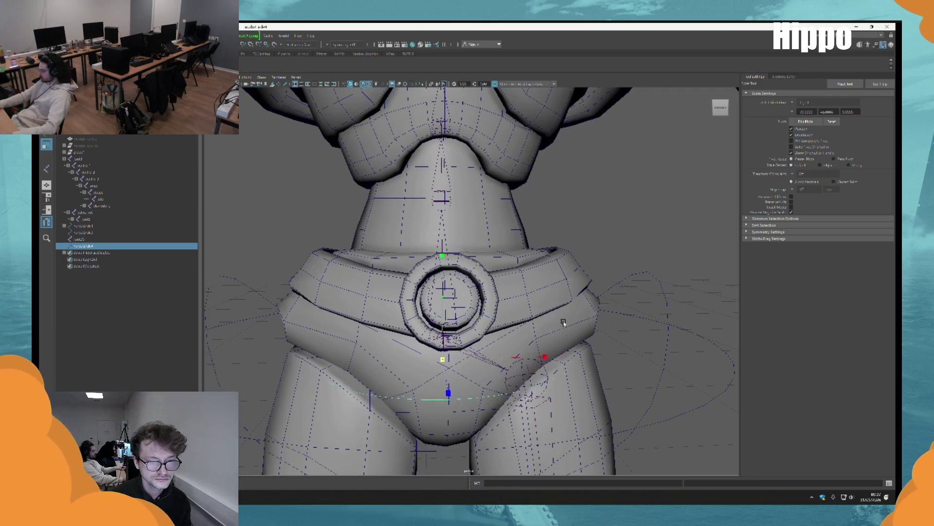
scroll(464, 310, "down", 2)
key("w")
mouse_move(449, 291)
left_mouse_down()
mouse_move(449, 151)
mouse_move(460, 269)
mouse_move(446, 234)
left_mouse_up()
left_click(446, 233)
scroll(447, 234, "up", 3)
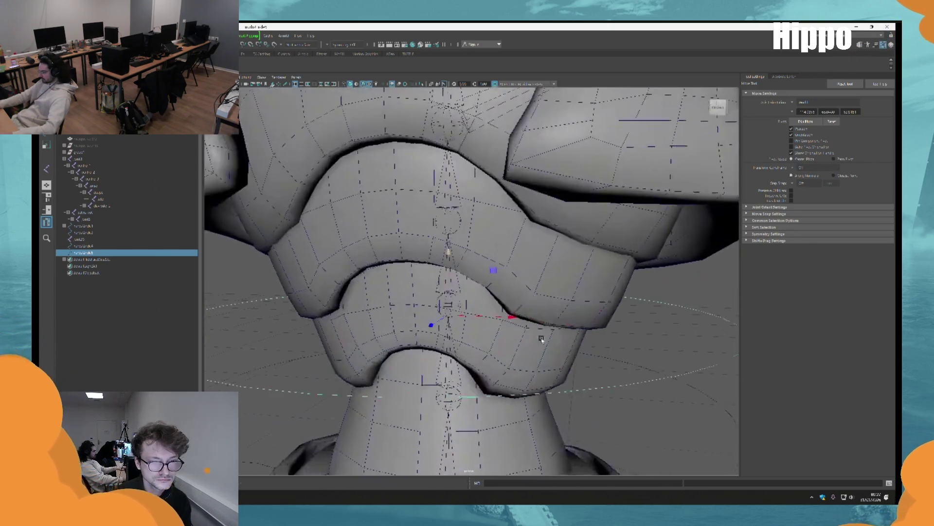
Select the next circle control down the hierarchy and lift it up to the chest.
scroll(456, 306, "down", 5)
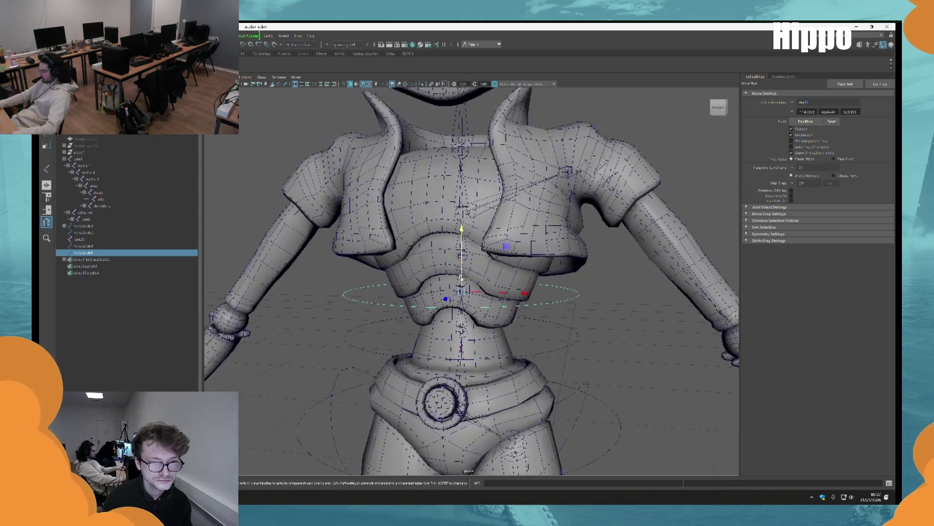
left_click(456, 260)
scroll(455, 273, "up", 5)
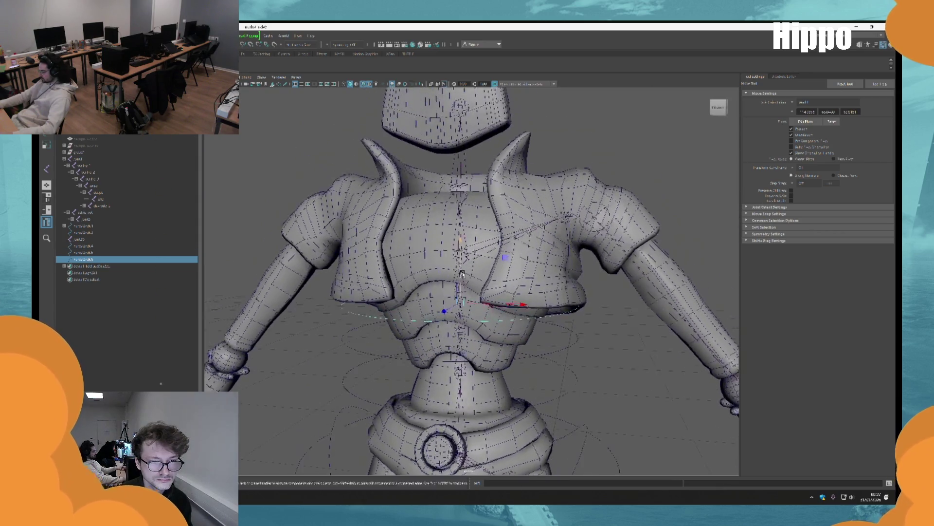
left_click_drag(446, 291, 446, 314)
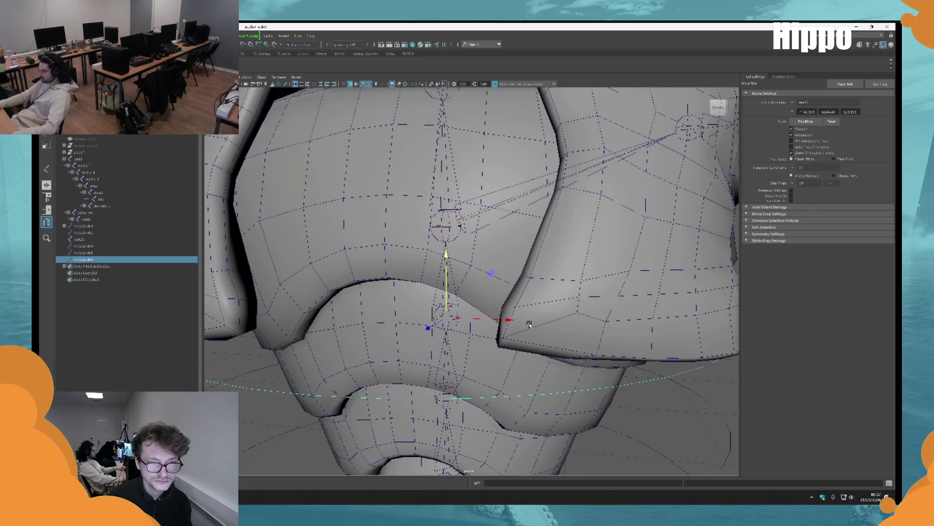
scroll(530, 325, "down", 5)
key("Right")
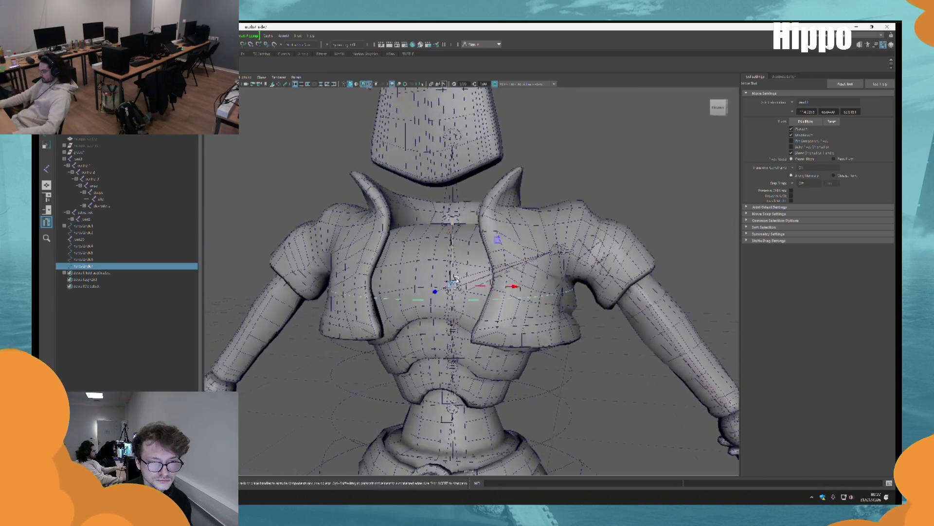
scroll(456, 279, "up", 3)
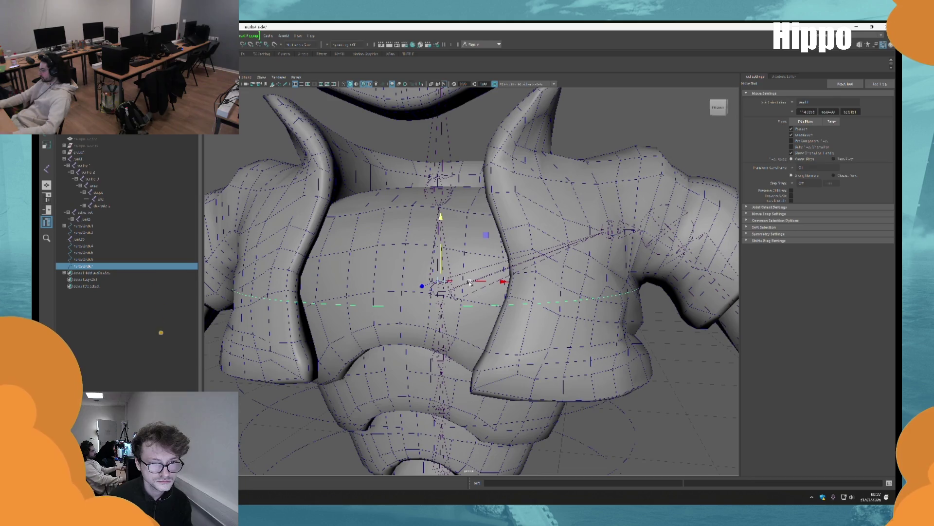
left_click_drag(441, 293, 442, 249)
Widen the chest control, raise its side CVs to follow the torso, then lower it.
key("r")
scroll(446, 292, "down", 4)
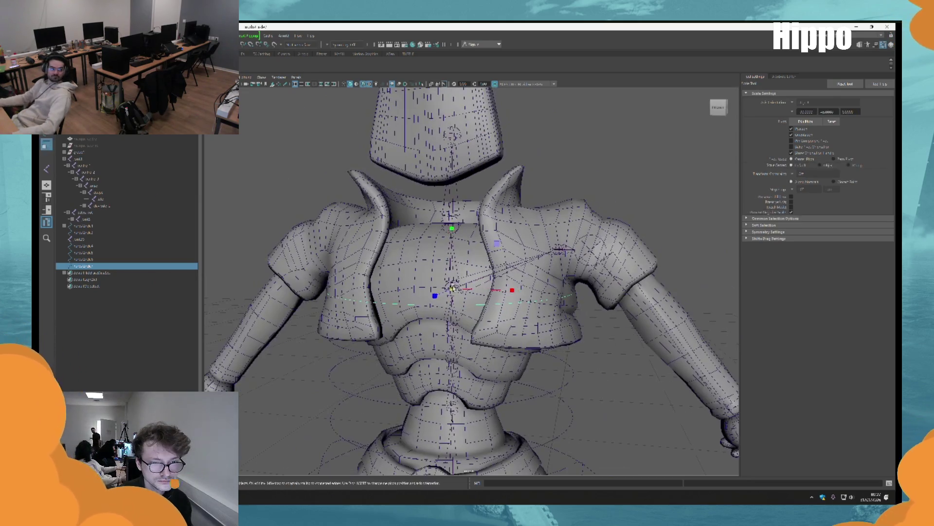
left_click_drag(451, 287, 574, 330)
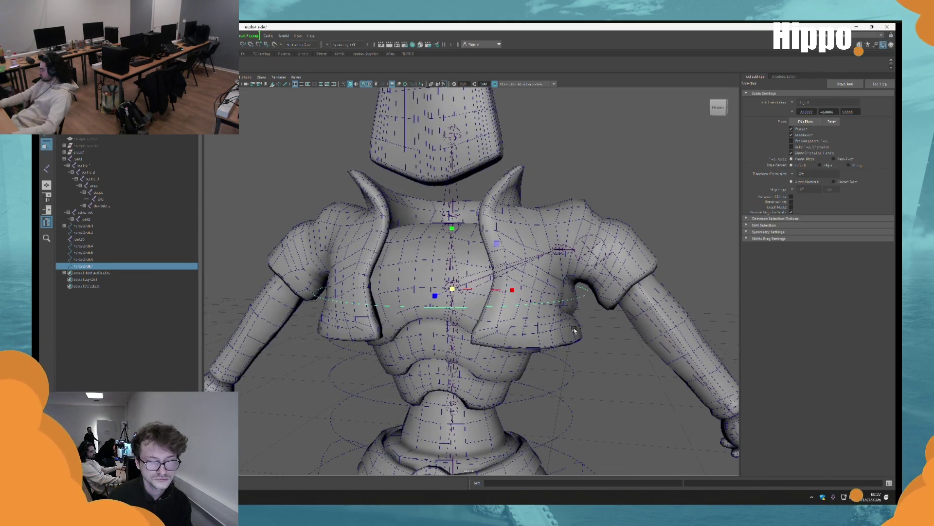
key("q")
key("F8")
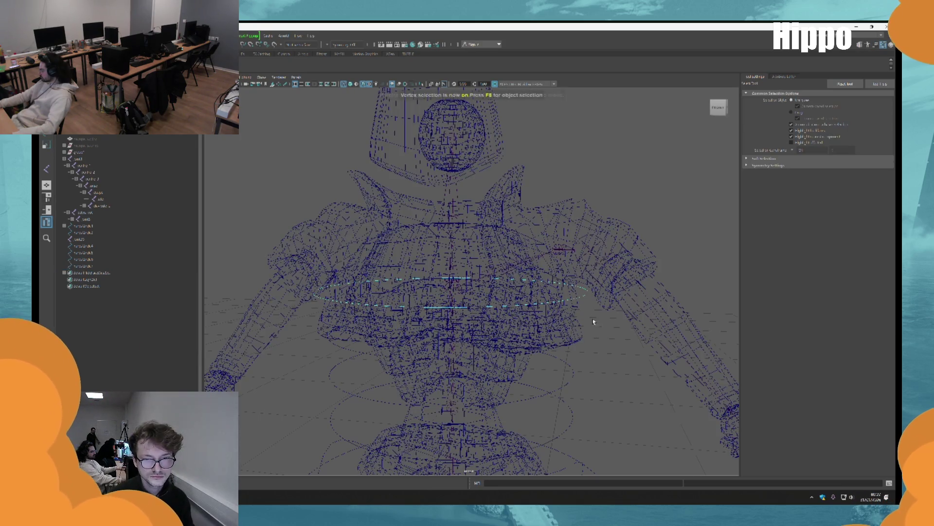
left_click(617, 287)
left_click_drag(617, 288, 487, 334, "alt")
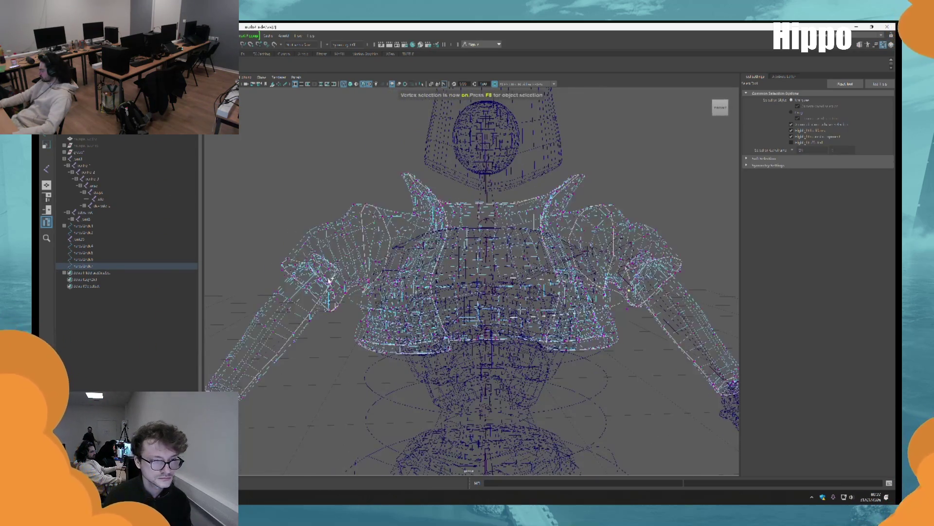
key("w")
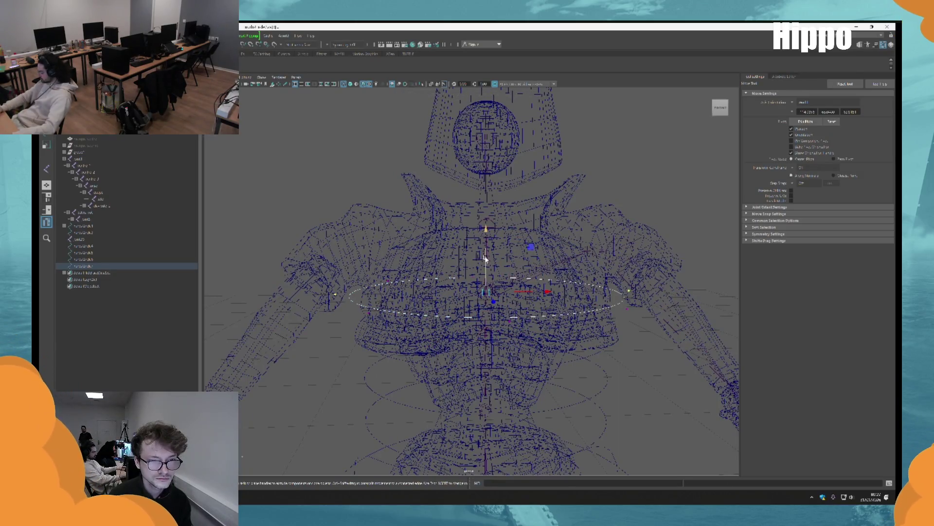
left_click_drag(486, 260, 474, 163)
key("F8")
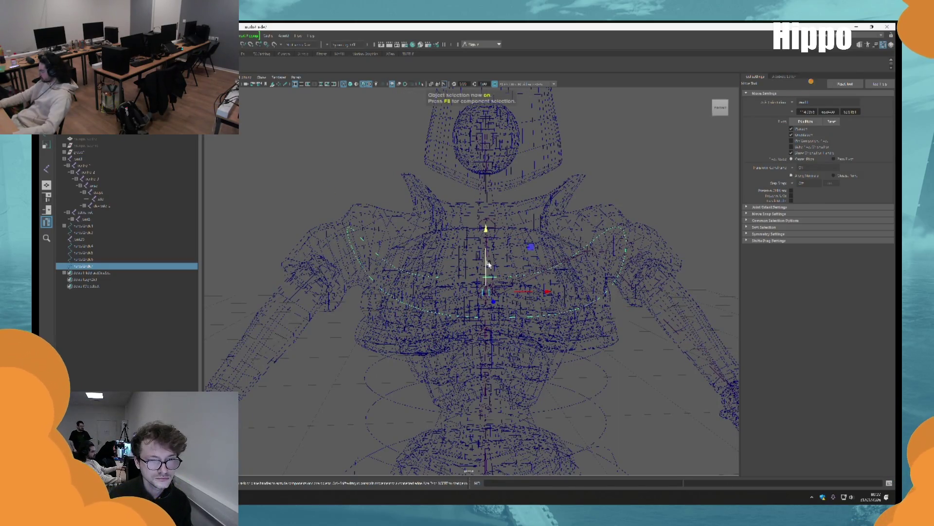
left_click_drag(485, 272, 487, 316)
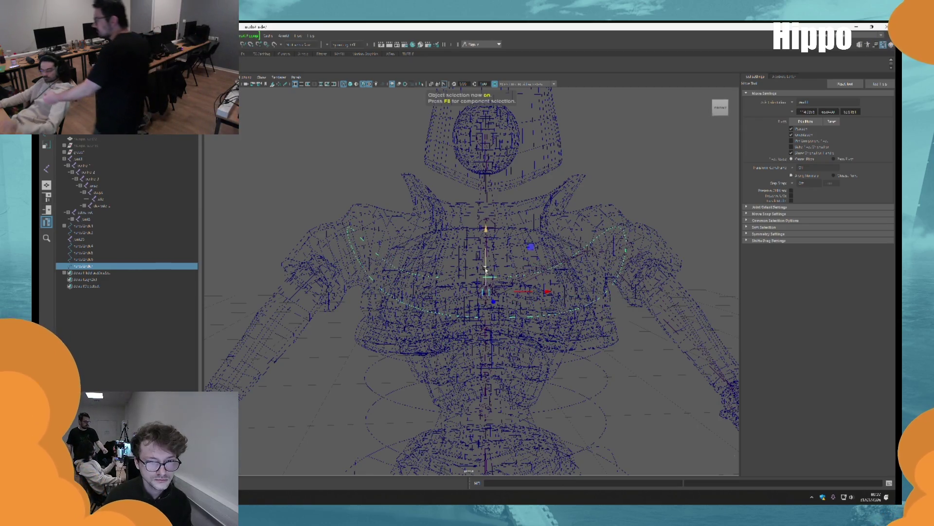
Return to shaded display and move the chest control's pivot down.
key("6")
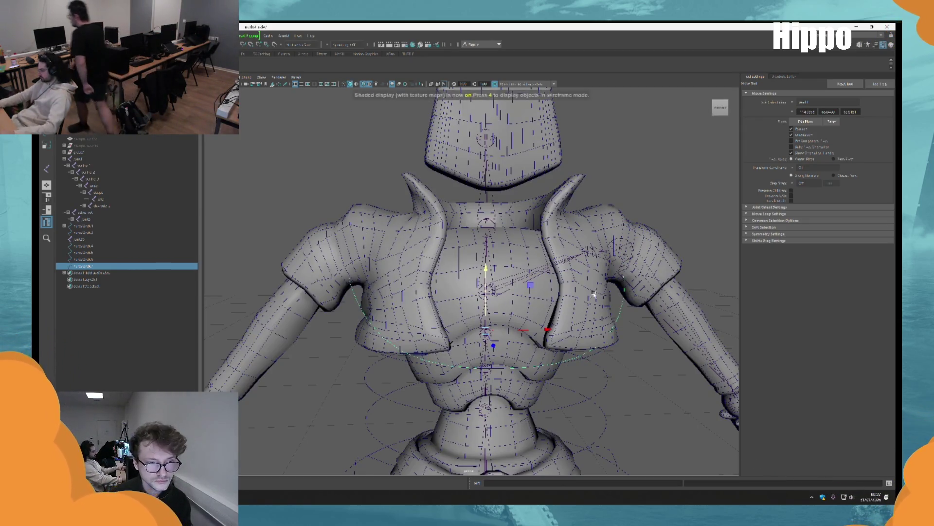
scroll(587, 247, "up", 3)
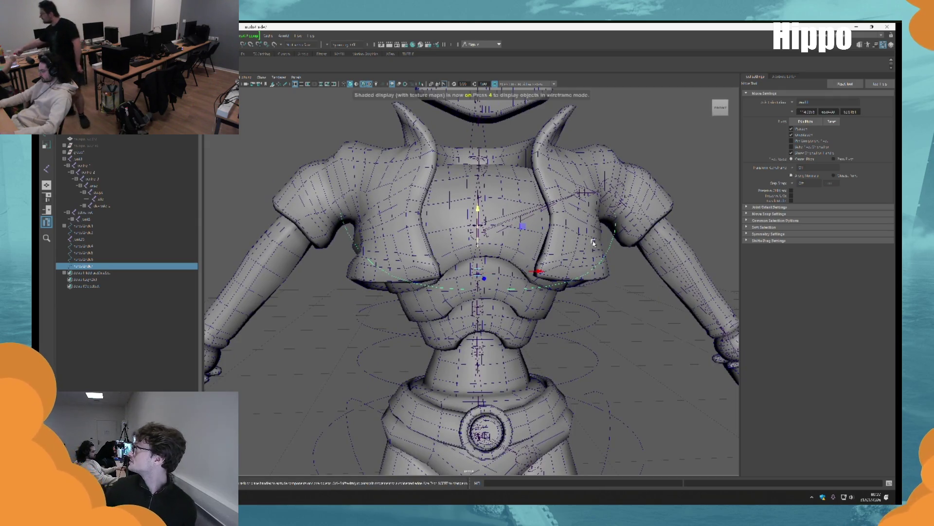
scroll(590, 283, "up", 3)
key("d")
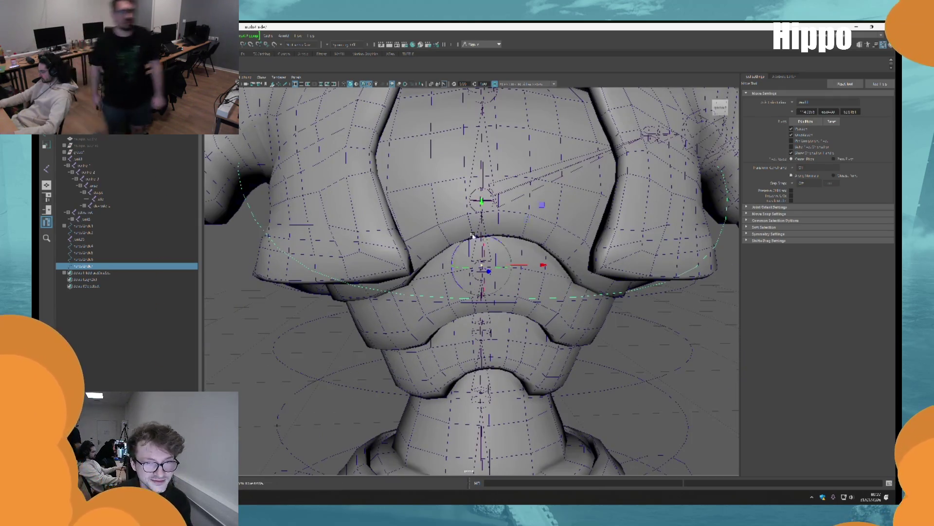
left_click_drag(483, 265, 485, 280)
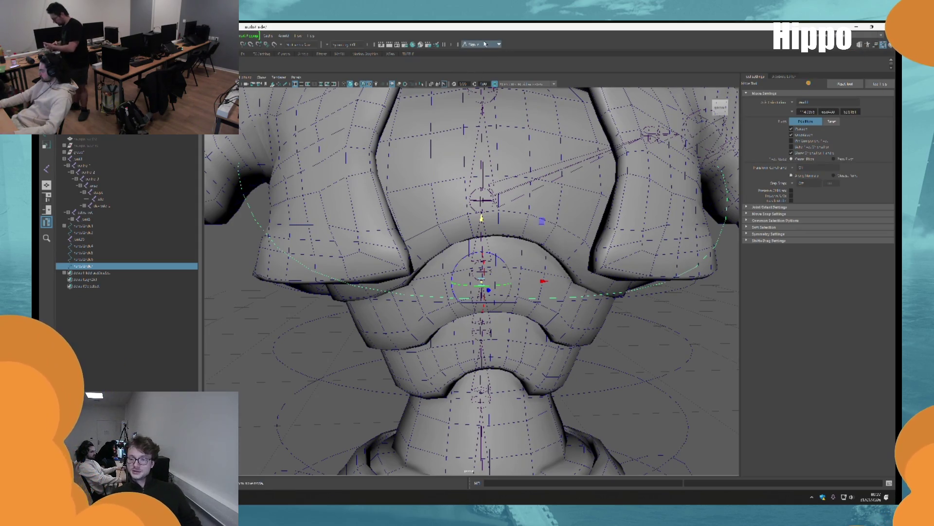
key("q")
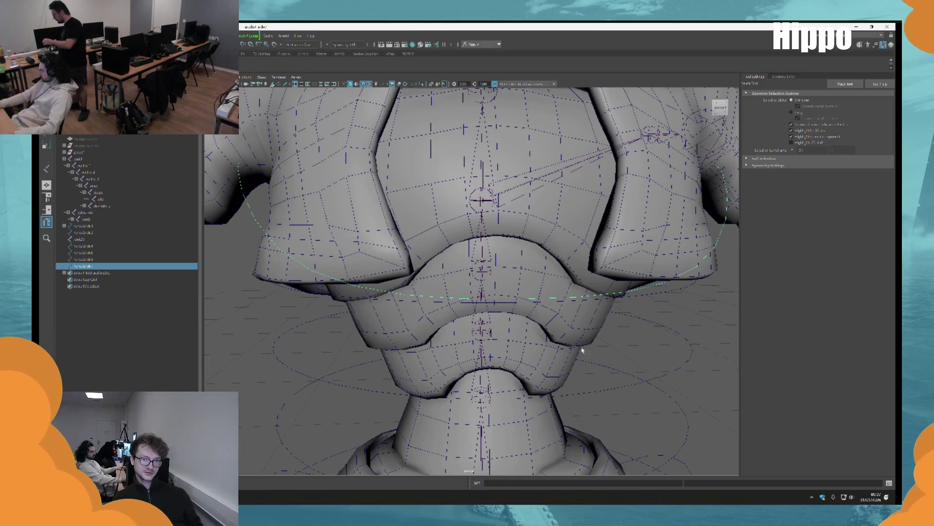
Reselect the chest control and, in pivot-edit mode, drag it up to chest height.
scroll(599, 261, "down", 5)
left_click(599, 262)
left_click(599, 262)
key("w")
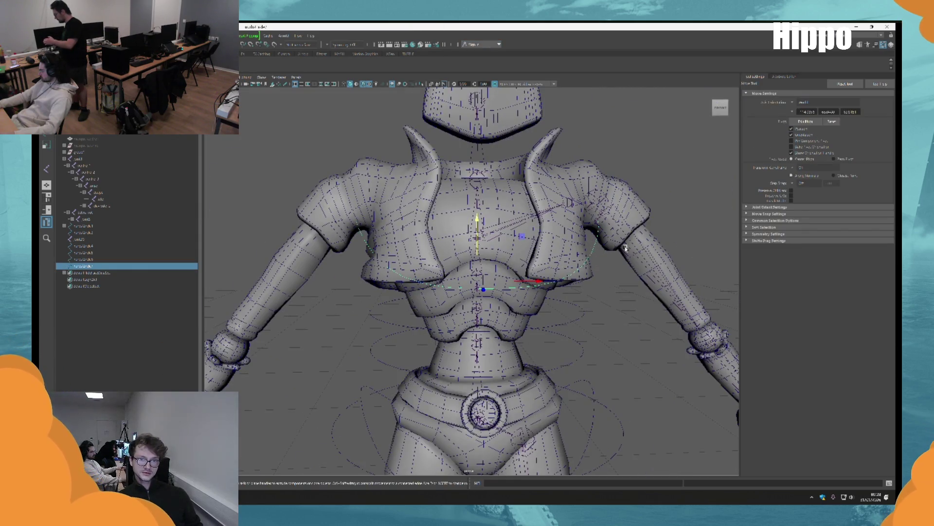
scroll(609, 317, "up", 5)
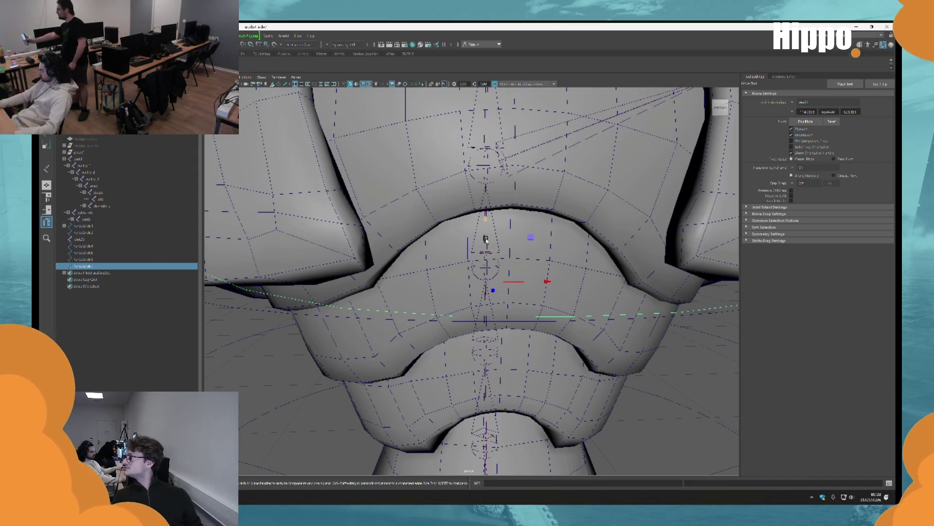
key("d")
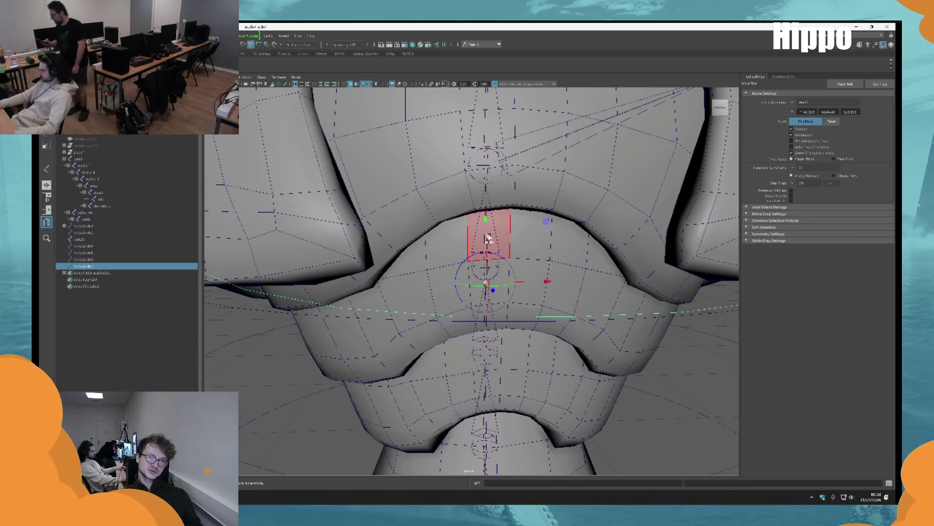
scroll(481, 273, "down", 6)
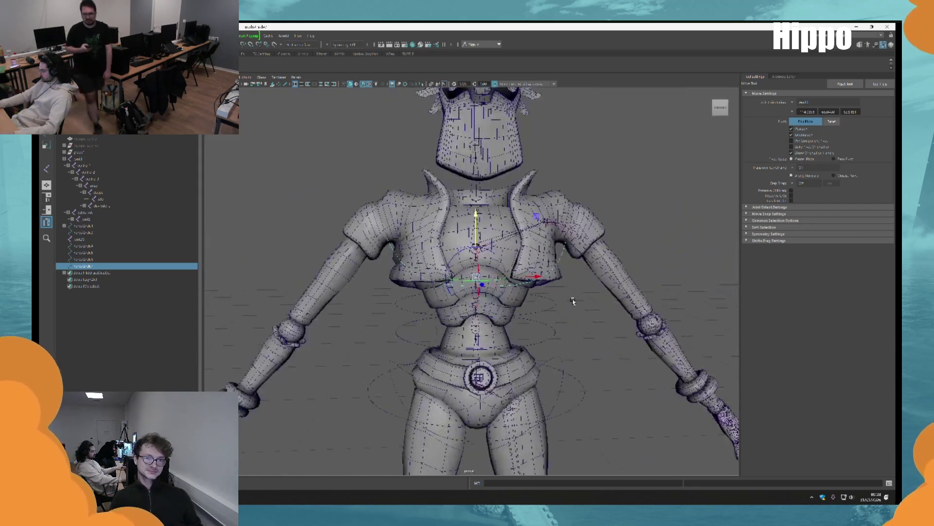
scroll(609, 304, "up", 5)
scroll(607, 303, "down", 5)
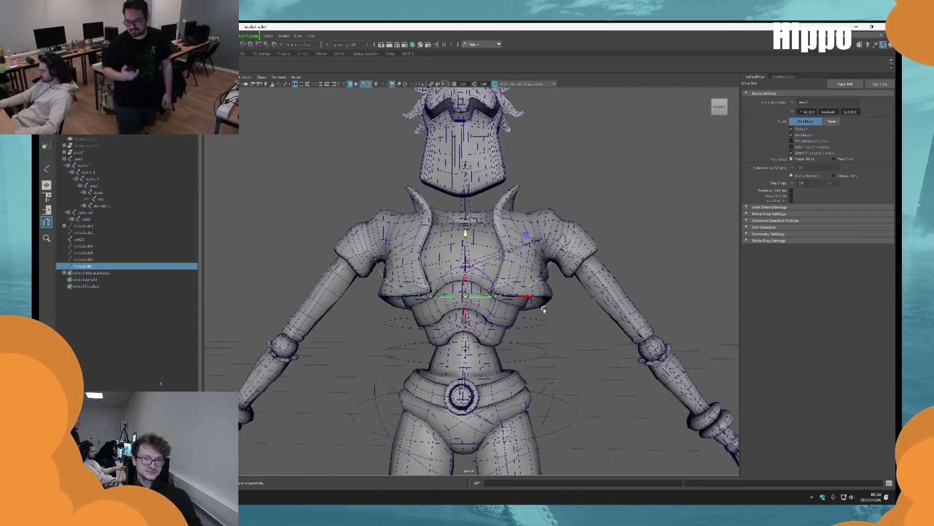
scroll(485, 298, "up", 7)
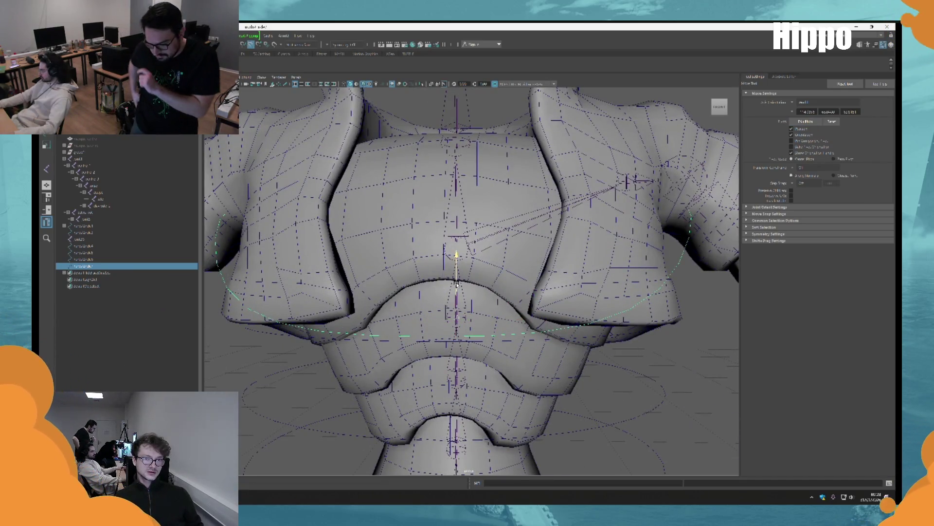
middle_click_drag(485, 298, 492, 228)
Check the raised chest control in wireframe and shaded views from a raised three-quarter angle.
scroll(492, 228, "down", 5)
key("4")
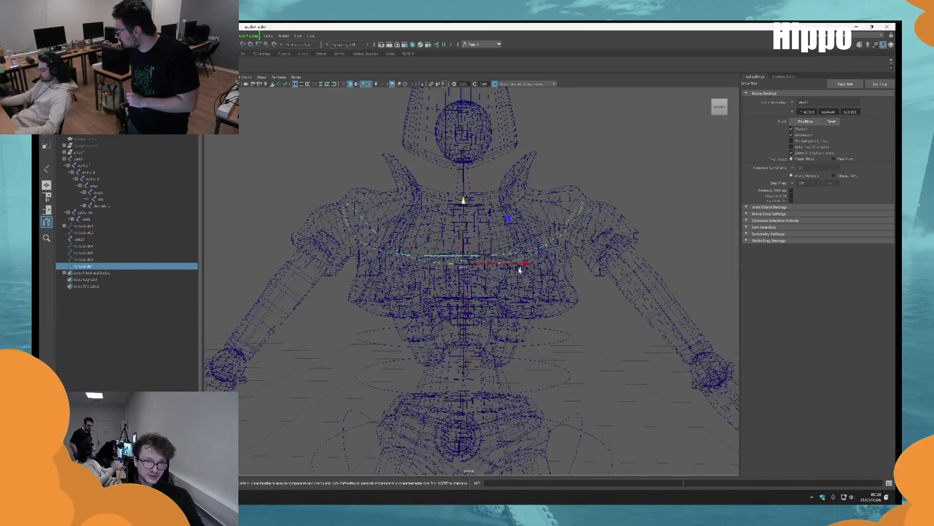
left_click_drag(237, 329, 689, 168)
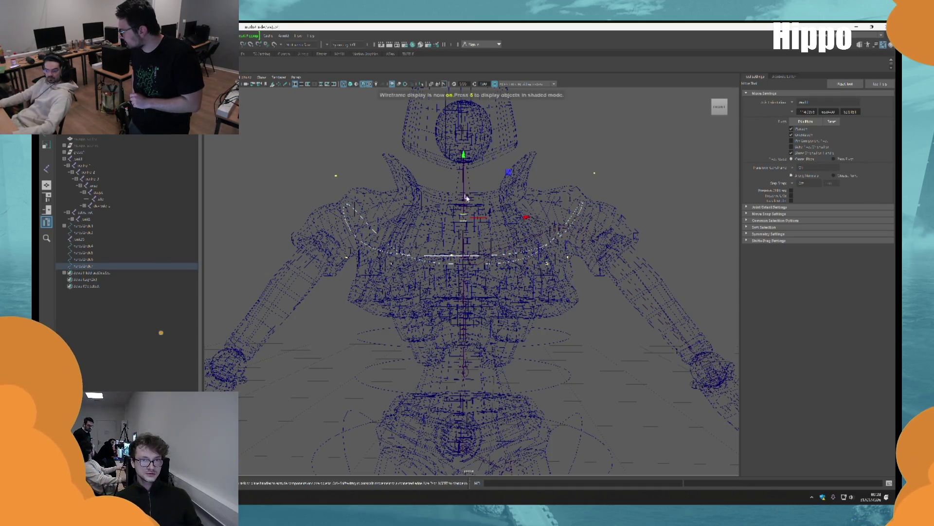
key("6")
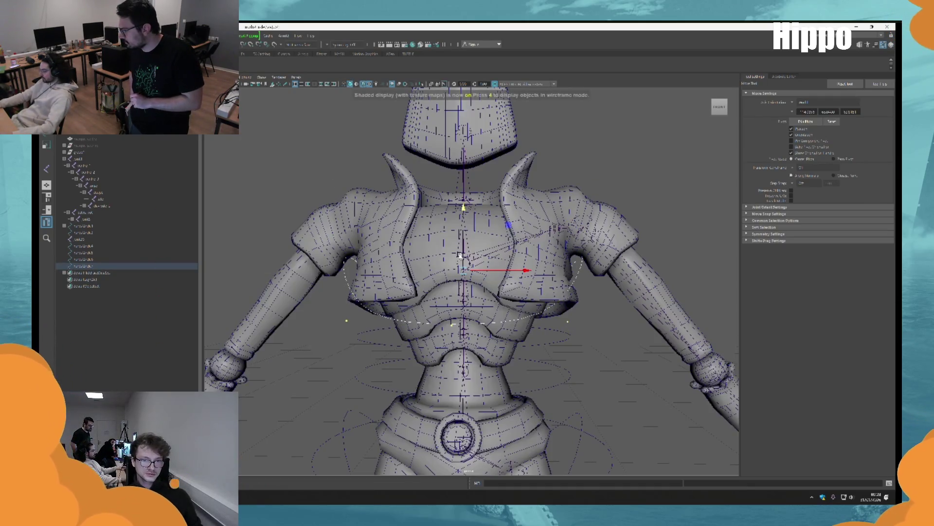
mouse_move(512, 291)
left_mouse_down("alt")
mouse_move(536, 250)
mouse_move(527, 137)
left_mouse_up("alt")
key("q")
key("4")
left_click_drag(527, 138, 572, 140)
Frame the chest control in shaded display, then clear the selection.
key("w")
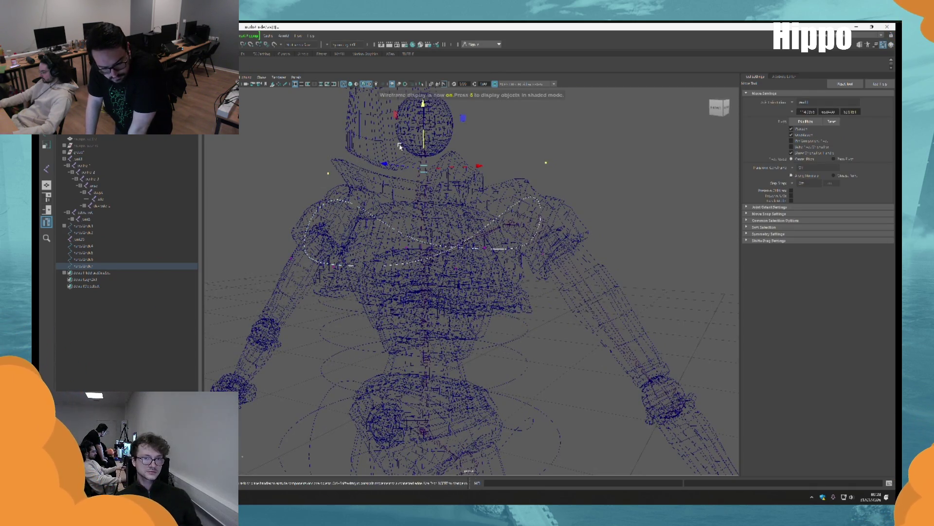
key("6")
key("f")
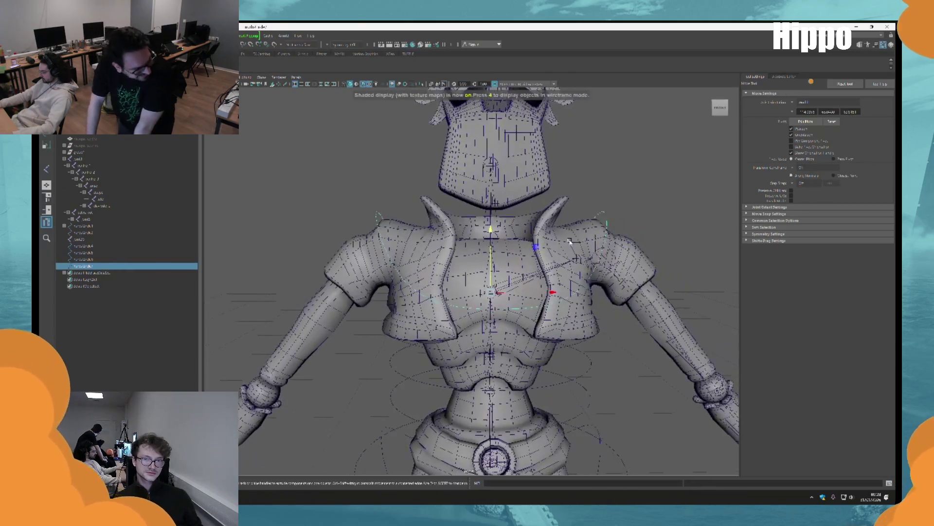
scroll(514, 282, "up", 3)
scroll(515, 282, "down", 5)
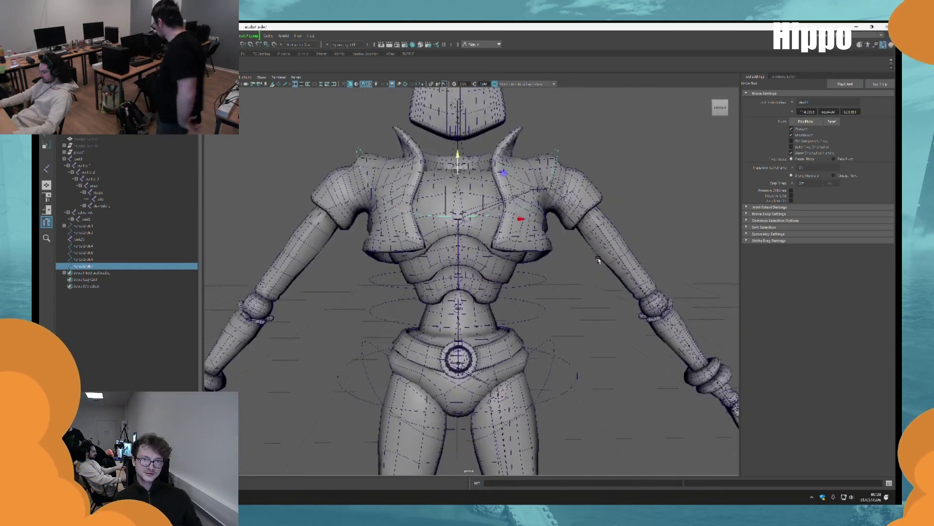
scroll(632, 316, "up", 6)
key("q")
left_click(547, 214)
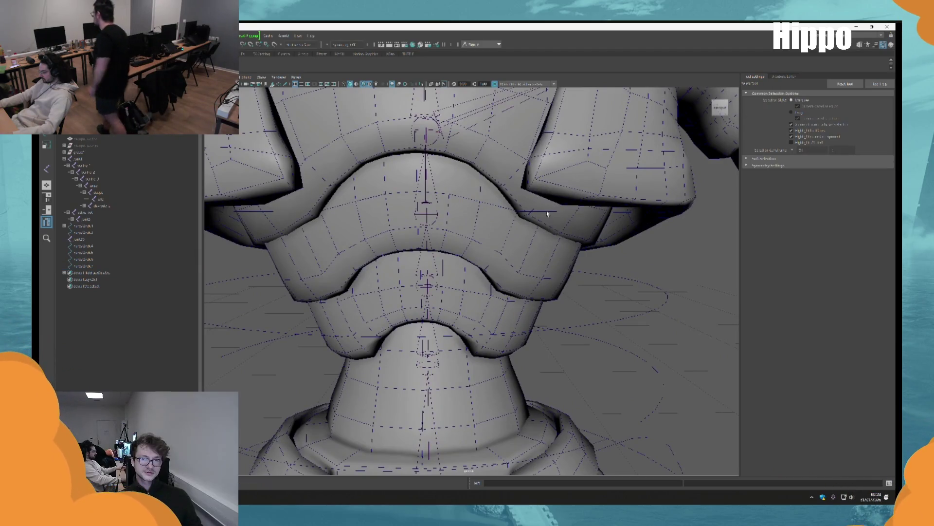
left_click(554, 213)
key("w")
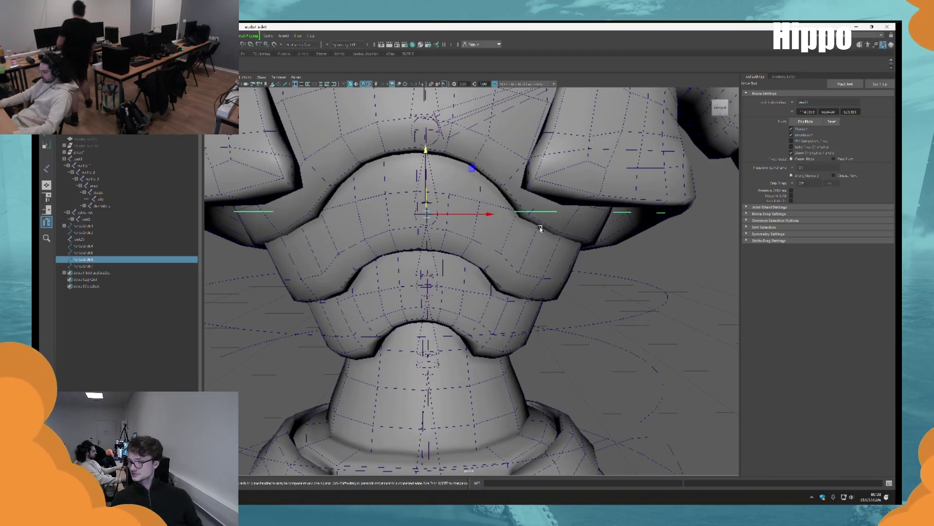
scroll(545, 230, "down", 4)
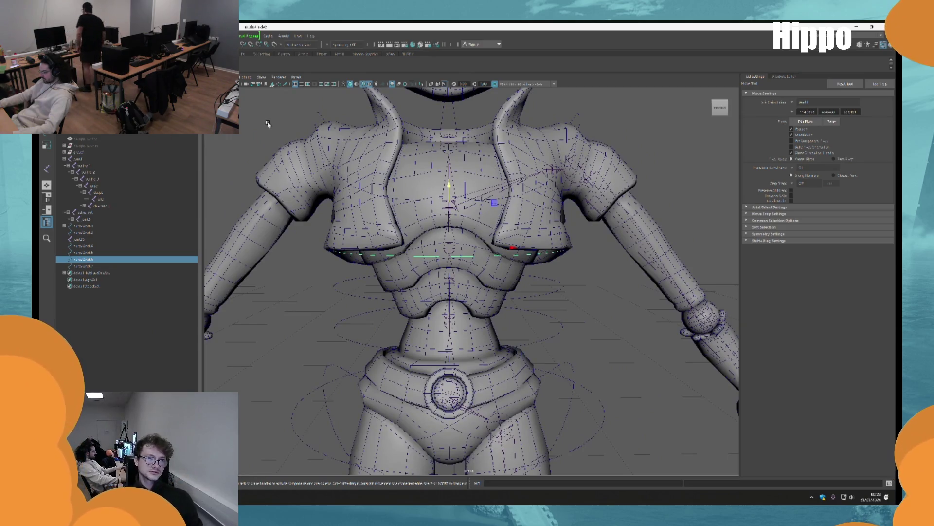
left_click(321, 128, "shift")
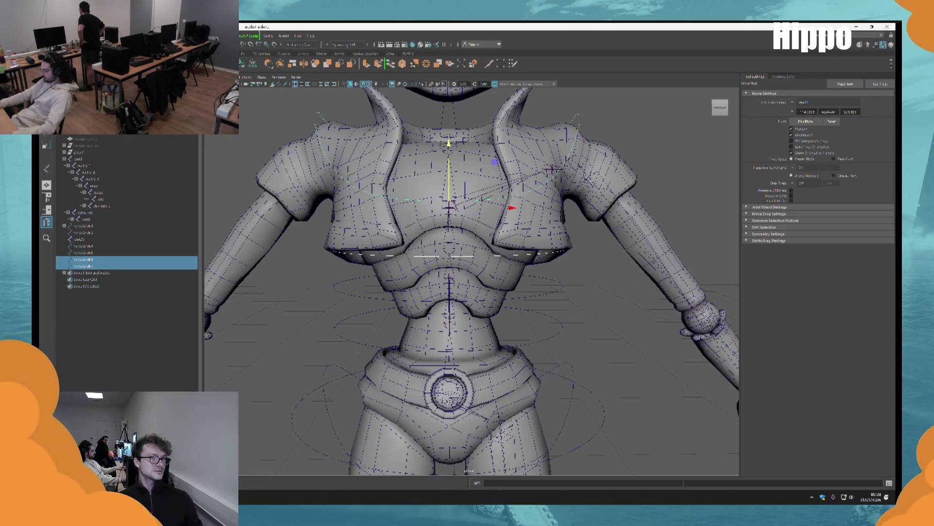
mouse_move(568, 287)
middle_mouse_down("alt")
mouse_move(559, 259)
mouse_move(542, 271)
middle_mouse_up("alt")
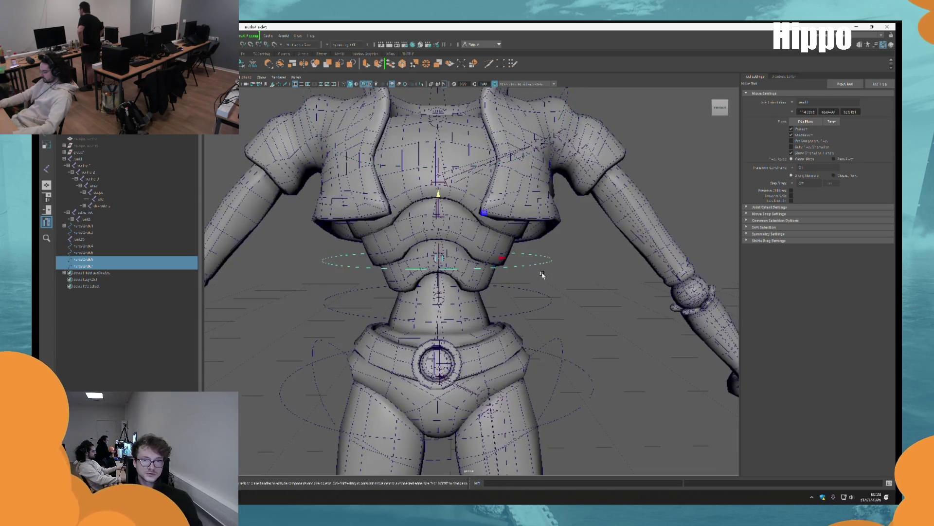
left_click(542, 273)
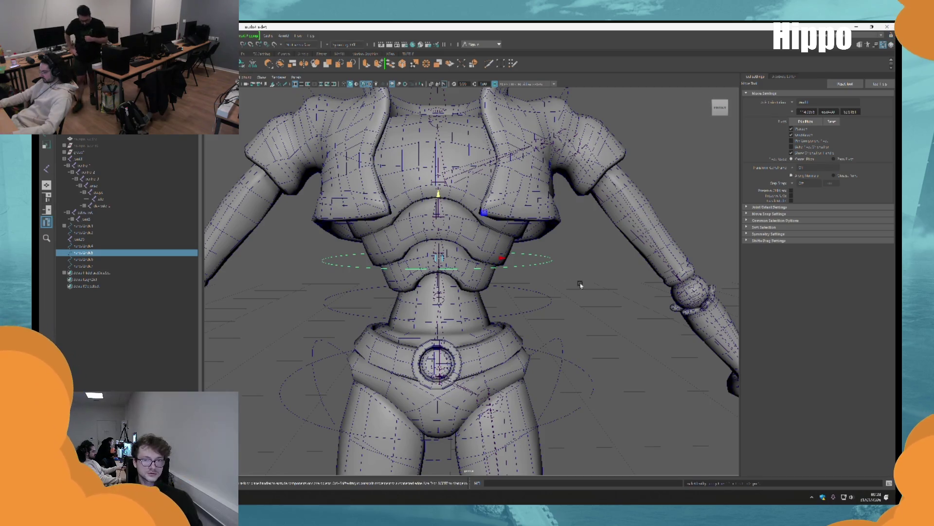
mouse_move(539, 293)
left_mouse_down("alt")
mouse_move(530, 253)
mouse_move(538, 279)
mouse_move(498, 258)
left_mouse_up("alt")
left_click(536, 280)
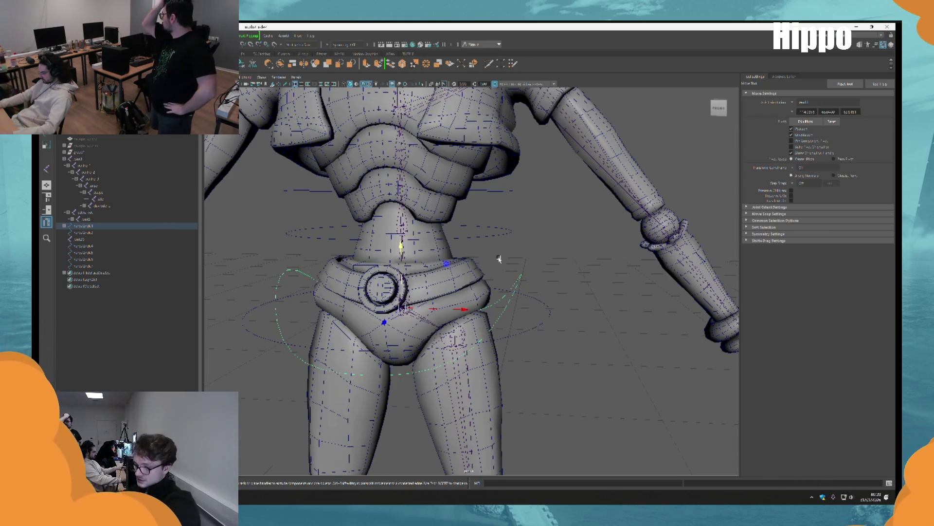
key("q")
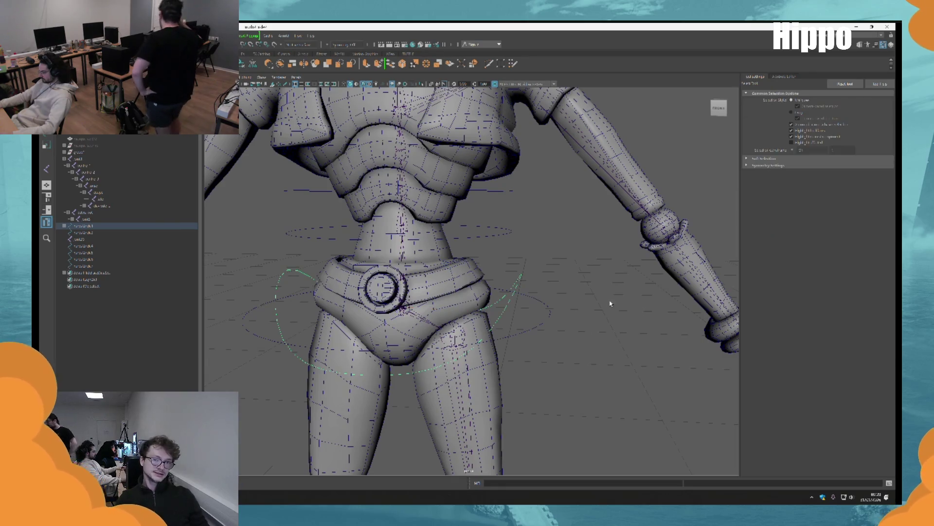
left_click(588, 314)
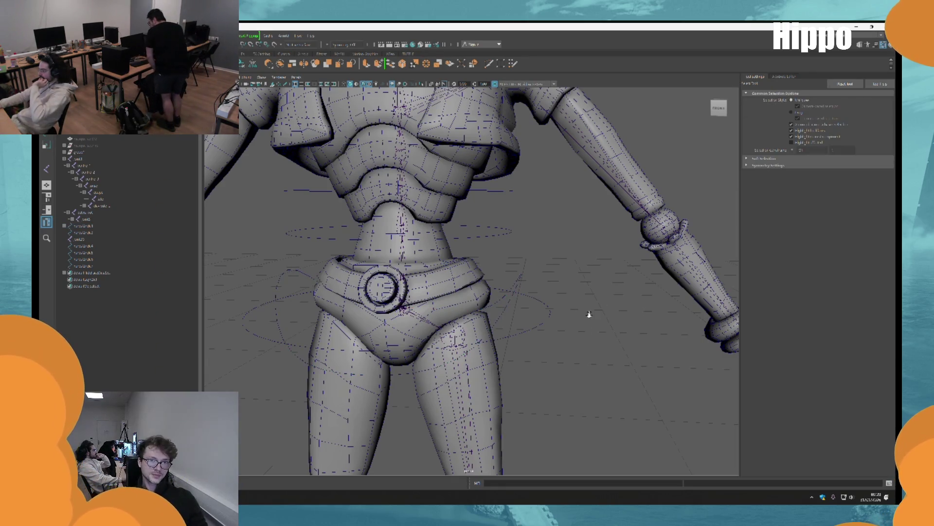
scroll(589, 314, "down", 5)
scroll(501, 262, "up", 3)
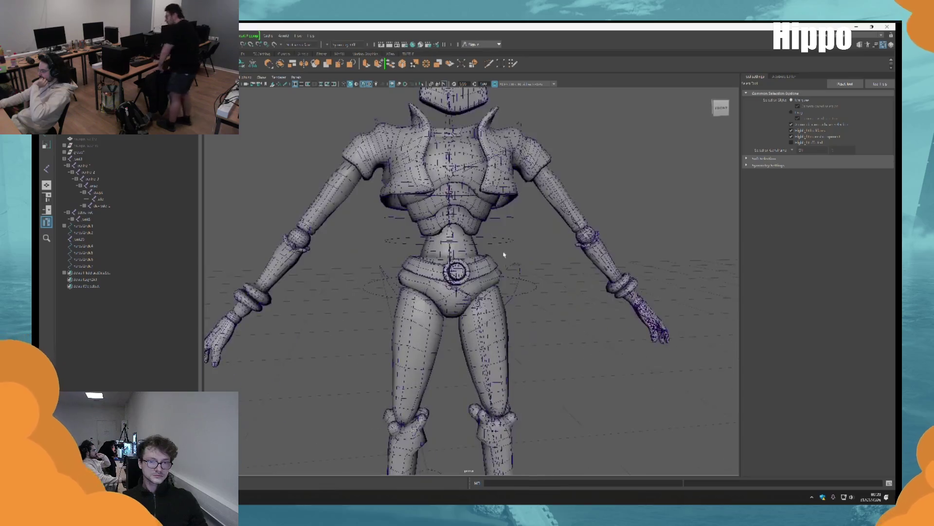
middle_click_drag(502, 278, 513, 293, "alt")
scroll(552, 286, "up", 5)
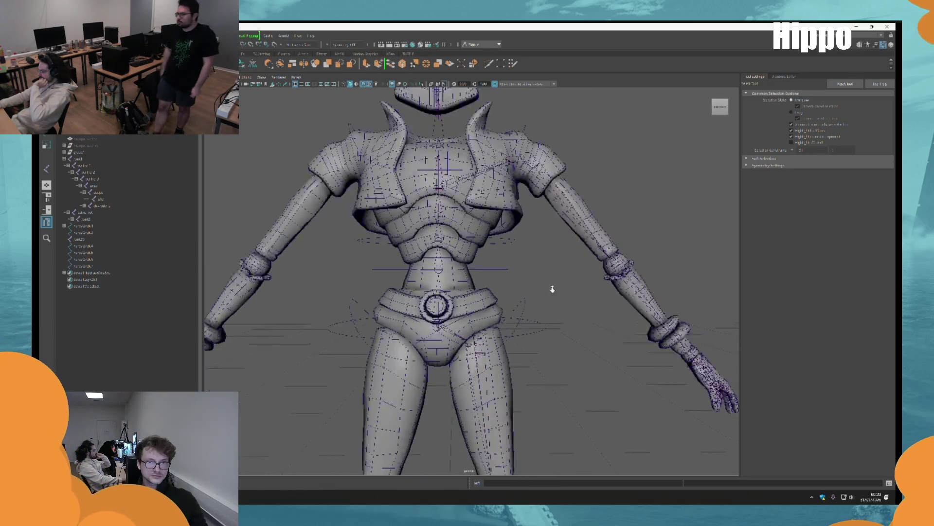
left_click_drag(560, 344, 555, 329, "alt")
mouse_move(539, 166)
left_mouse_down("alt")
mouse_move(530, 190)
mouse_move(563, 355)
left_mouse_up("alt")
left_click(553, 323)
key("w")
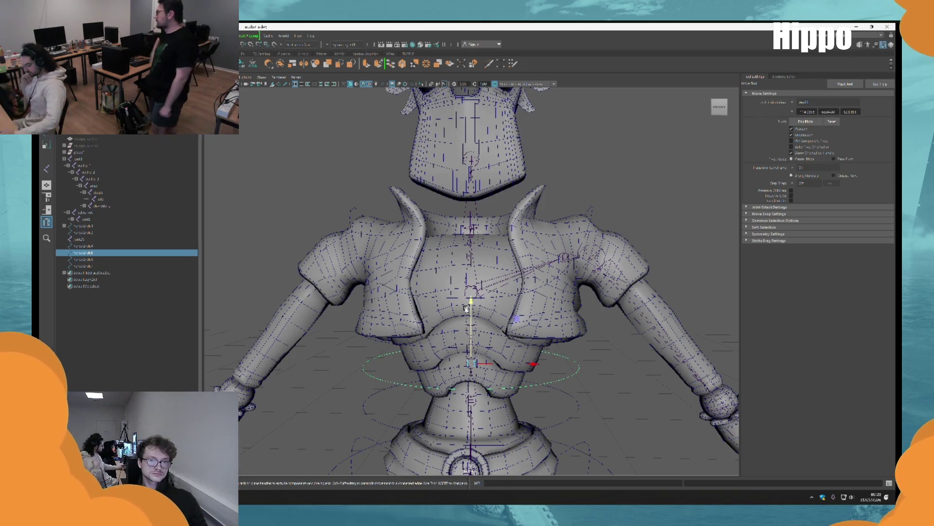
left_click(466, 309)
key("f")
mouse_move(467, 309)
left_mouse_down("alt")
mouse_move(435, 289)
mouse_move(464, 258)
left_mouse_up("alt")
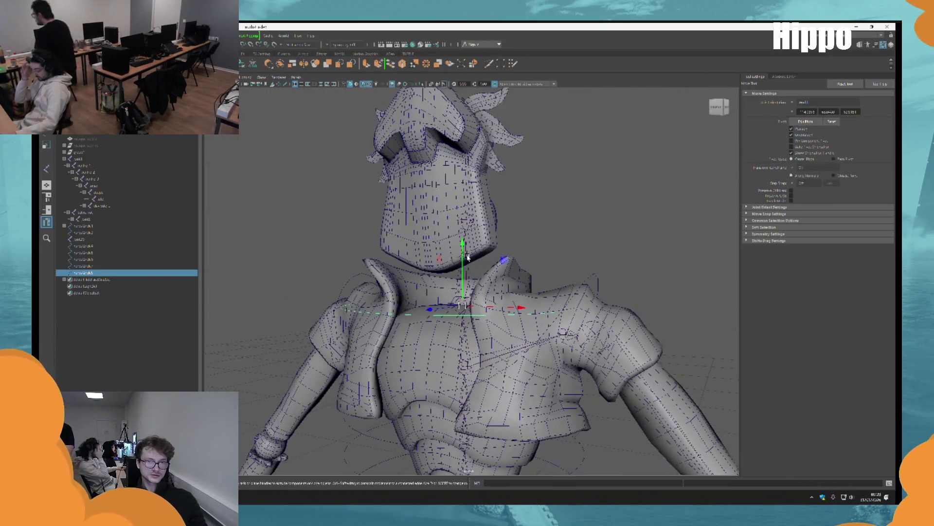
left_click(464, 259)
key("f")
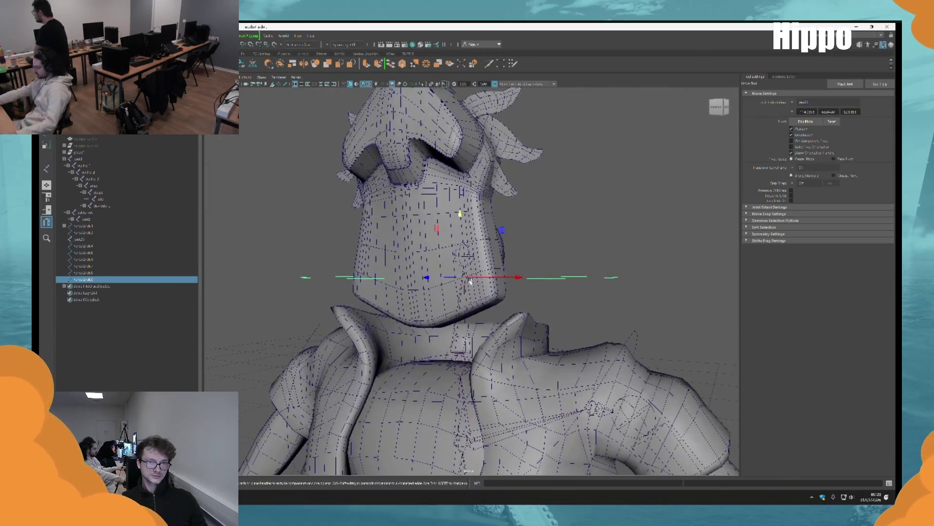
scroll(438, 292, "down", 3)
key("q")
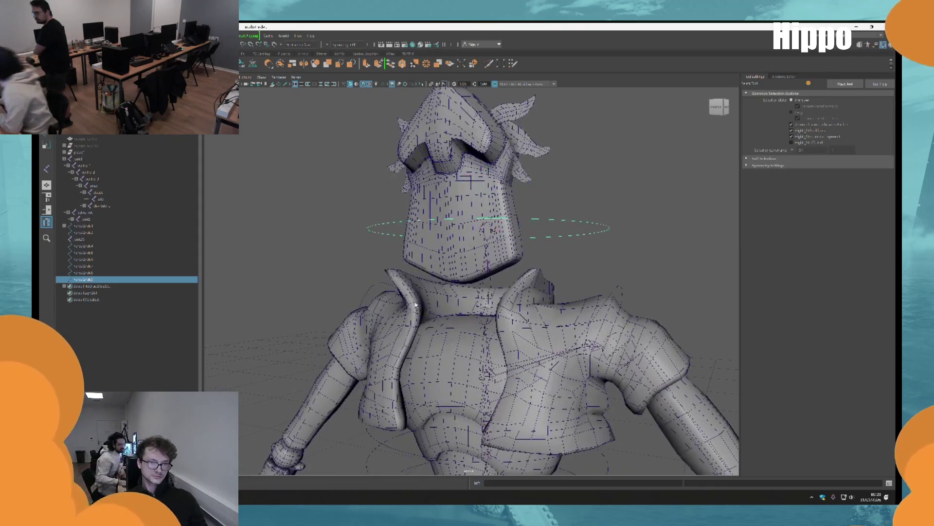
left_click_drag(373, 287, 395, 297, "alt")
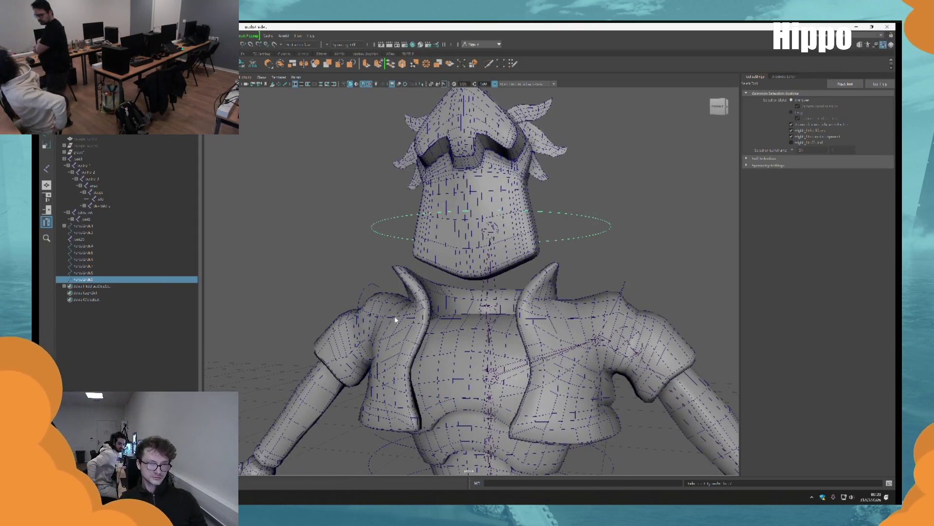
left_click(395, 319)
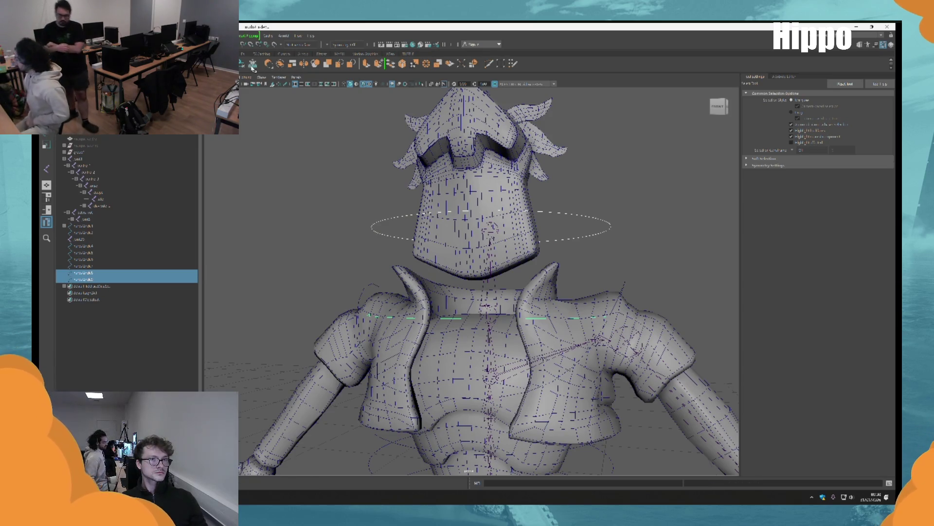
scroll(550, 234, "down", 5)
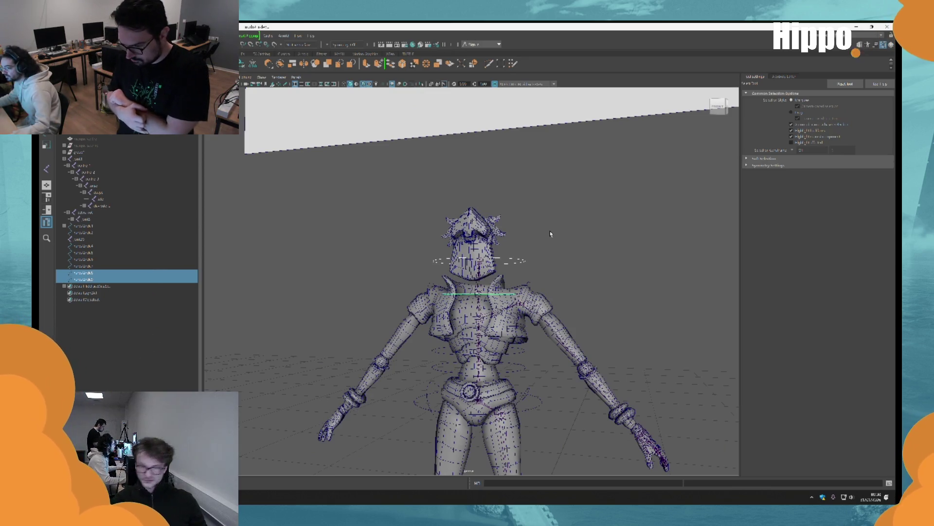
Select the circle control at the feet and move it under the right foot.
scroll(551, 233, "up", 5)
left_click(639, 198)
mouse_move(639, 198)
left_mouse_down("alt")
mouse_move(599, 302)
mouse_move(605, 290)
mouse_move(551, 200)
left_mouse_up("alt")
scroll(551, 200, "down", 5)
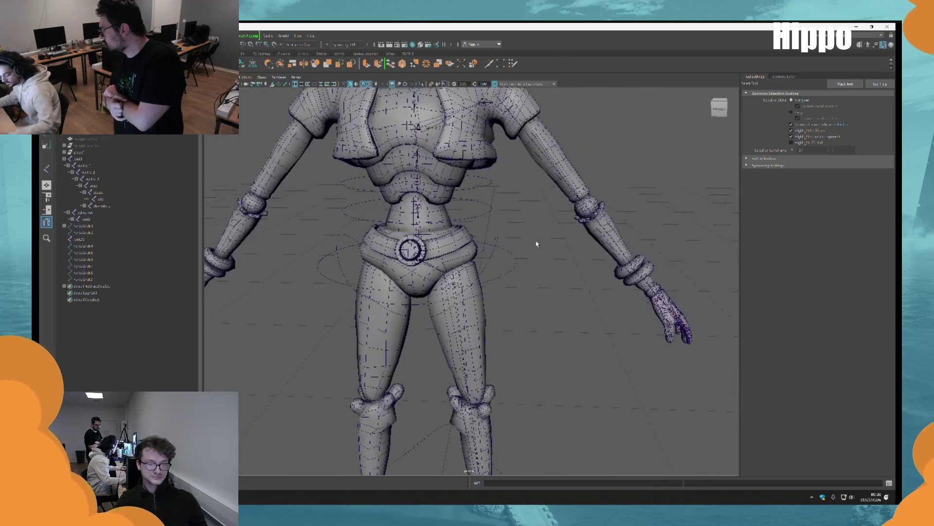
left_click_drag(539, 240, 504, 234, "alt")
scroll(503, 240, "up", 3)
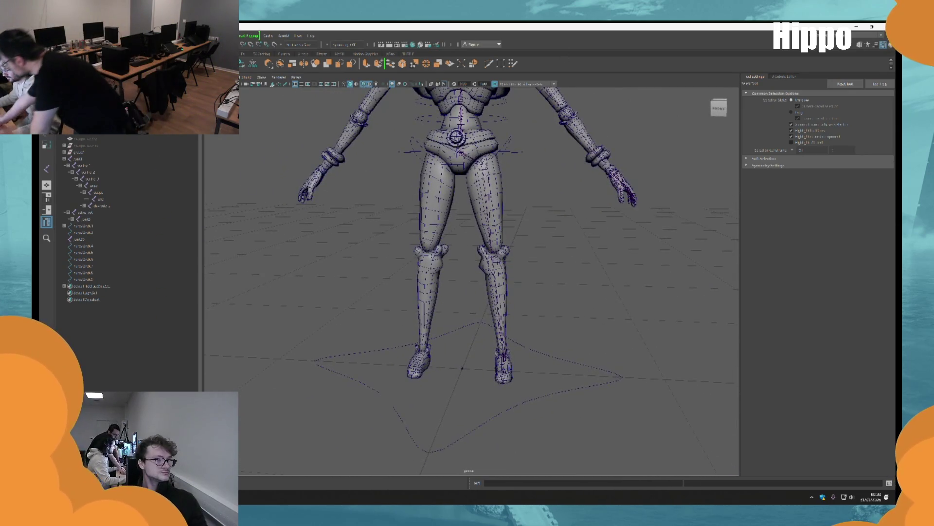
left_click(620, 376)
key("r")
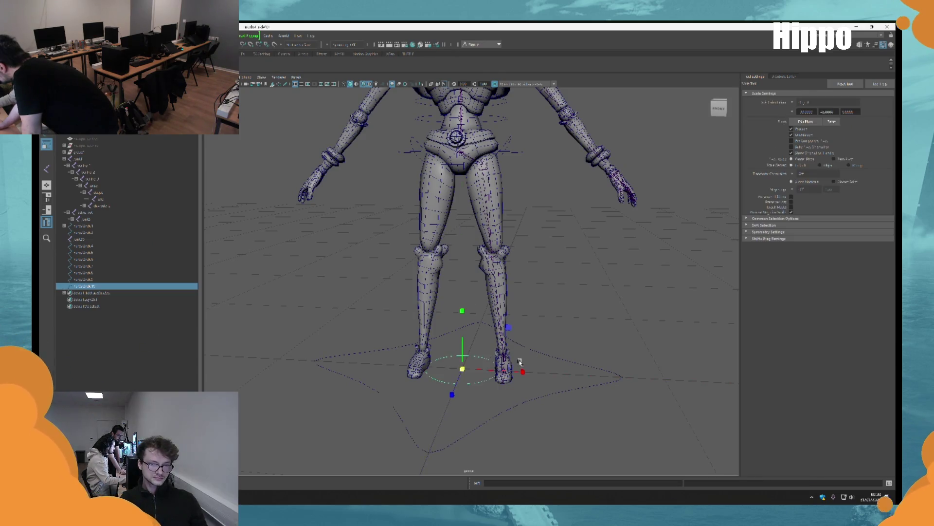
scroll(642, 383, "up", 3)
key("w")
mouse_move(461, 366)
left_mouse_down()
mouse_move(541, 363)
mouse_move(509, 344)
left_mouse_up()
Scale the circle down into a small ring around the right foot.
scroll(509, 344, "up", 4)
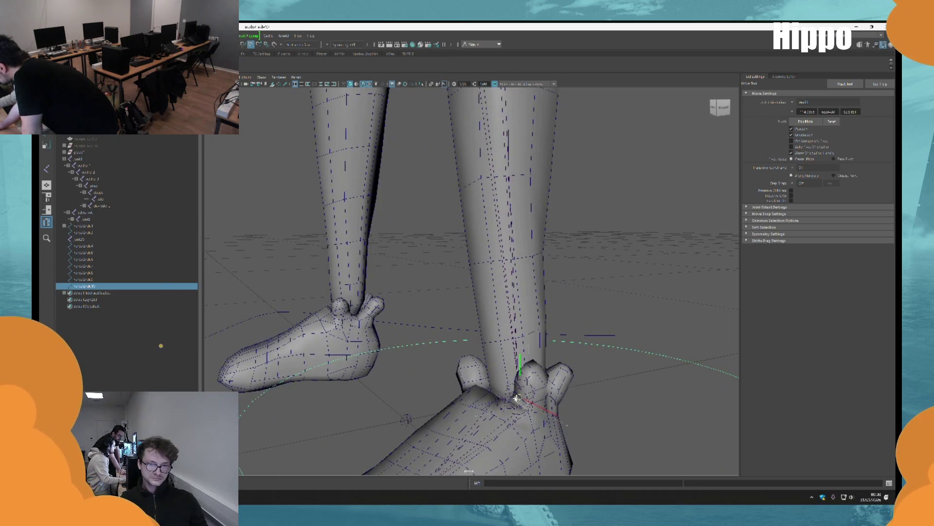
key("r")
mouse_move(519, 397)
left_mouse_down()
mouse_move(225, 386)
mouse_move(297, 395)
mouse_move(580, 365)
left_mouse_up()
scroll(580, 365, "down", 5)
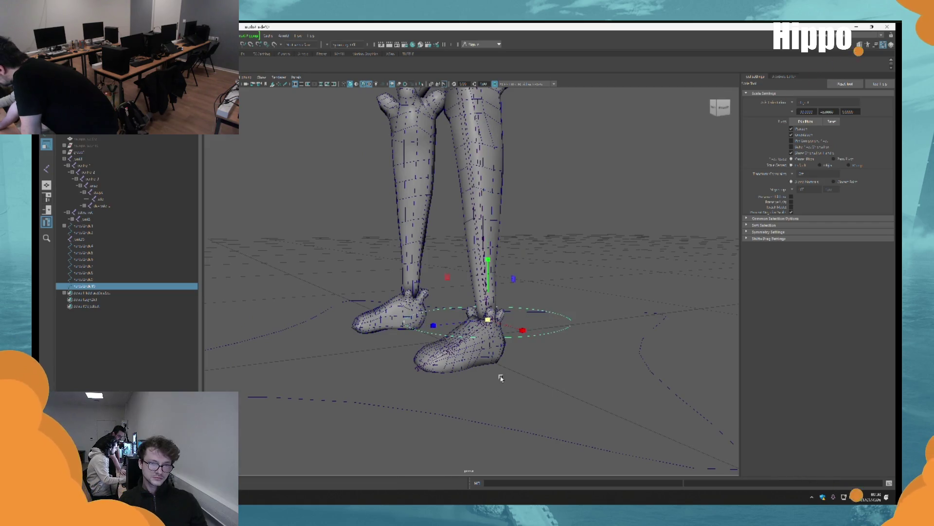
left_click_drag(500, 376, 533, 395, "alt")
Toggle the ring's control points, then frame the whole character and face it front-on.
key("F8")
key("q")
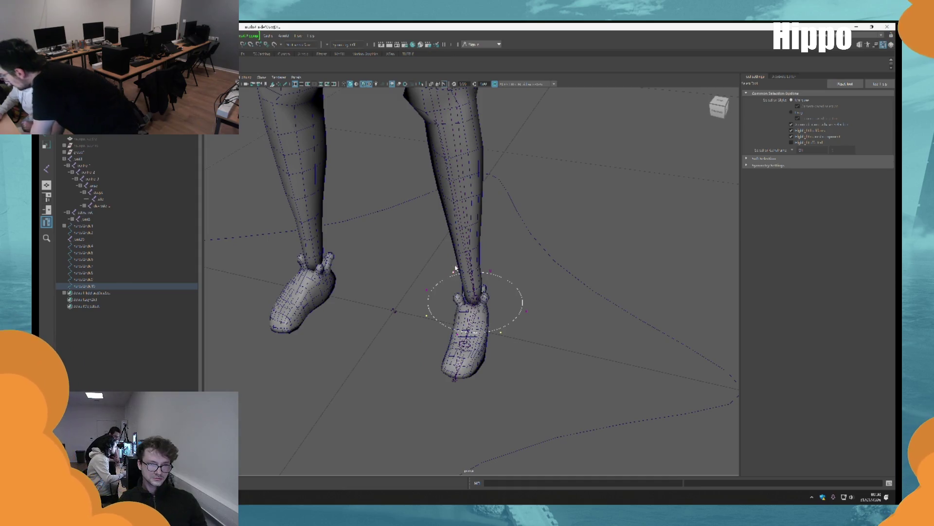
key("r")
key("F8")
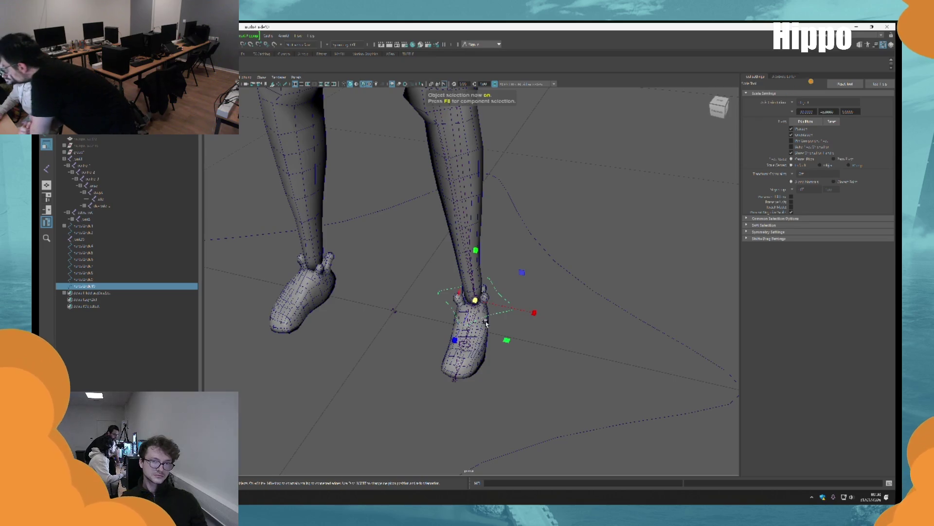
key("q")
key("a")
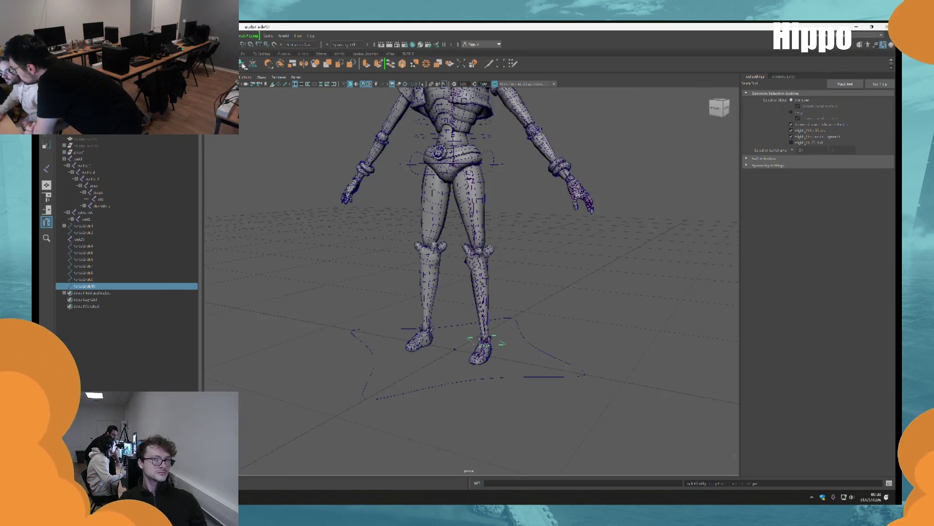
mouse_move(438, 243)
left_mouse_down("alt")
mouse_move(467, 234)
mouse_move(496, 245)
mouse_move(570, 340)
mouse_move(547, 277)
left_mouse_up("alt")
Orbit and zoom to inspect one leg, its foot and the shoulder up close.
left_click(573, 345)
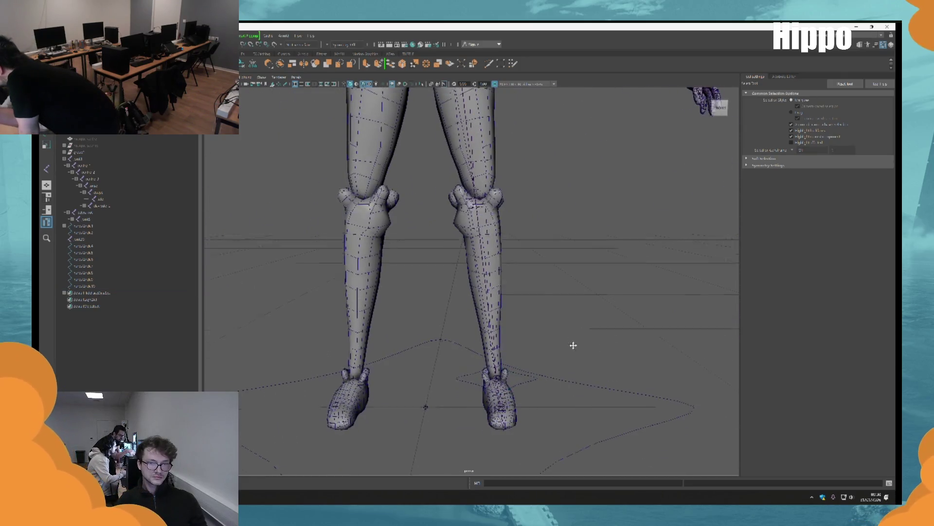
mouse_move(573, 346)
left_mouse_down("alt")
mouse_move(560, 217)
mouse_move(490, 303)
mouse_move(448, 209)
mouse_move(516, 340)
mouse_move(540, 326)
left_mouse_up("alt")
scroll(539, 240, "up", 5)
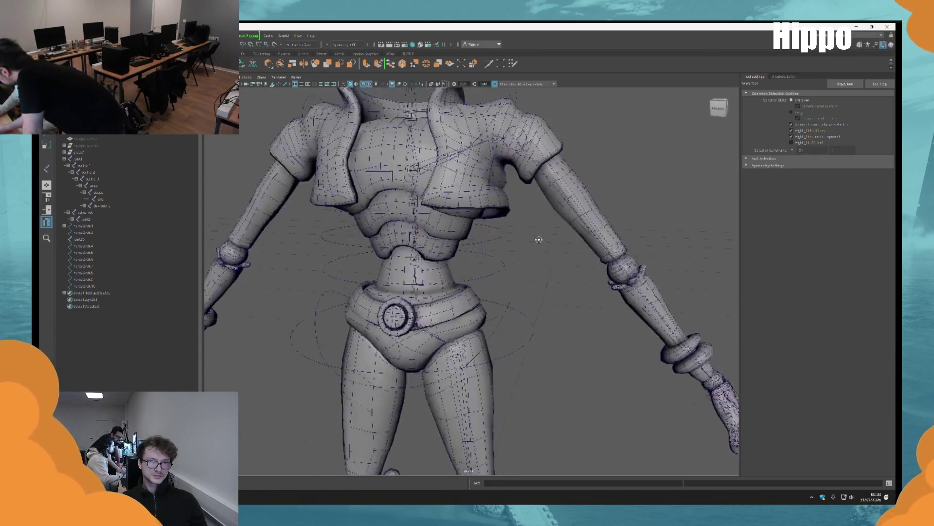
scroll(539, 240, "down", 2)
scroll(538, 239, "up", 5)
mouse_move(651, 359)
left_mouse_down("alt")
mouse_move(452, 260)
mouse_move(482, 272)
mouse_move(480, 292)
left_mouse_up("alt")
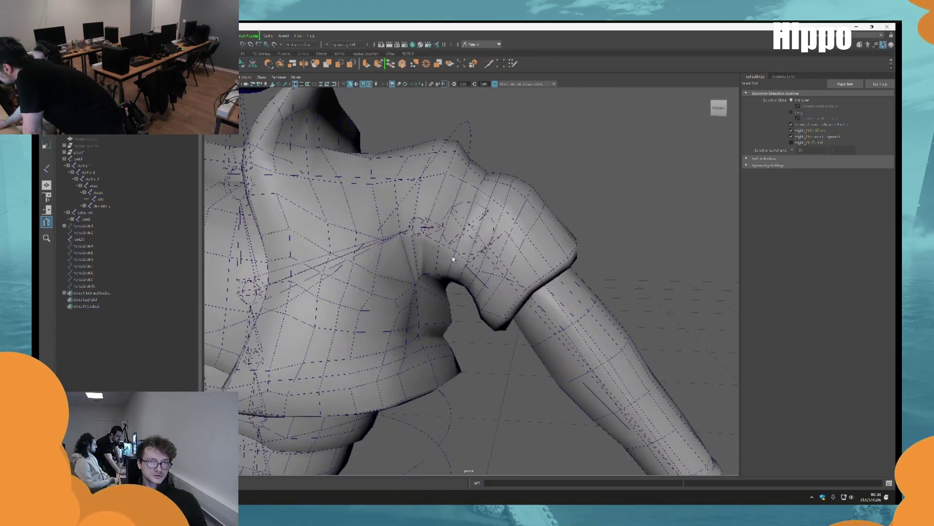
scroll(481, 293, "down", 2)
scroll(638, 327, "down", 5)
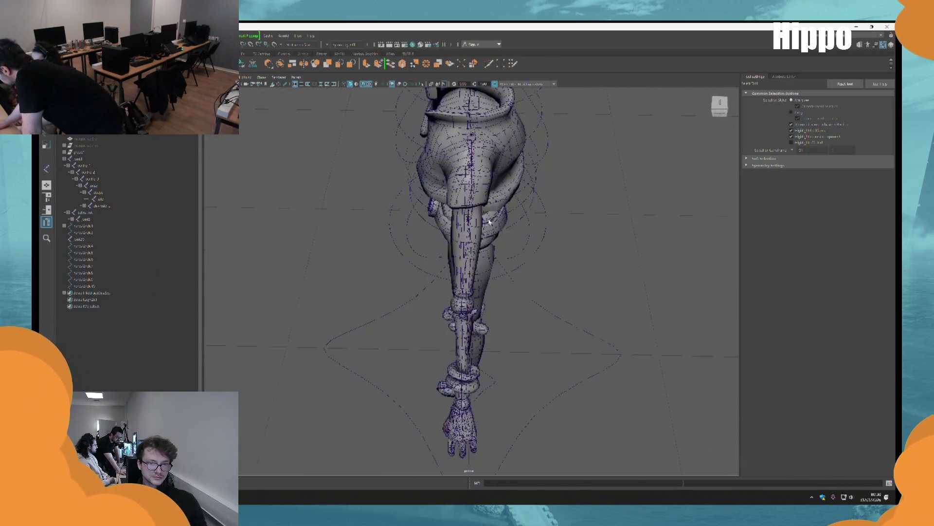
Tumble out to the whole leg and an angled full-character view.
left_click_drag(638, 328, 494, 242, "alt")
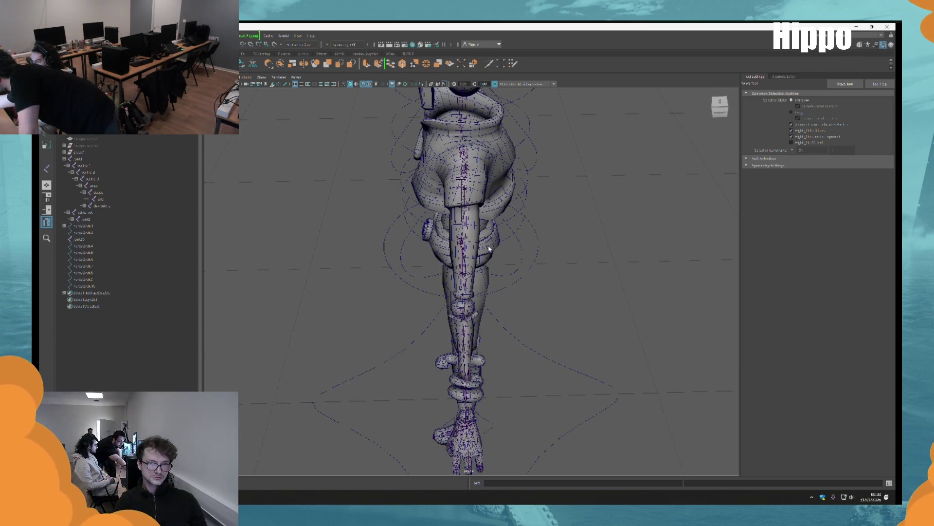
mouse_move(489, 249)
left_mouse_down("alt")
mouse_move(482, 253)
mouse_move(560, 273)
left_mouse_up("alt")
scroll(560, 272, "up", 5)
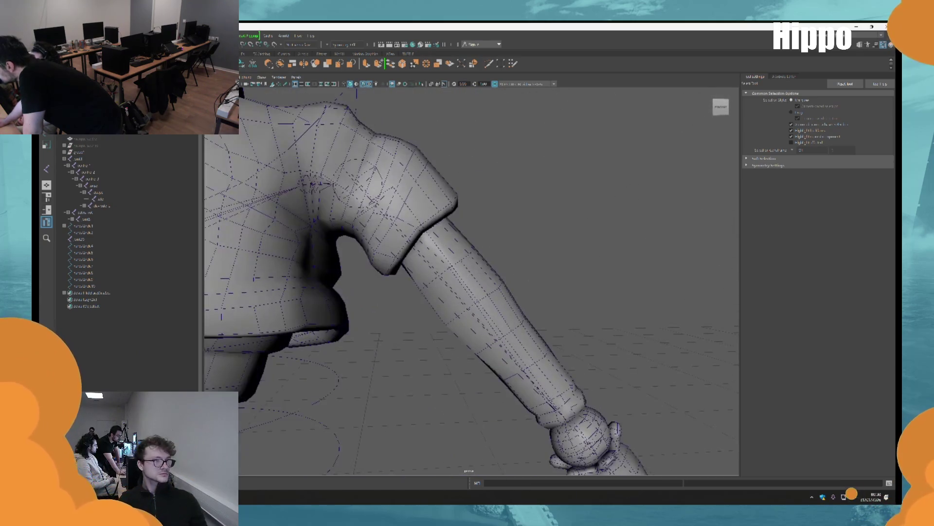
scroll(481, 276, "down", 5)
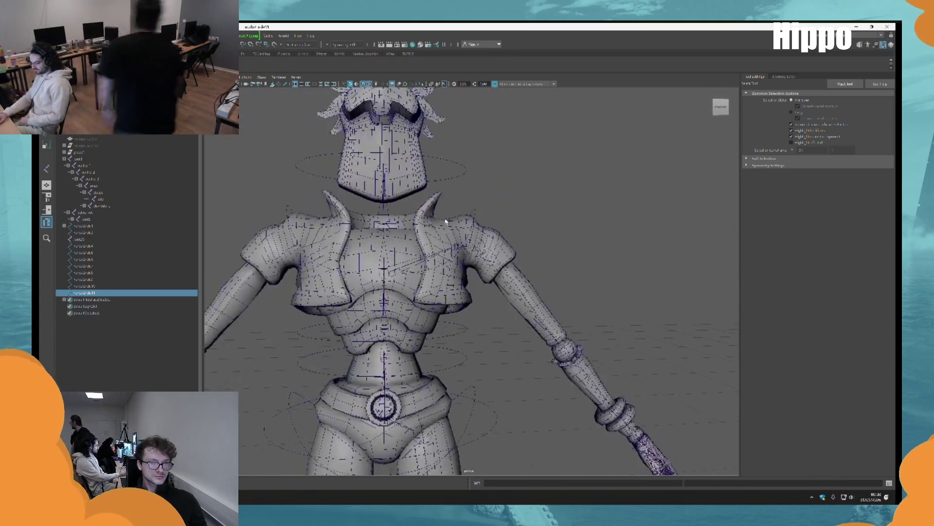
left_click_drag(438, 263, 481, 276, "alt")
scroll(481, 277, "down", 5)
Move, scale and rotate the new circle onto the shoulder, framed on the chest joint.
key("w")
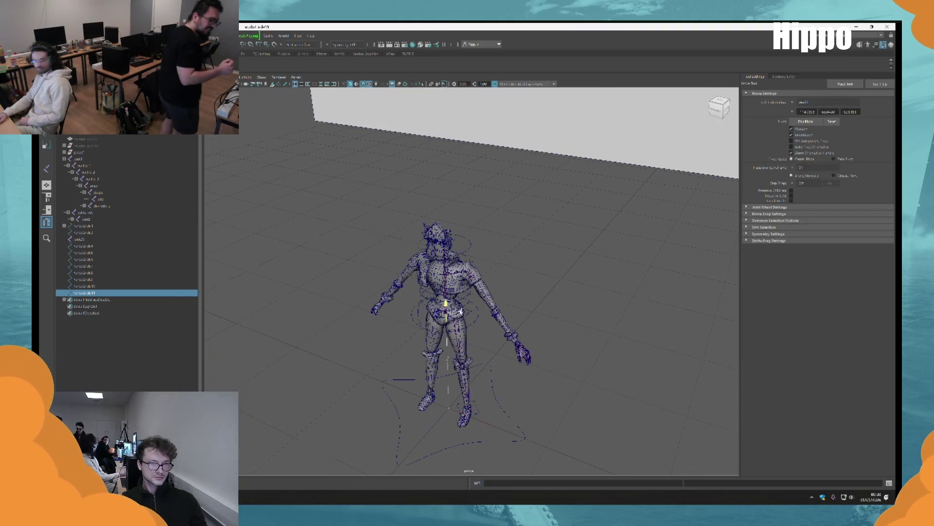
scroll(444, 370, "up", 5)
key("r")
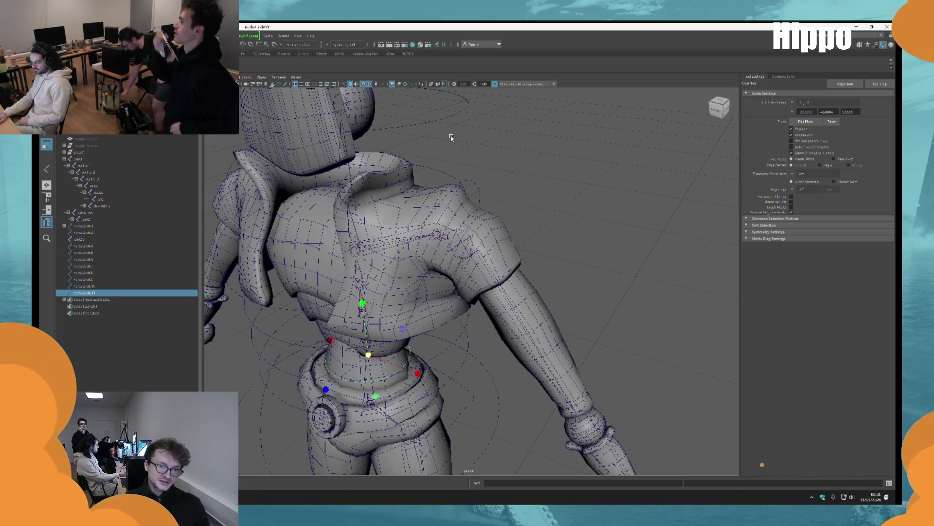
key("w")
left_click_drag(455, 102, 364, 369, "alt")
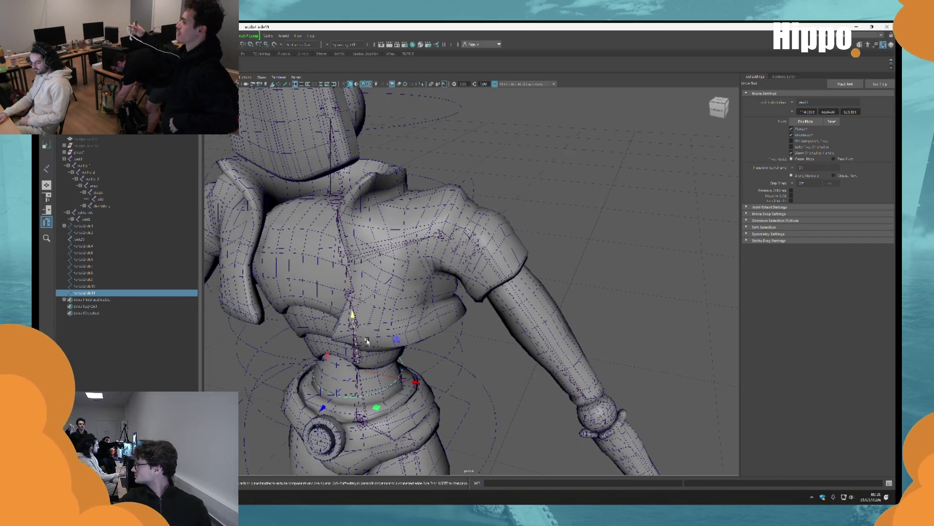
left_click(444, 304)
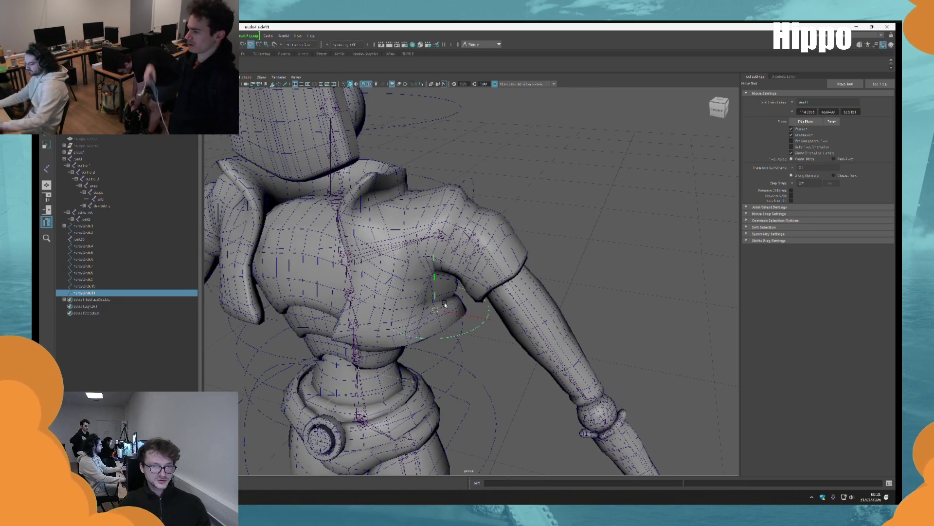
key("f")
mouse_move(469, 320)
left_mouse_down("alt")
mouse_move(448, 336)
mouse_move(473, 326)
mouse_move(482, 238)
left_mouse_up("alt")
key("r")
key("e")
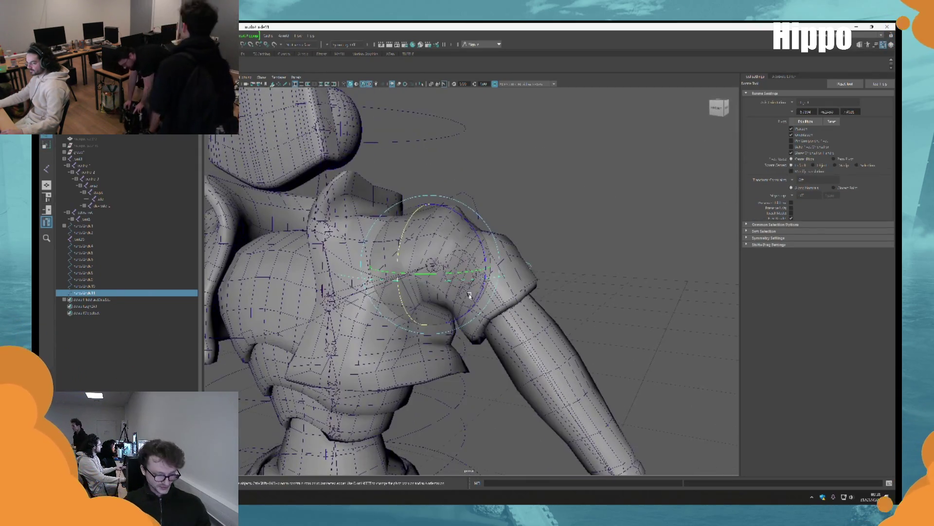
key("r")
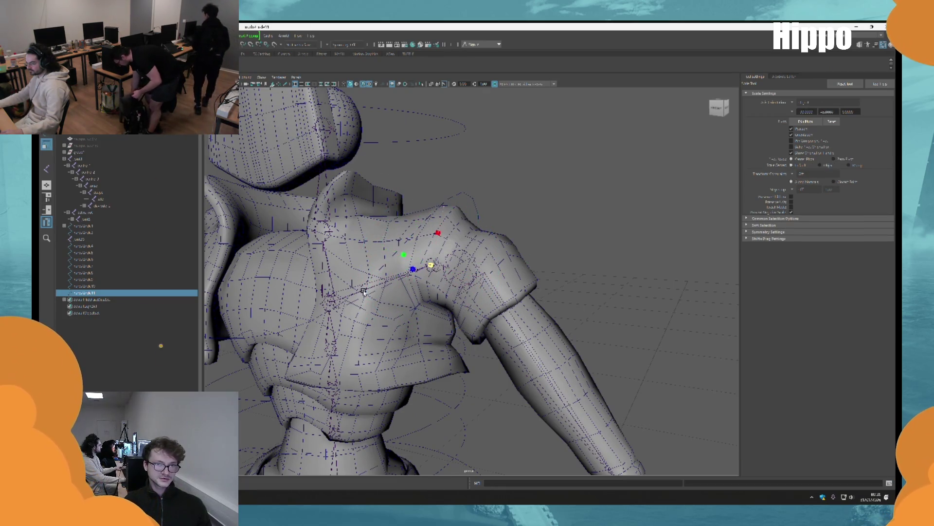
Review the shoulder ring from the front, then step back through earlier views and selections.
left_click_drag(445, 281, 466, 325, "alt")
key("bracketleft")
key("w")
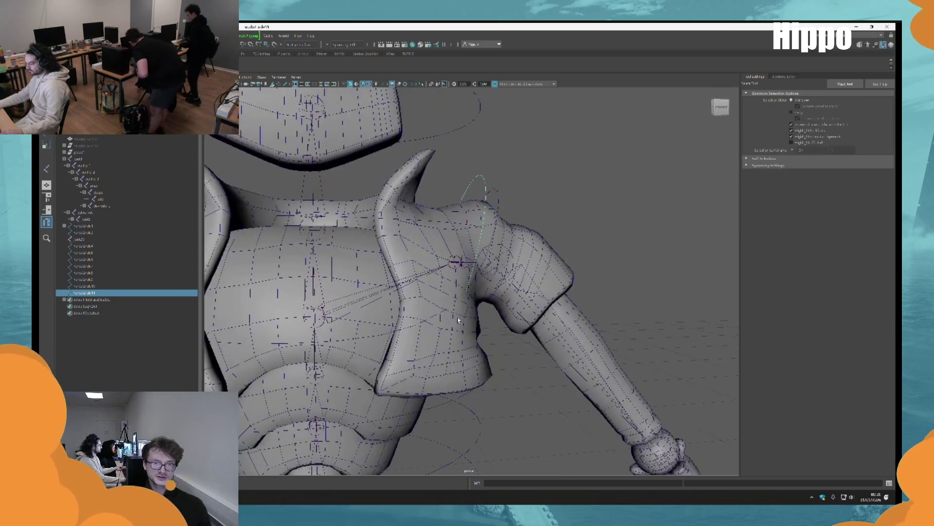
scroll(471, 322, "up", 2)
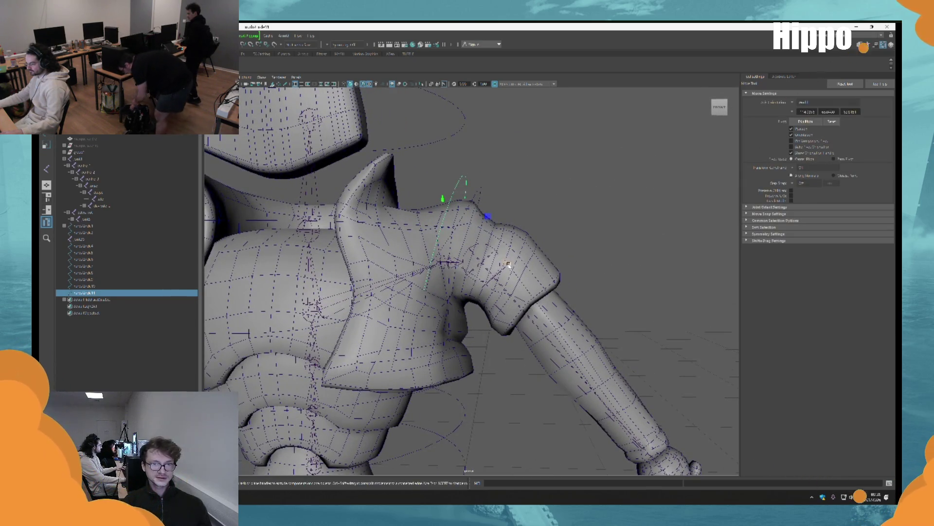
left_click_drag(503, 277, 562, 302, "alt")
left_click(562, 302)
key("bracketleft")
key("bracketleft")
key("bracketleft")
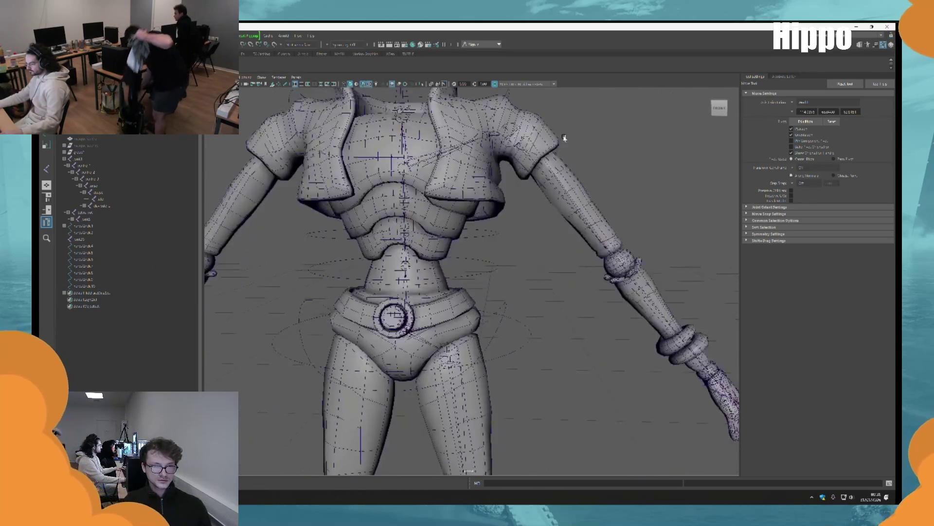
key("bracketleft")
key("bracketleft")
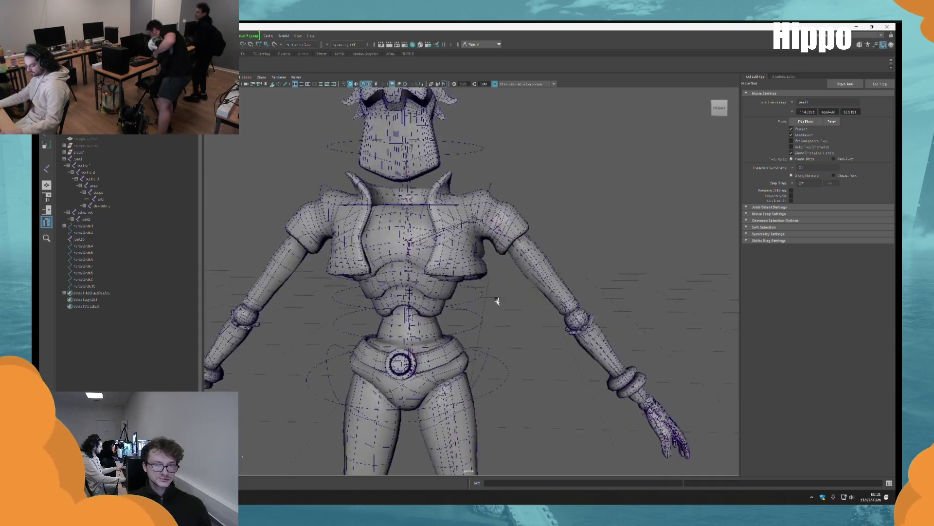
key("ctrl+z")
key("ctrl+z")
key("ctrl+z")
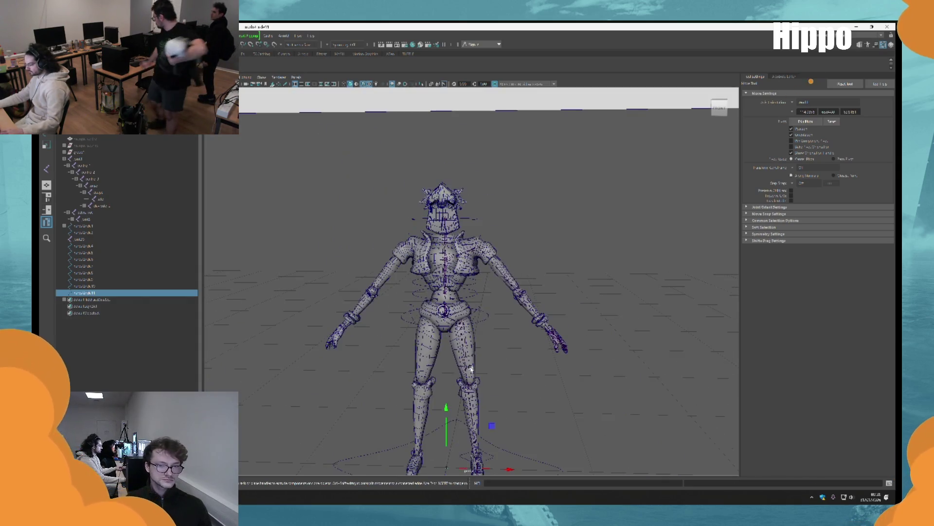
key("ctrl+z")
key("ctrl+z")
key("ctrl+z")
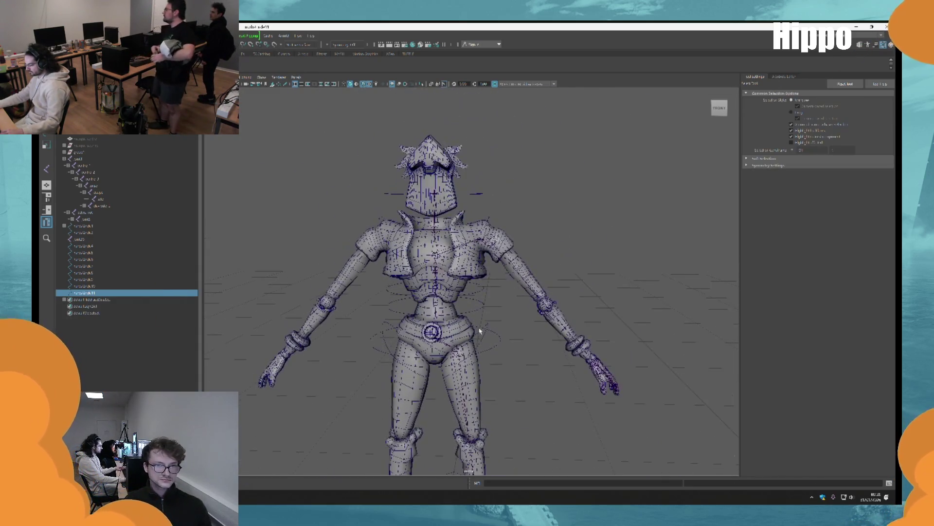
key("ctrl+z")
key("ctrl+z")
key("ctrl+z")
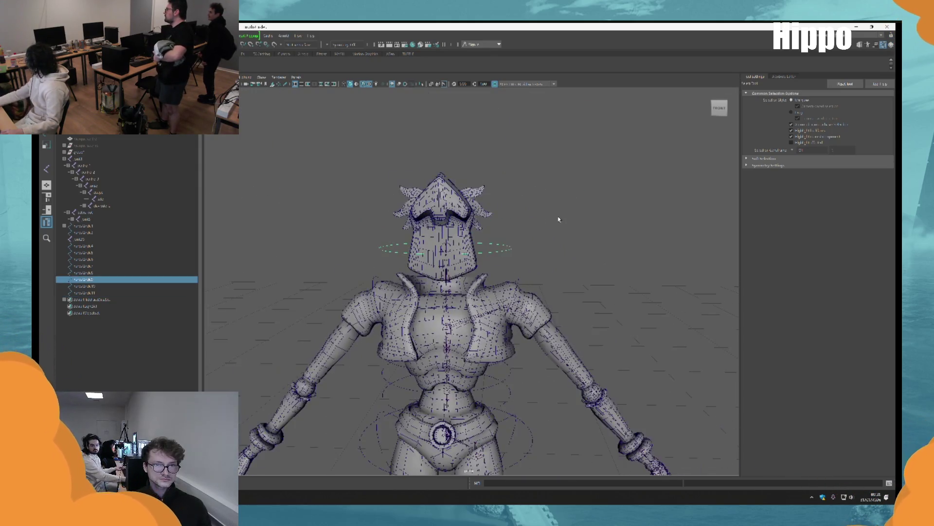
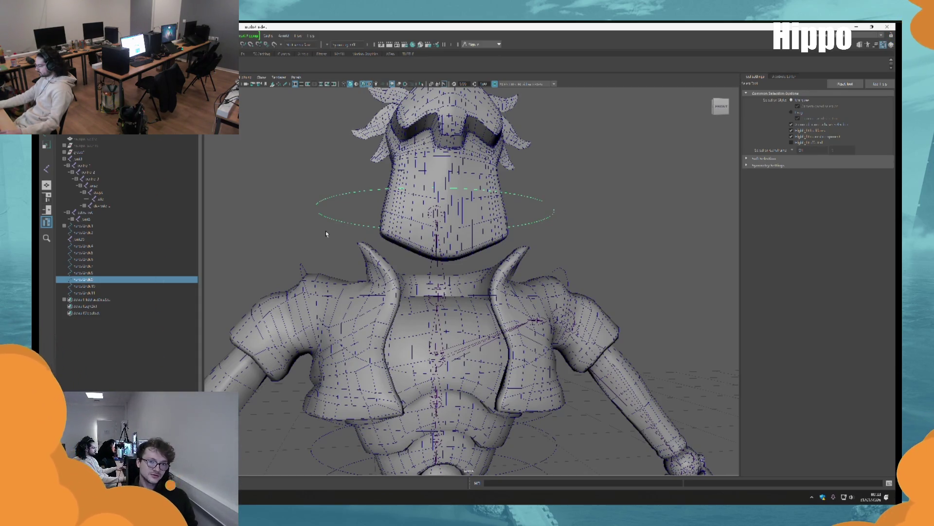
Duplicate the ring (Ctrl+D), then move and scale the copy to fit around the neck.
key("w")
mouse_move(326, 233)
left_mouse_down("alt")
mouse_move(466, 175)
mouse_move(471, 284)
left_mouse_up("alt")
key("ctrl+d")
scroll(465, 176, "up", 3)
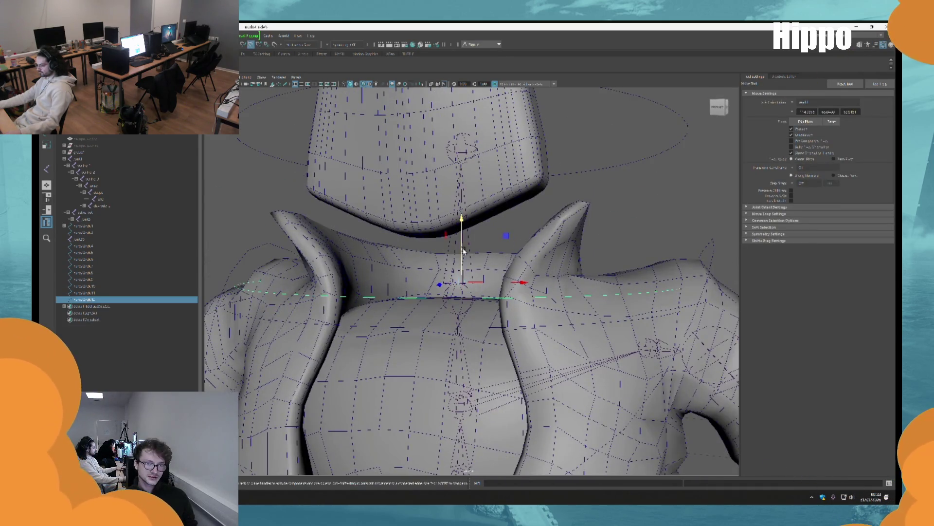
mouse_move(463, 250)
left_mouse_down("alt")
mouse_move(435, 325)
mouse_move(461, 308)
left_mouse_up("alt")
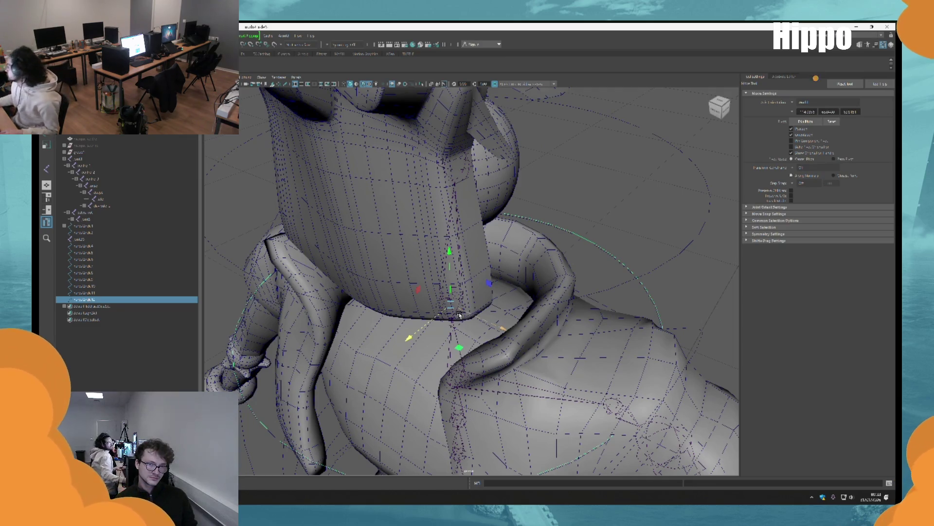
key("r")
mouse_move(459, 314)
left_mouse_down("alt")
mouse_move(477, 313)
mouse_move(506, 246)
mouse_move(565, 256)
mouse_move(516, 259)
left_mouse_up("alt")
scroll(477, 313, "up", 3)
key("q")
scroll(511, 253, "down", 3)
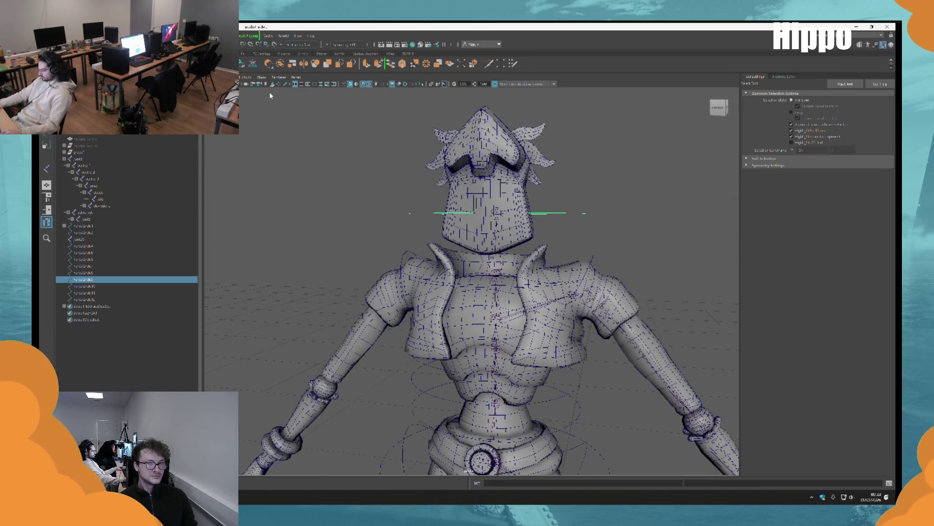
Parent the head control under the chest control, then the chest control under the shoulder curve.
scroll(534, 313, "up", 5)
mouse_move(534, 313)
left_mouse_down("alt")
mouse_move(333, 327)
mouse_move(349, 290)
mouse_move(327, 307)
mouse_move(318, 268)
left_mouse_up("alt")
left_click_drag(326, 191, 354, 188, "alt")
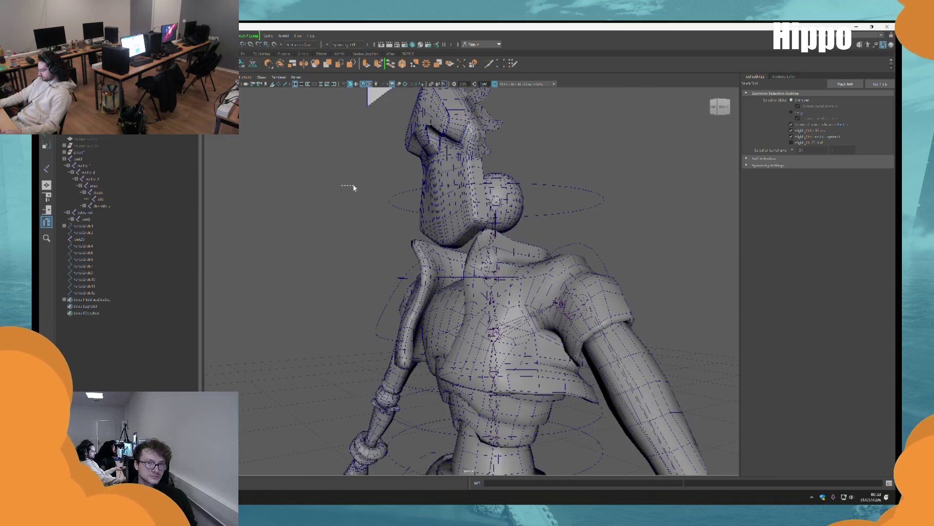
left_click(390, 200)
left_click_drag(375, 219, 351, 259, "alt")
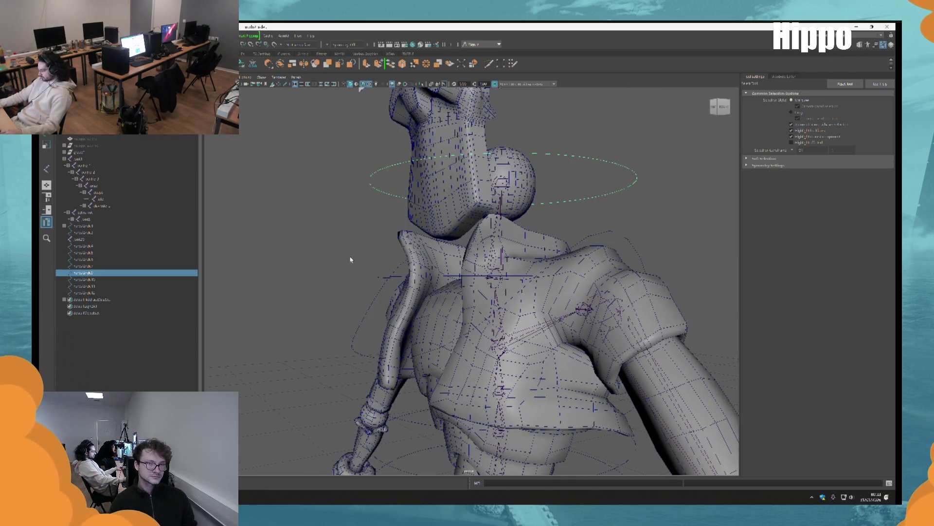
left_click(380, 279, "shift")
key("p")
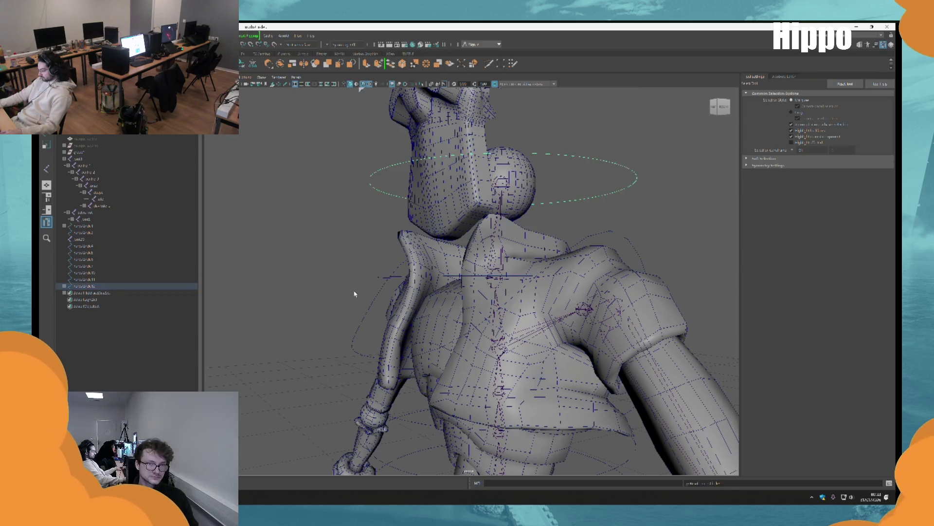
mouse_move(379, 281)
left_mouse_down("alt")
mouse_move(408, 236)
mouse_move(375, 271)
left_mouse_up("alt")
left_click(383, 285, "shift")
key("p")
Parent the upper controls under the waist and lower waist circles, then select the hip control.
mouse_move(403, 307)
left_mouse_down("alt")
mouse_move(391, 257)
mouse_move(400, 297)
left_mouse_up("alt")
left_click(425, 286, "shift")
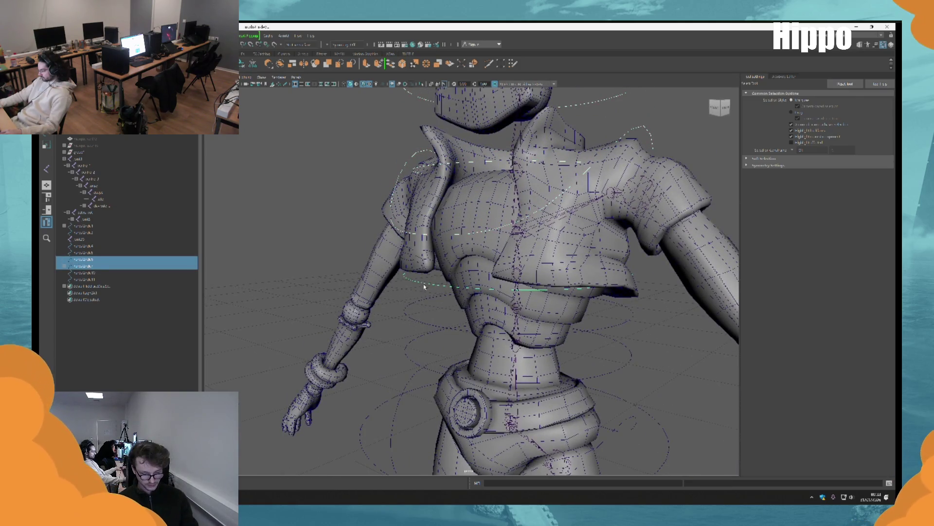
key("p")
left_click(423, 306)
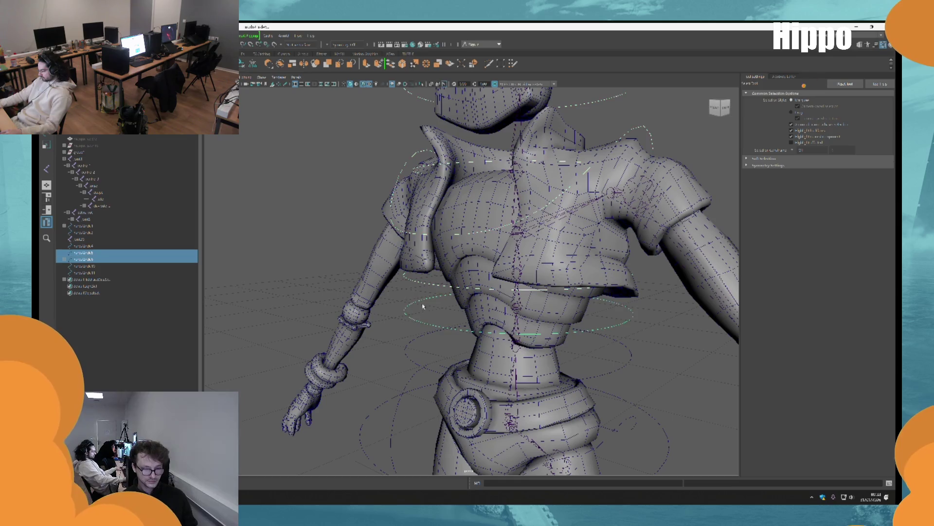
mouse_move(399, 300)
left_mouse_down("alt")
mouse_move(416, 279)
mouse_move(421, 299)
mouse_move(424, 265)
left_mouse_up("alt")
key("p")
left_click(444, 289, "shift")
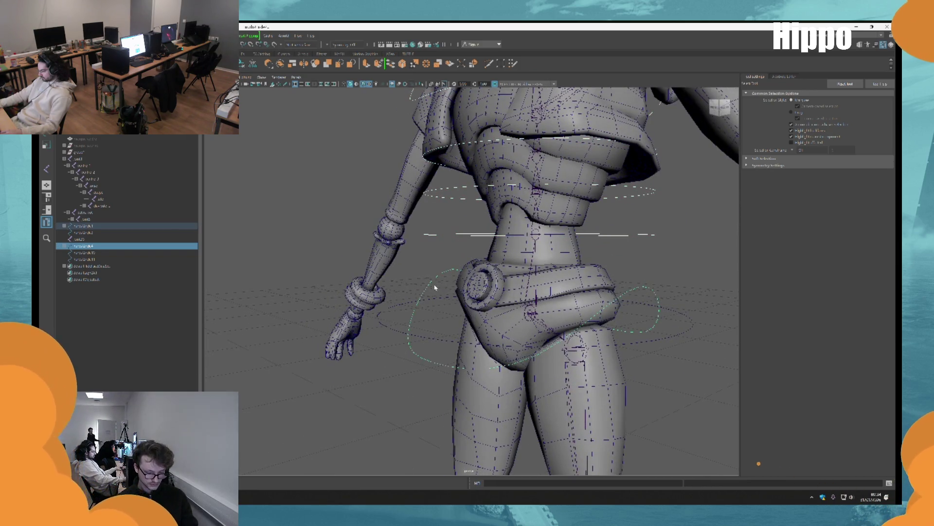
key("ctrl+z")
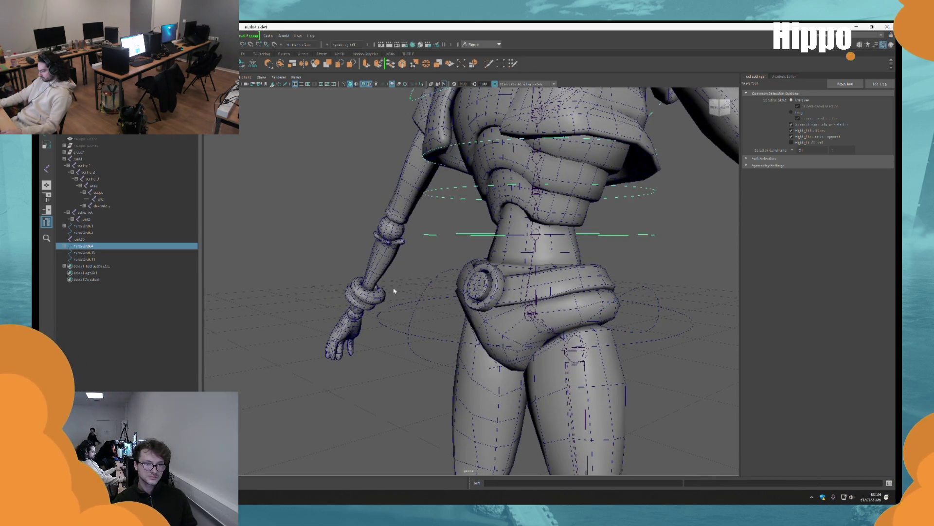
left_click(406, 306, "shift")
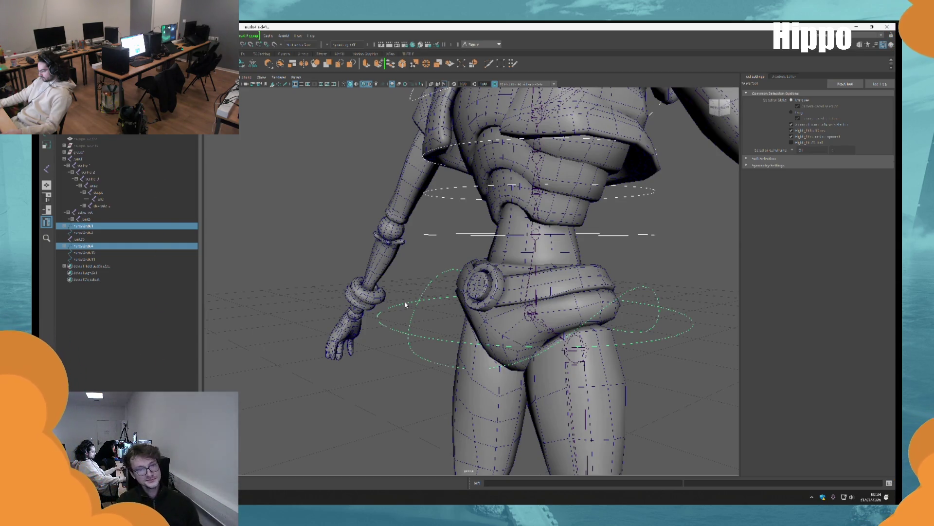
left_click_drag(406, 304, 349, 316, "alt")
left_click(349, 316)
left_click(389, 327)
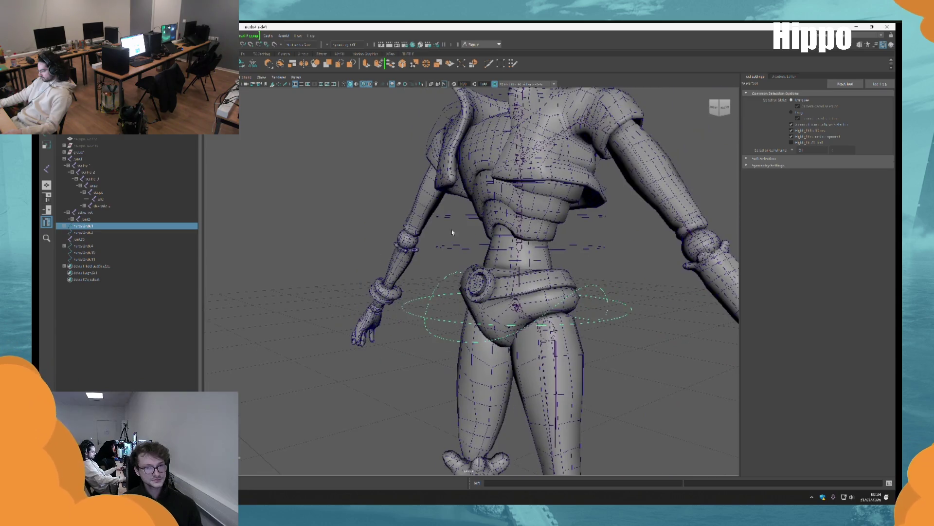
scroll(389, 311, "down", 3)
scroll(419, 273, "up", 3)
left_click(429, 235)
left_click(407, 323)
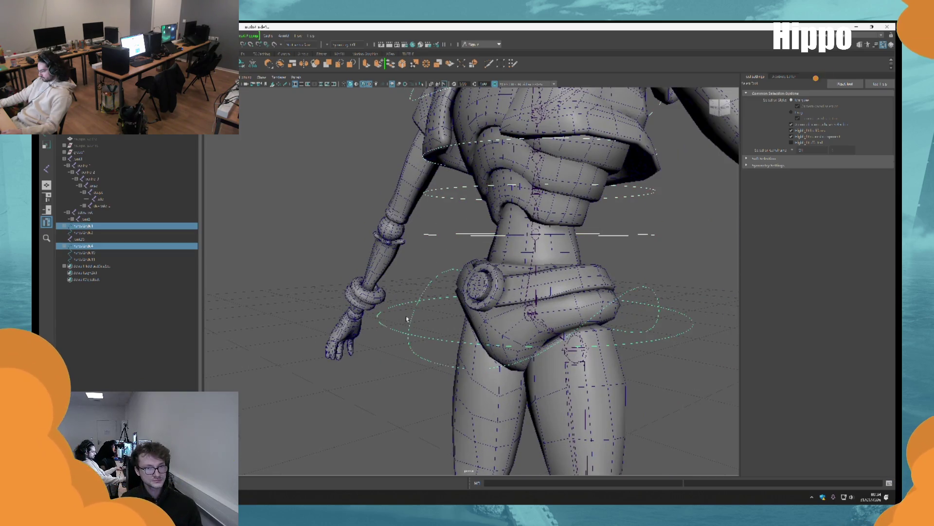
left_click(388, 328)
left_click(400, 319)
scroll(399, 319, "down", 5)
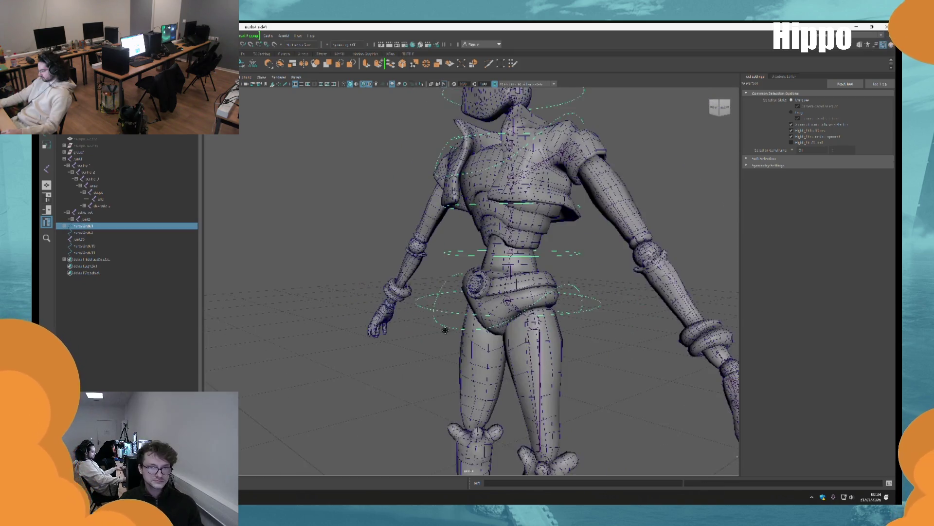
key("w")
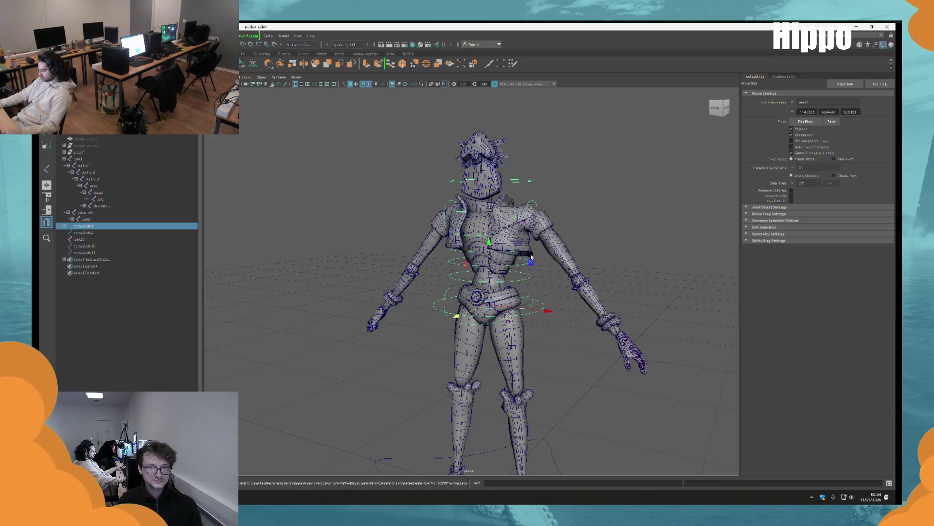
scroll(532, 258, "up", 5)
left_click(588, 374)
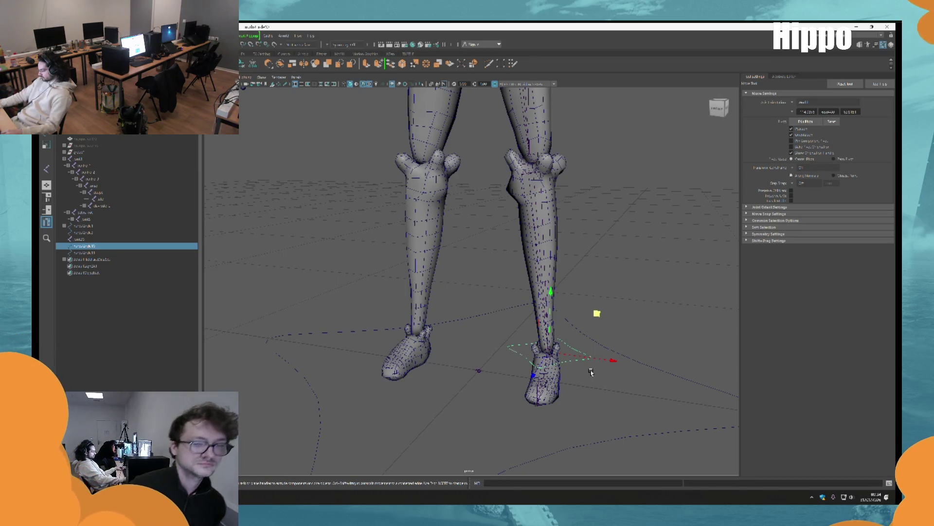
Select the control beside the right foot and frame the legs from a low side view.
left_click(83, 232)
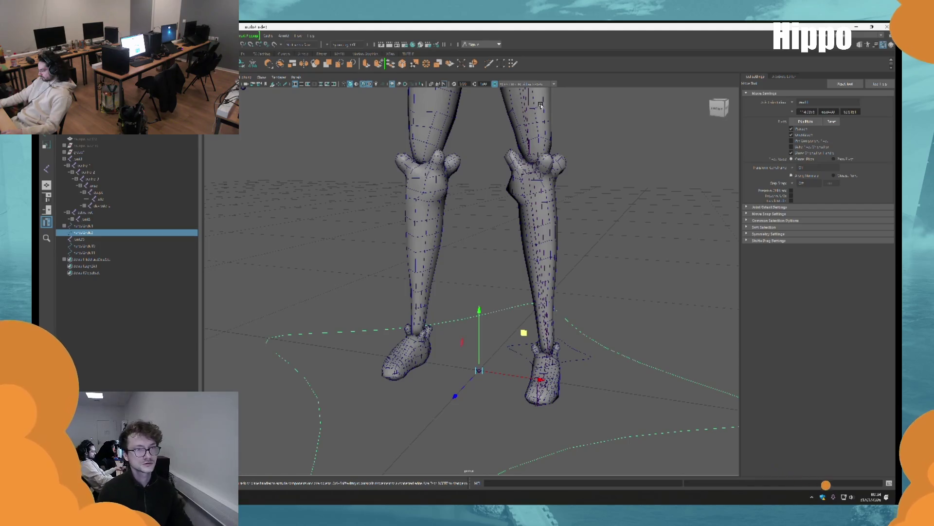
left_click(480, 370)
left_click(560, 357)
mouse_move(559, 358)
left_mouse_down("alt")
mouse_move(556, 330)
mouse_move(547, 344)
left_mouse_up("alt")
mouse_move(547, 344)
right_mouse_down("alt")
mouse_move(557, 382)
mouse_move(601, 407)
mouse_move(540, 341)
right_mouse_up("alt")
mouse_move(540, 340)
left_mouse_down("alt")
mouse_move(469, 244)
mouse_move(501, 244)
left_mouse_up("alt")
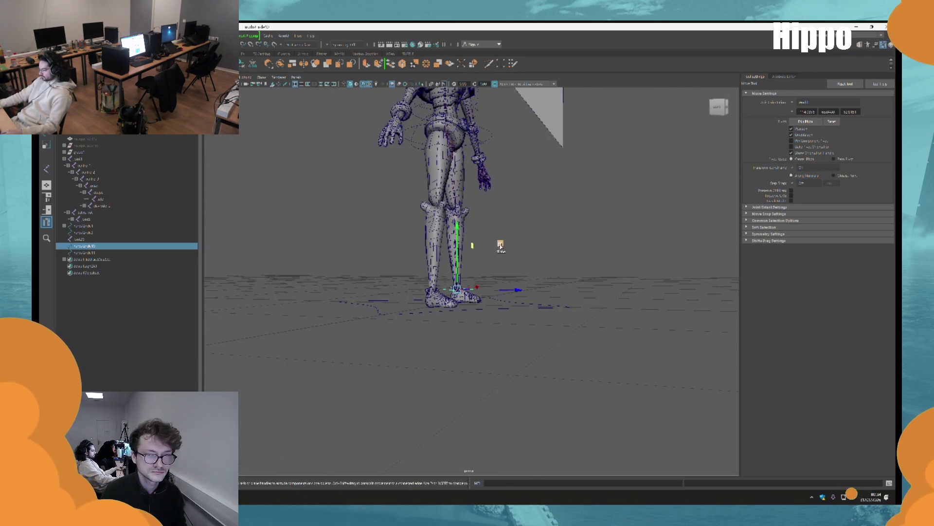
left_click(546, 189)
left_click_drag(547, 190, 561, 203, "alt")
left_click(160, 371)
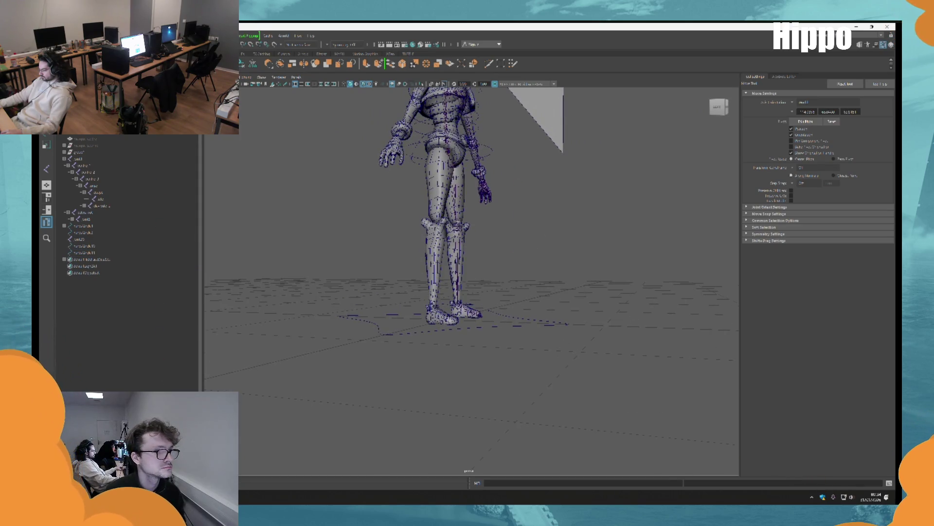
left_click(474, 314)
key("r")
mouse_move(477, 313)
left_mouse_down("alt")
mouse_move(492, 331)
mouse_move(515, 321)
left_mouse_up("alt")
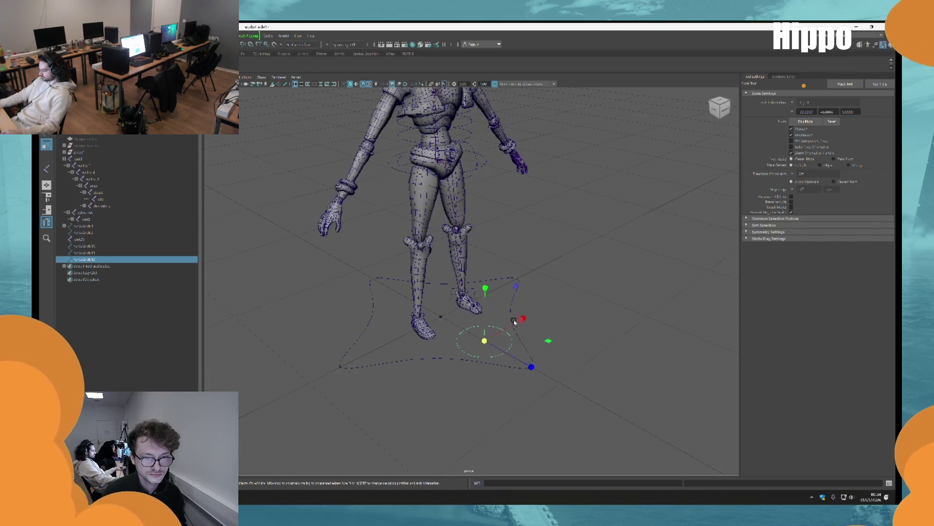
left_click_drag(507, 354, 161, 320, "alt")
key("e")
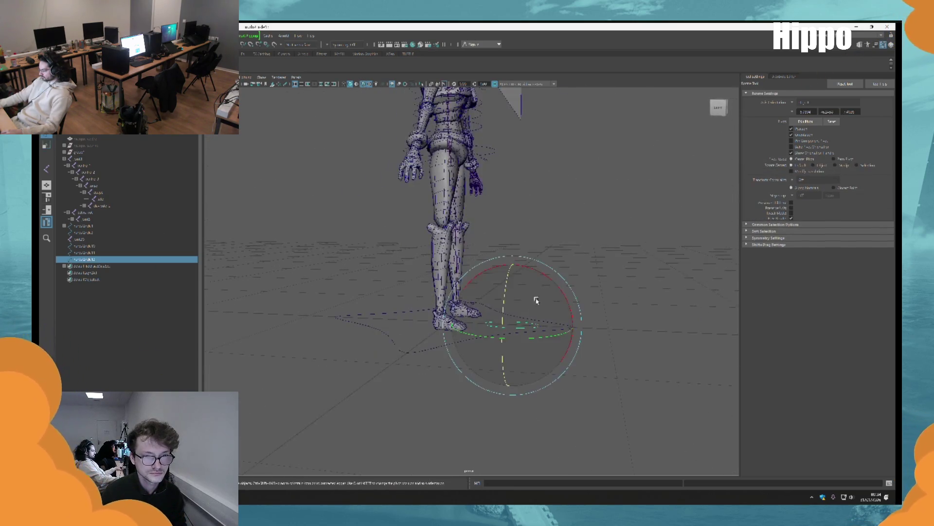
left_click_drag(536, 303, 555, 346, "alt")
key("w")
Select the knee control and rotate it upright around X.
left_click(460, 235)
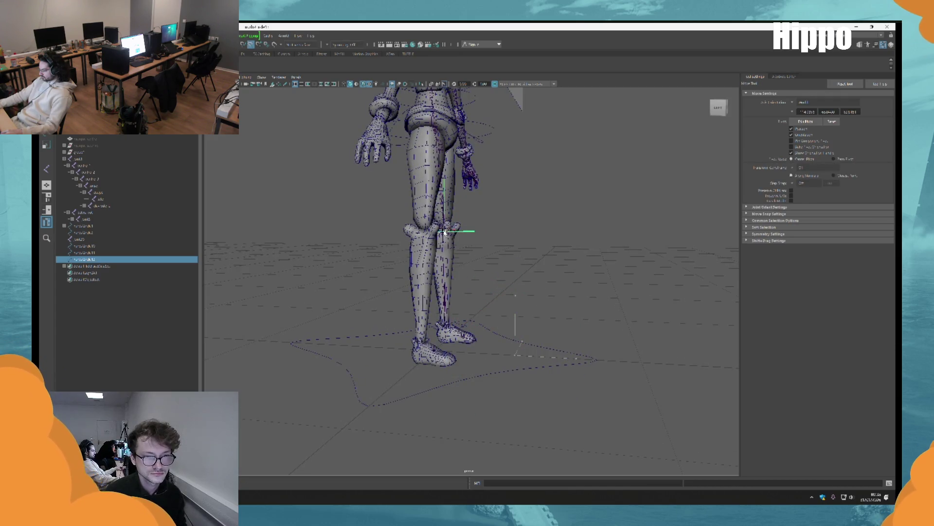
scroll(465, 335, "up", 5)
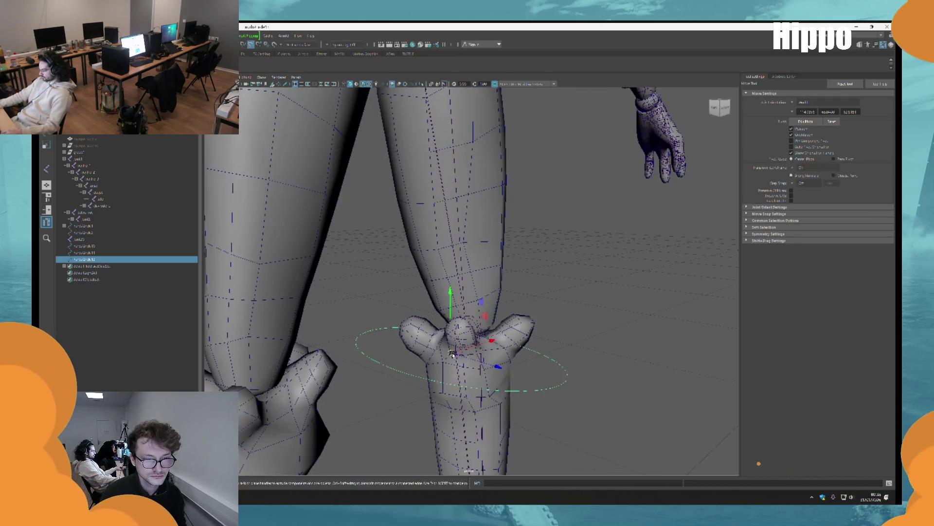
scroll(560, 341, "down", 5)
key("e")
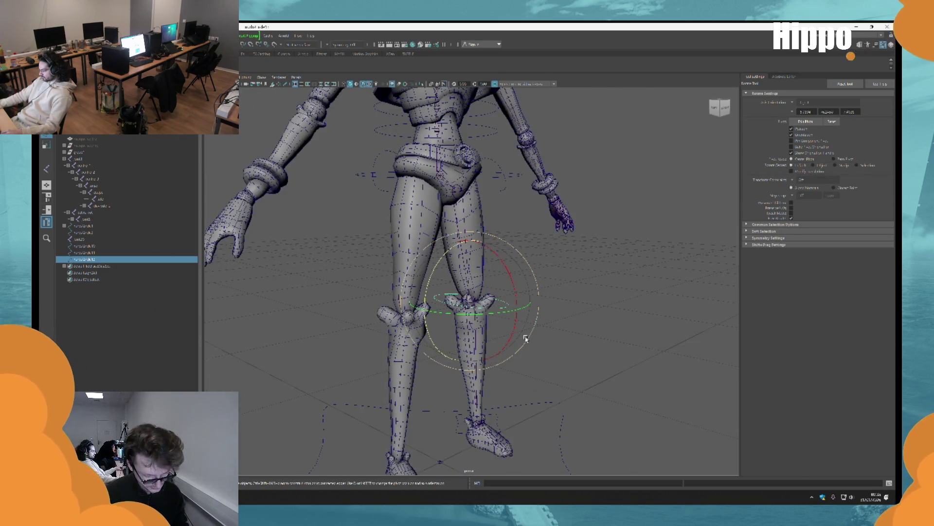
left_click_drag(509, 273, 519, 300)
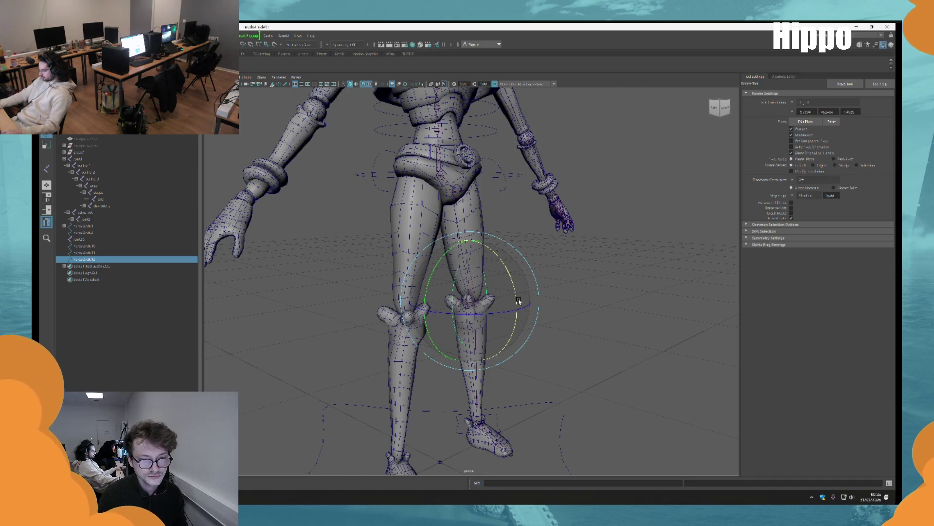
left_click_drag(518, 302, 476, 292, "alt")
key("r")
left_click_drag(453, 328, 494, 331, "alt")
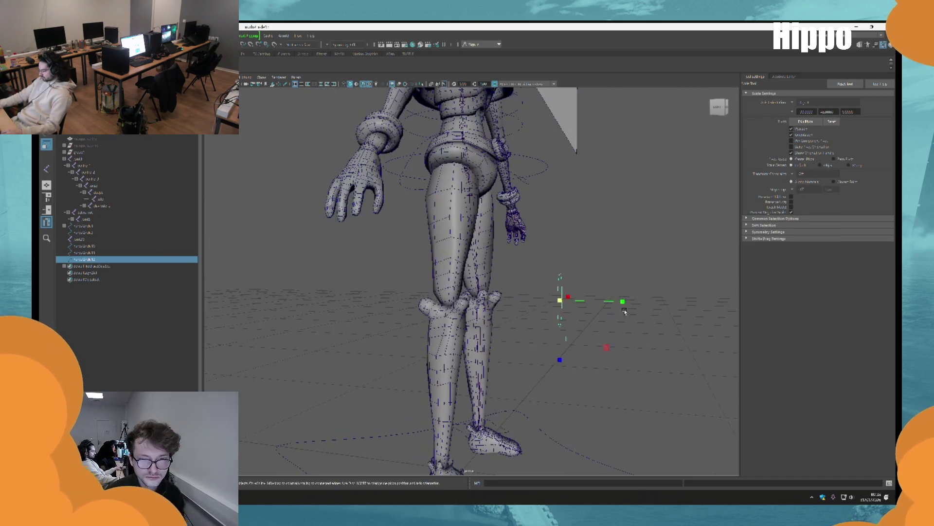
Move the knee control out in front of the knee.
key("w")
mouse_move(609, 302)
left_mouse_down()
mouse_move(667, 302)
mouse_move(729, 324)
left_mouse_up()
left_click_drag(645, 317, 454, 292, "alt")
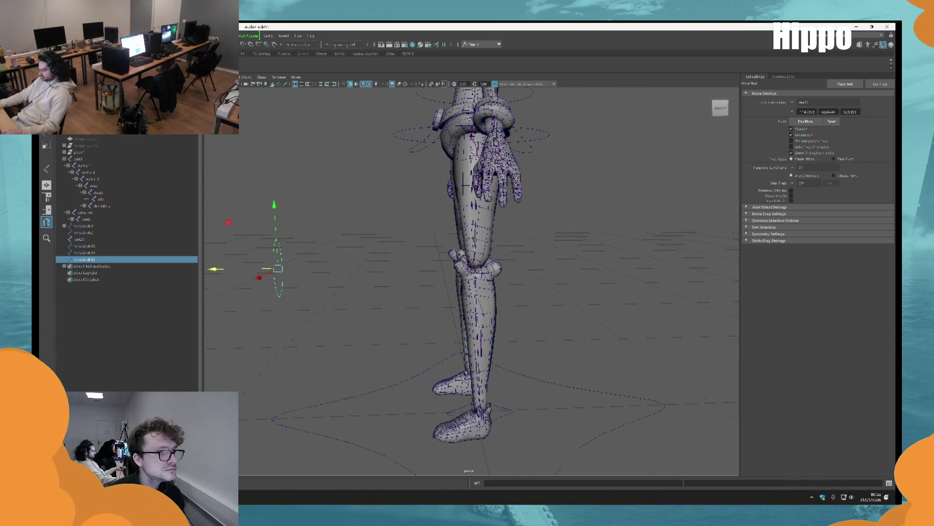
Duplicate a circle curve at the feet, then select the top joint of the leg chain.
left_click(258, 53)
mouse_move(444, 192)
left_mouse_down("alt")
mouse_move(603, 282)
mouse_move(611, 171)
mouse_move(563, 275)
left_mouse_up("alt")
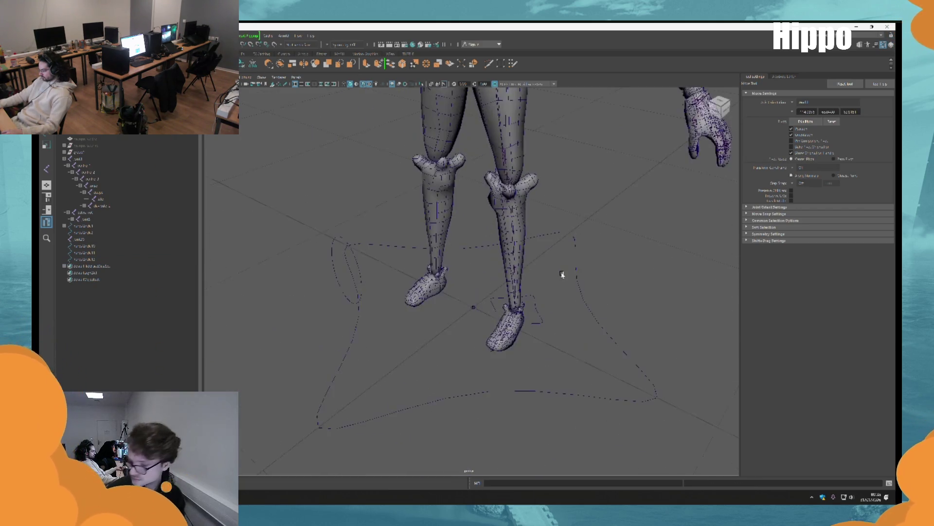
mouse_move(444, 344)
right_mouse_down("alt")
mouse_move(487, 323)
mouse_move(511, 278)
mouse_move(630, 345)
right_mouse_up("alt")
left_click_drag(631, 344, 511, 298, "alt")
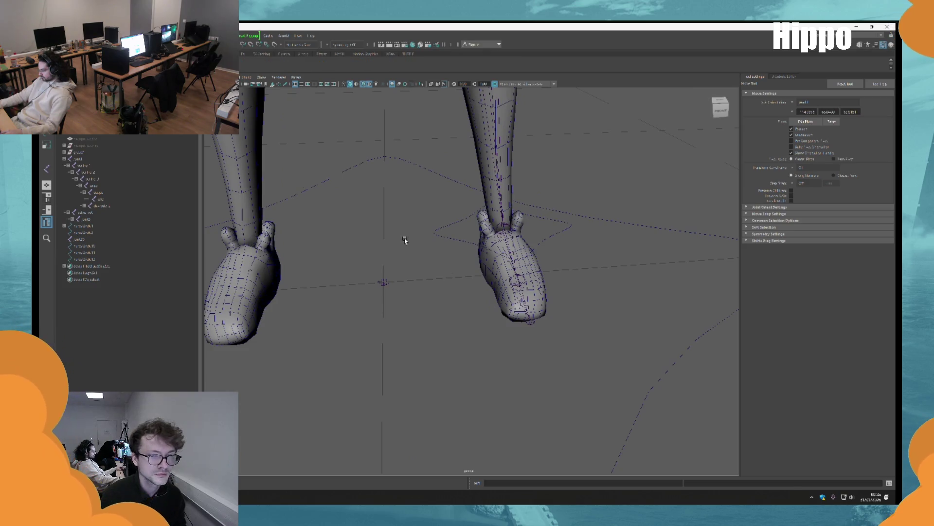
key("ctrl+d")
scroll(430, 302, "up", 2)
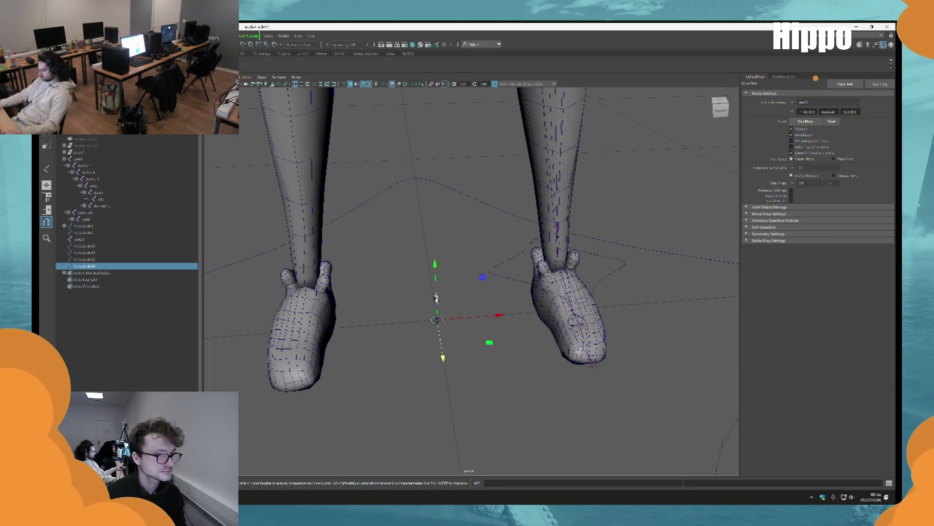
mouse_move(436, 298)
left_mouse_down("alt")
mouse_move(459, 333)
mouse_move(460, 253)
left_mouse_up("alt")
mouse_move(460, 254)
right_mouse_down("alt")
mouse_move(590, 319)
mouse_move(559, 233)
mouse_move(548, 255)
right_mouse_up("alt")
left_click(160, 219)
key("q")
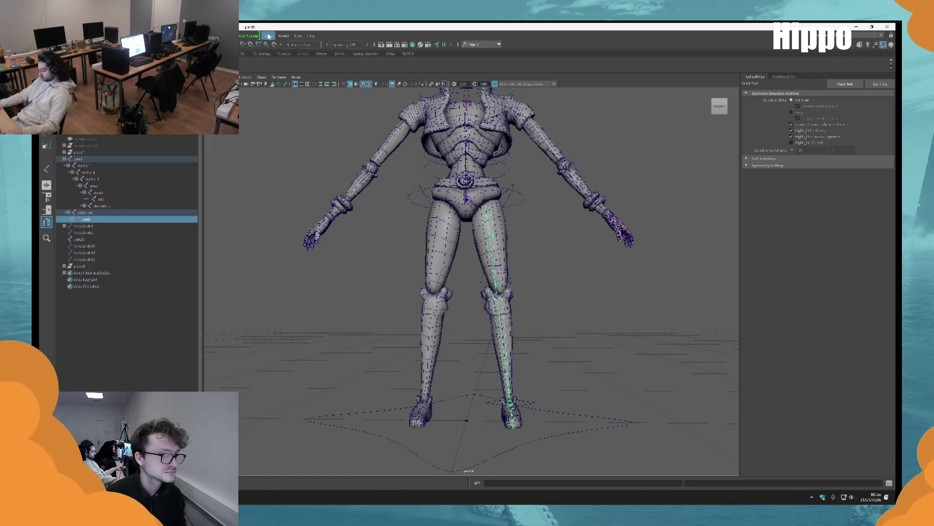
Rename the thigh and knee joints of the leg in the Outliner.
key("f")
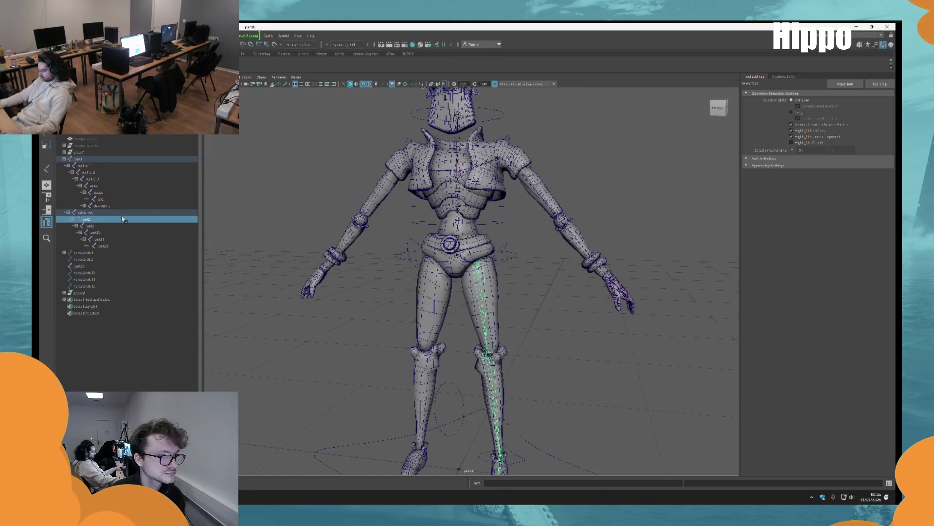
double_click(123, 219)
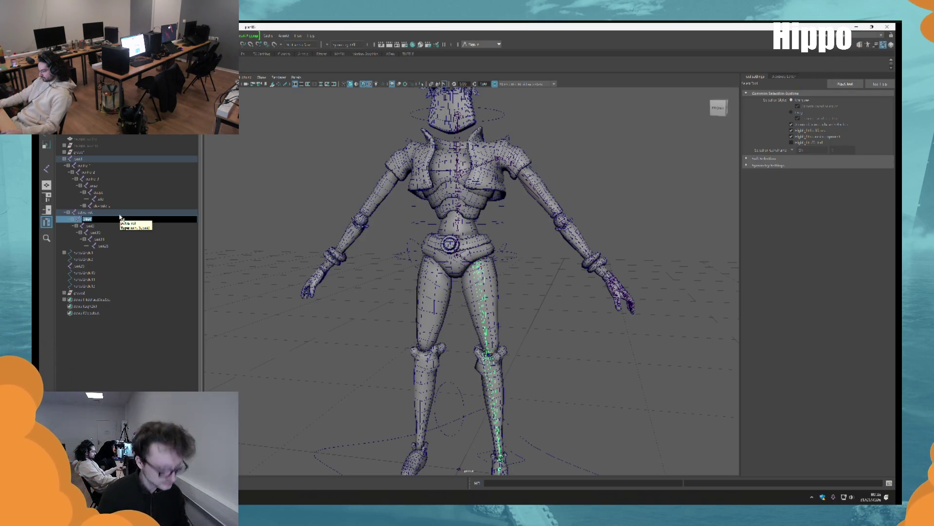
type("se")
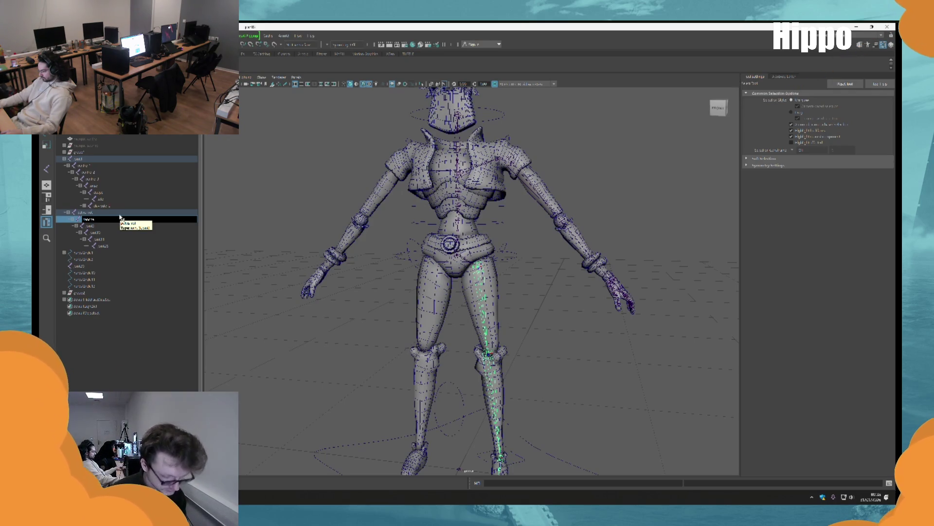
key("Return")
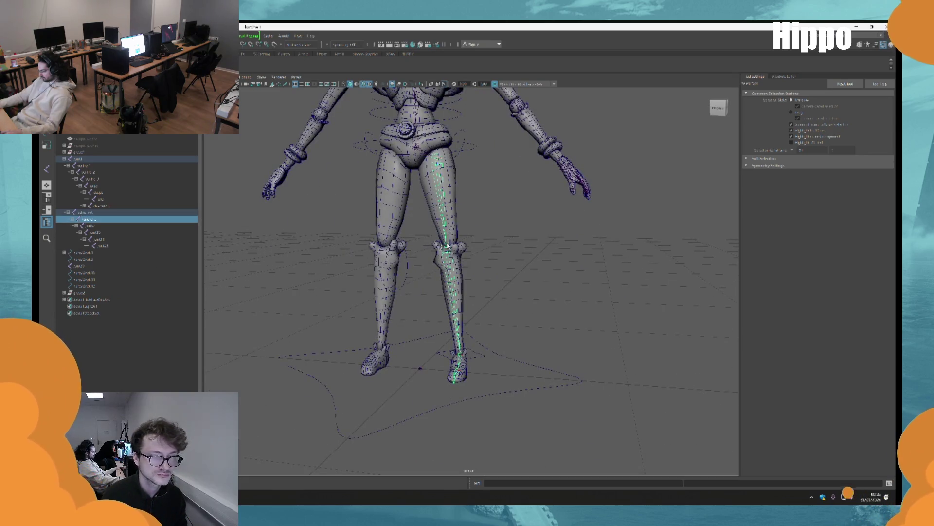
key("Down")
double_click(117, 226)
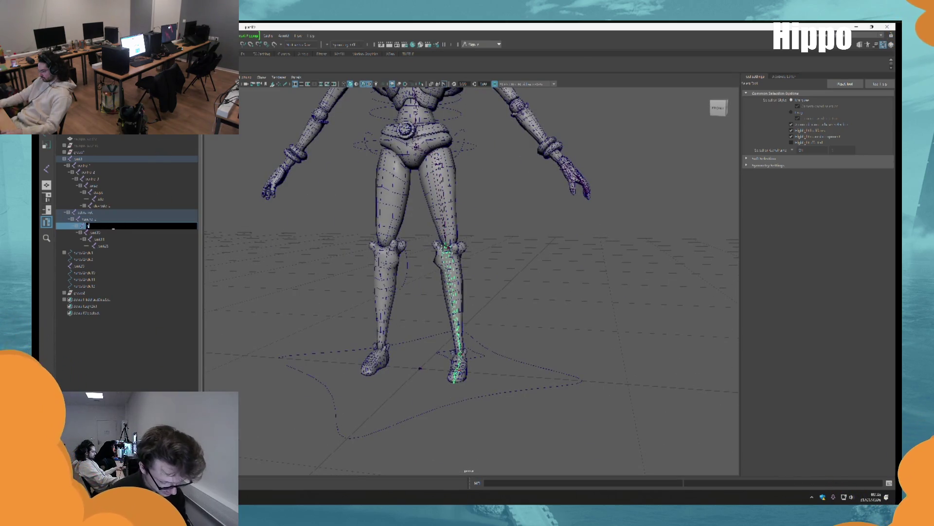
type("genou_L")
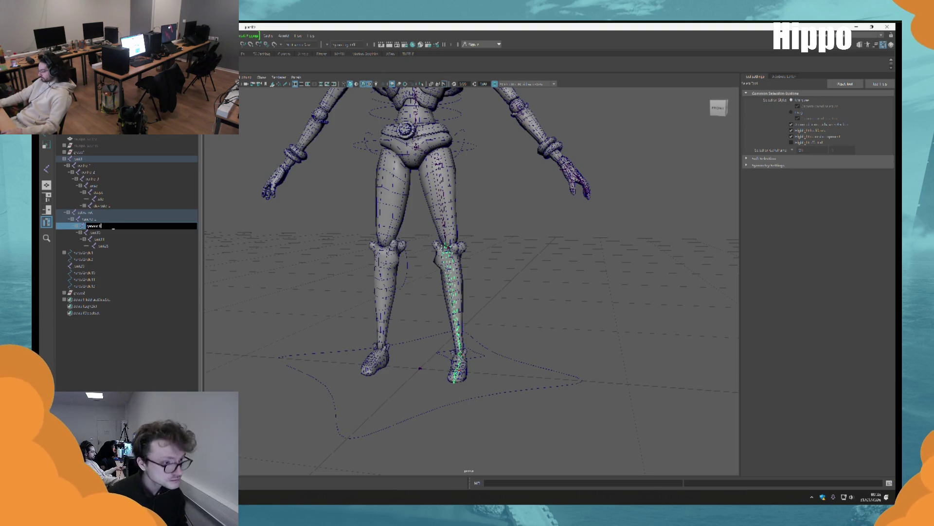
key("Return")
left_click_drag(450, 160, 463, 144, "alt")
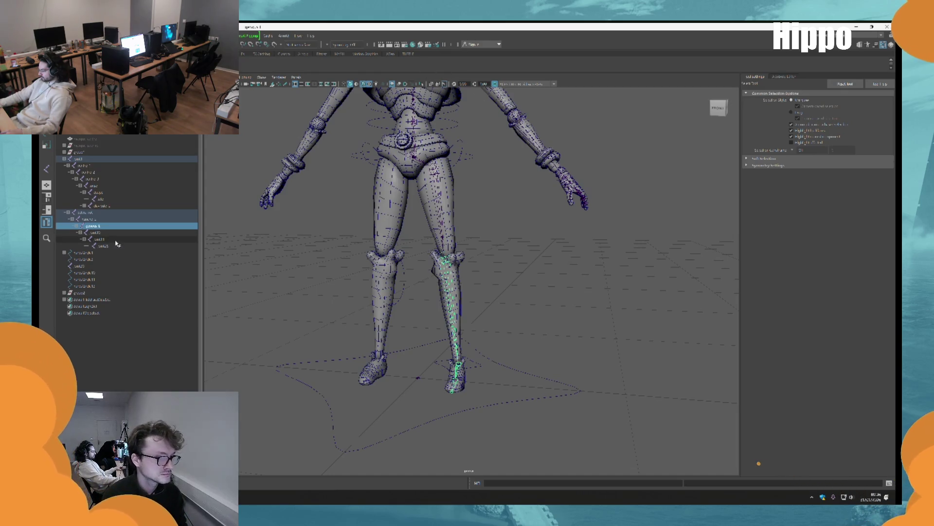
Rename the ankle, ball-of-foot and toe-end joints of the leg.
left_click(130, 233)
key("f")
mouse_move(590, 355)
left_mouse_down("alt")
mouse_move(477, 328)
mouse_move(465, 354)
mouse_move(424, 325)
mouse_move(302, 299)
left_mouse_up("alt")
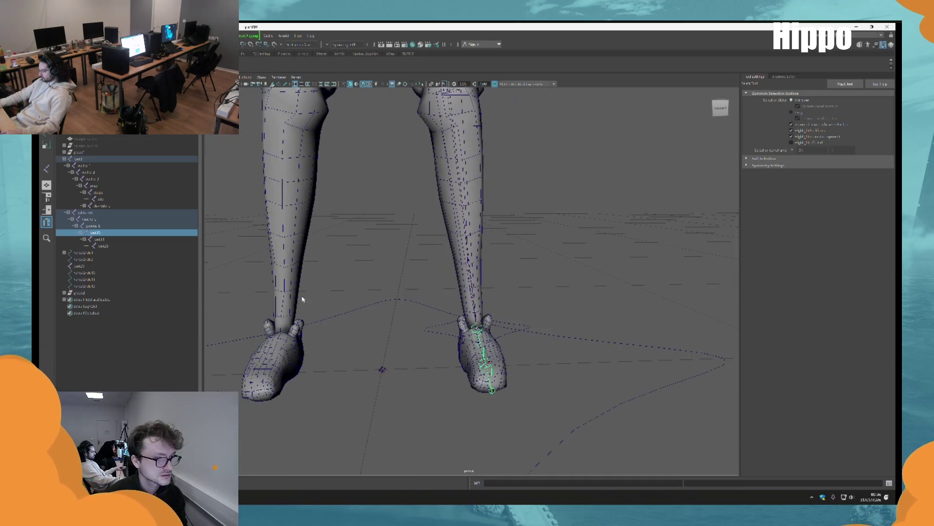
double_click(171, 234)
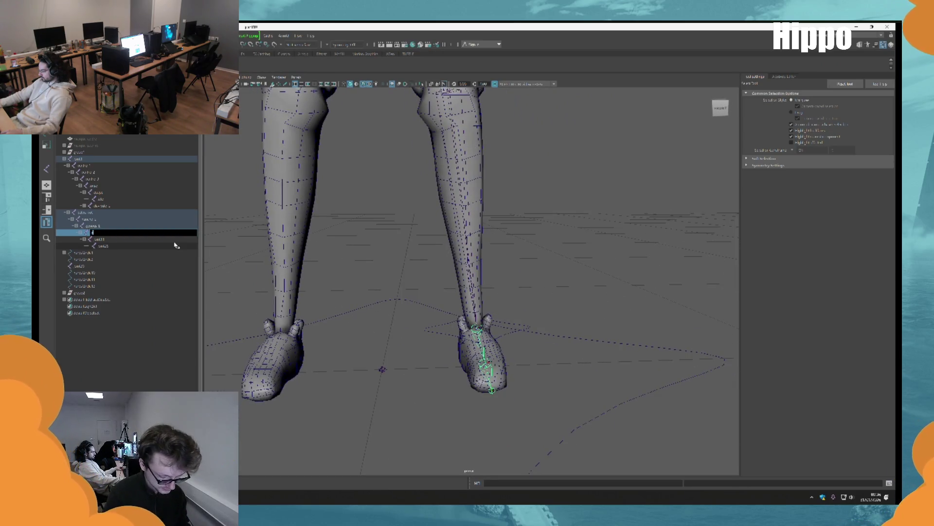
key("Return")
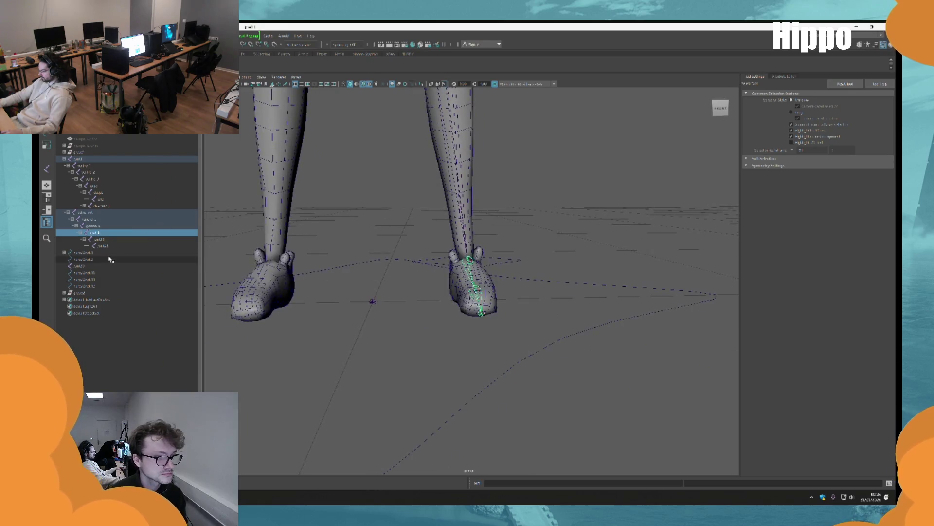
left_click(110, 239)
double_click(110, 239)
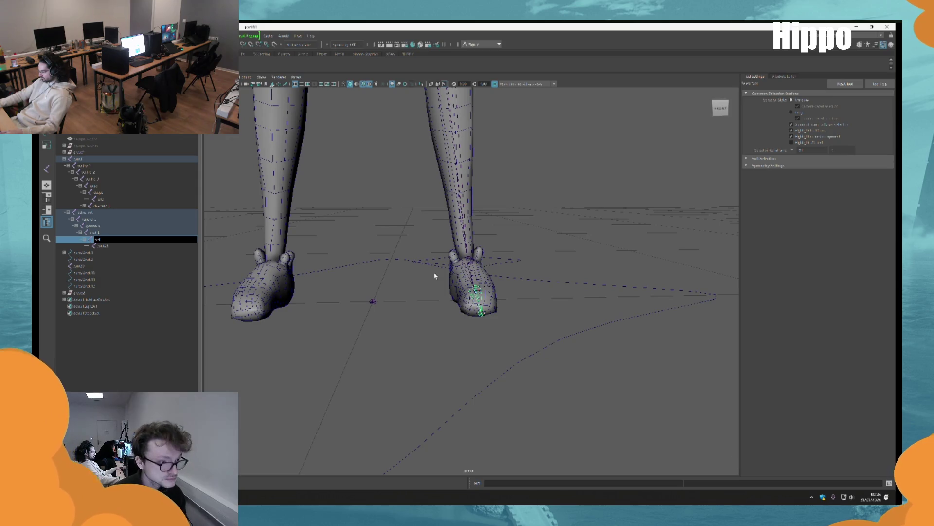
double_click(116, 246)
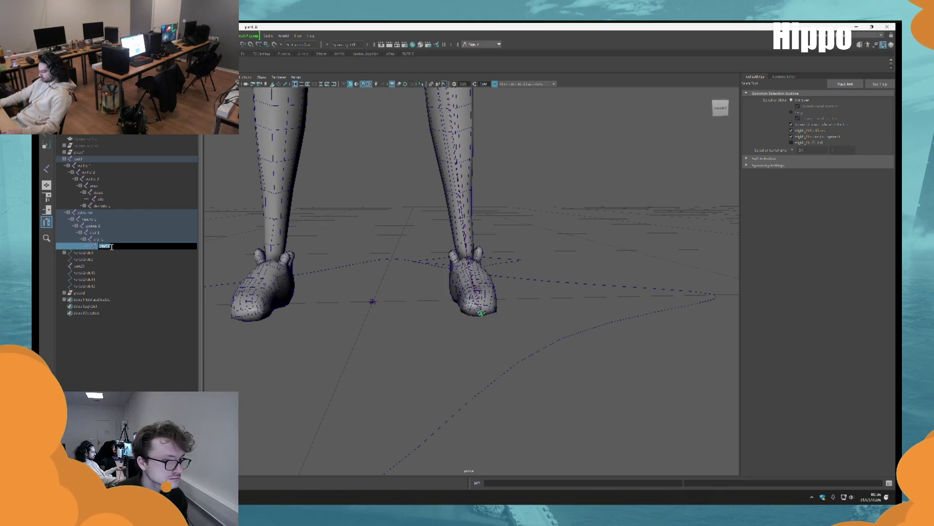
key("Return")
scroll(535, 268, "down", 5)
scroll(538, 271, "up", 6)
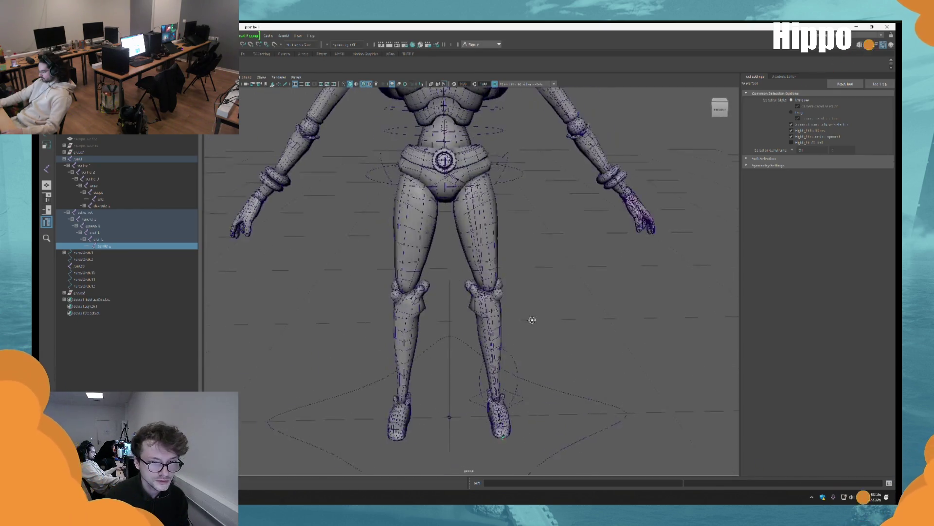
scroll(531, 256, "down", 5)
scroll(530, 316, "up", 8)
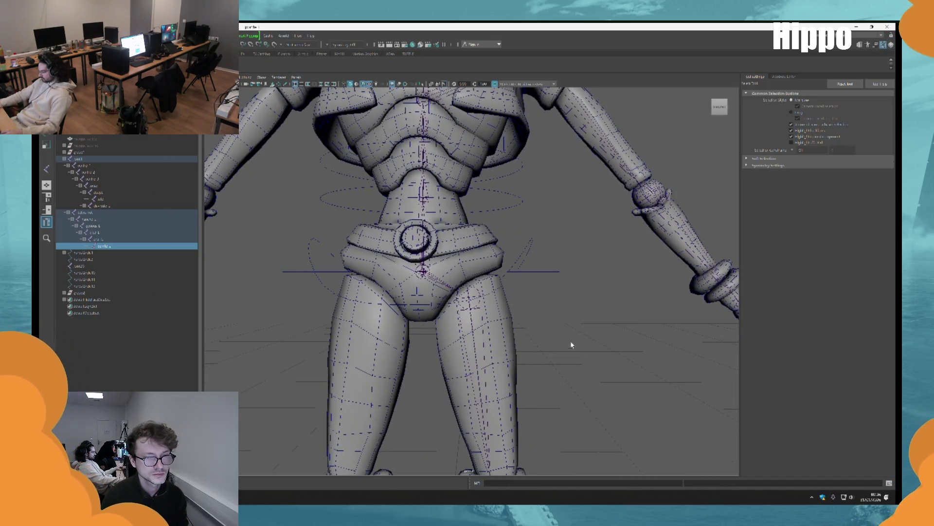
scroll(572, 344, "down", 5)
scroll(532, 210, "up", 6)
mouse_move(565, 328)
left_mouse_down("alt")
mouse_move(536, 320)
mouse_move(559, 319)
mouse_move(559, 265)
mouse_move(548, 330)
left_mouse_up("alt")
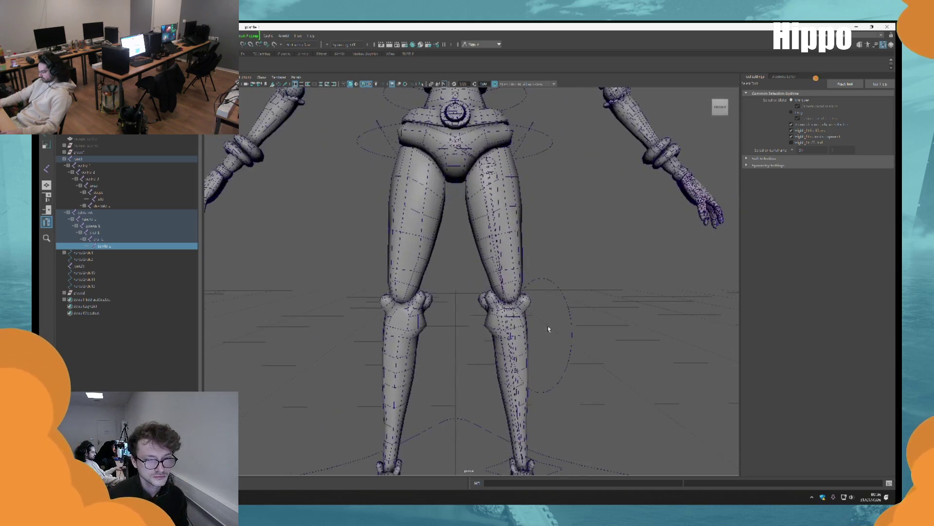
scroll(530, 201, "down", 3)
mouse_move(530, 201)
left_mouse_down("alt")
mouse_move(516, 214)
mouse_move(538, 224)
left_mouse_up("alt")
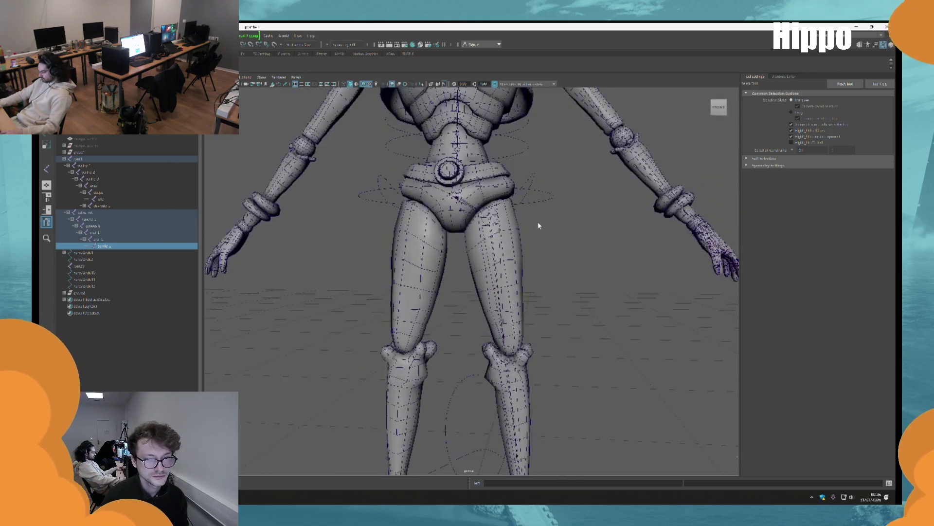
middle_click_drag(539, 224, 536, 402, "alt")
scroll(535, 401, "up", 2)
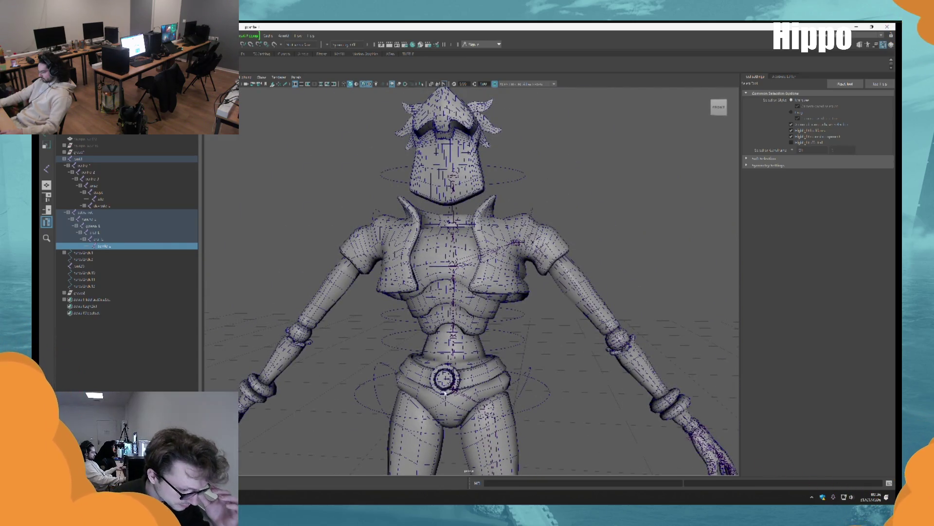
mouse_move(536, 219)
left_mouse_down("alt")
mouse_move(538, 261)
mouse_move(507, 292)
mouse_move(514, 305)
mouse_move(533, 274)
left_mouse_up("alt")
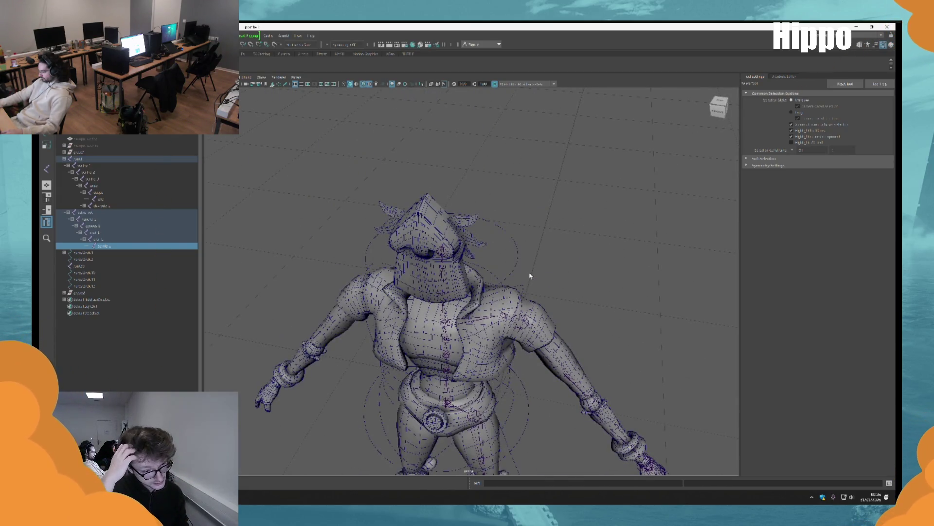
mouse_move(531, 276)
left_mouse_down("alt")
mouse_move(506, 253)
mouse_move(485, 277)
left_mouse_up("alt")
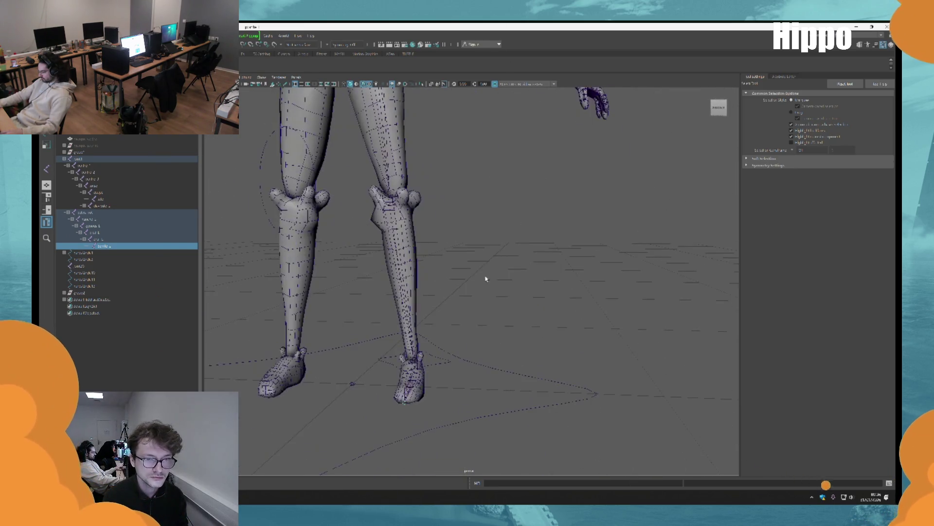
left_click(485, 277)
right_click_drag(485, 277, 538, 305, "alt")
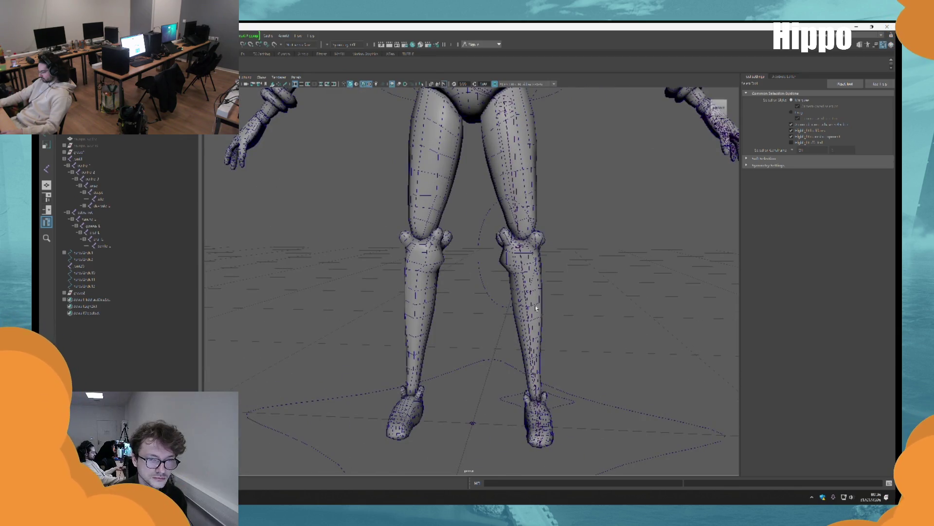
mouse_move(553, 313)
left_mouse_down("alt")
mouse_move(487, 306)
mouse_move(511, 313)
mouse_move(359, 210)
mouse_move(487, 302)
mouse_move(534, 299)
mouse_move(504, 304)
mouse_move(435, 262)
mouse_move(556, 327)
mouse_move(506, 229)
left_mouse_up("alt")
scroll(507, 287, "down", 5)
scroll(506, 229, "up", 5)
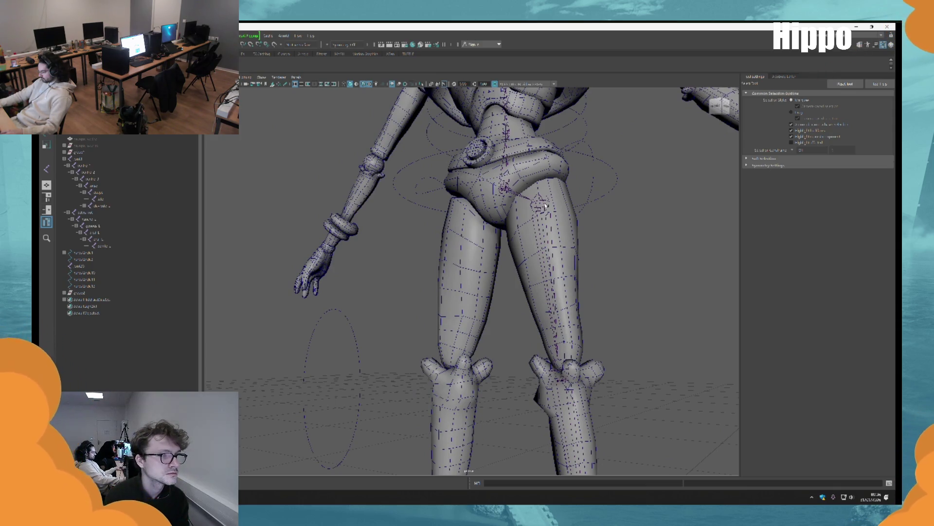
left_click(545, 206)
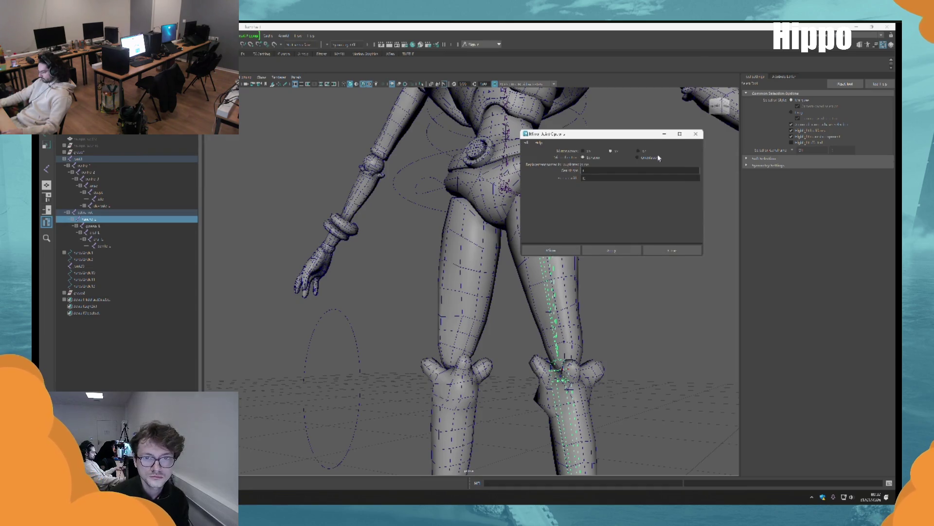
Mirror the leg chain, then the arm chain from the shoulder joint, and close Mirror Joint options.
left_click(618, 251)
mouse_move(559, 283)
left_mouse_down("alt")
mouse_move(402, 302)
mouse_move(471, 359)
mouse_move(395, 247)
mouse_move(437, 275)
left_mouse_up("alt")
left_click(437, 275)
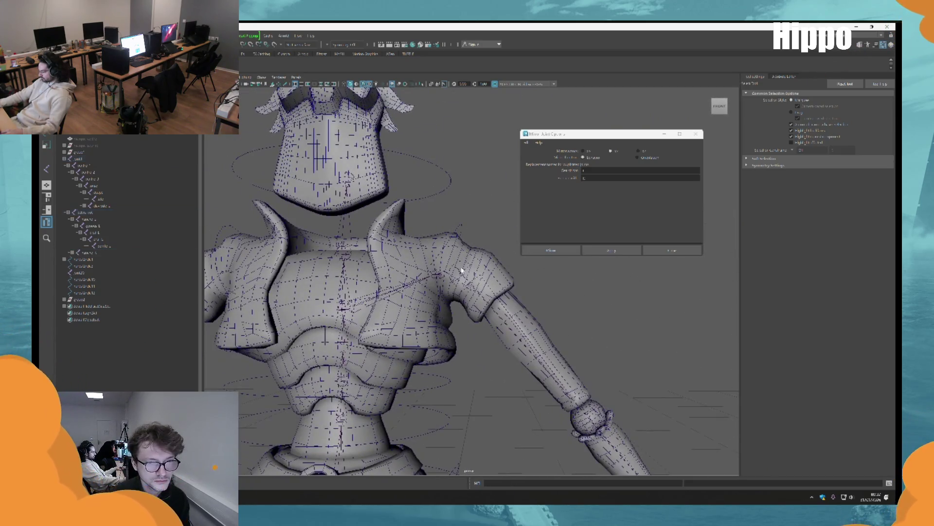
left_click(608, 251)
mouse_move(584, 264)
left_mouse_down("alt")
mouse_move(426, 206)
mouse_move(460, 219)
mouse_move(497, 174)
left_mouse_up("alt")
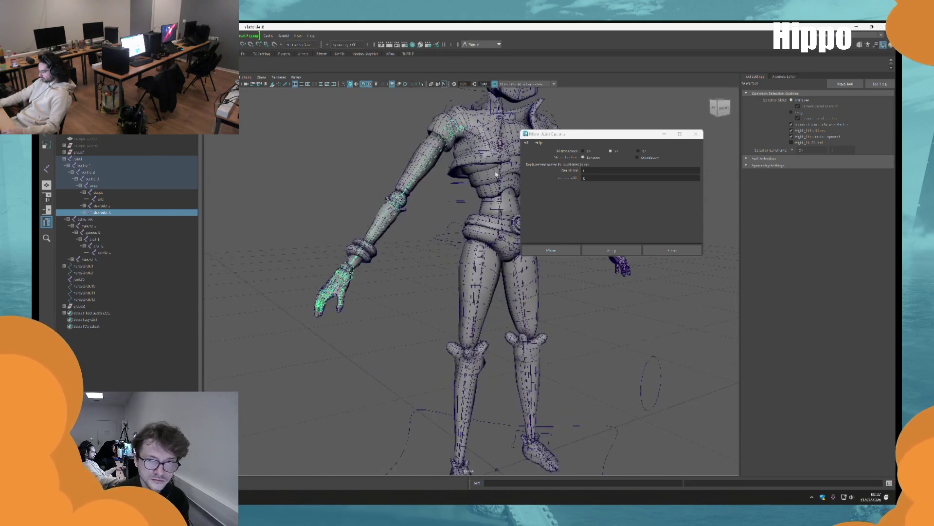
left_click(706, 134)
left_click(696, 134)
mouse_move(633, 204)
left_mouse_down("alt")
mouse_move(605, 203)
mouse_move(620, 202)
left_mouse_up("alt")
scroll(620, 202, "down", 3)
Select the pivot group node in the hierarchy with the feet framed from the front.
middle_click_drag(582, 207, 579, 116, "alt")
scroll(570, 273, "up", 8)
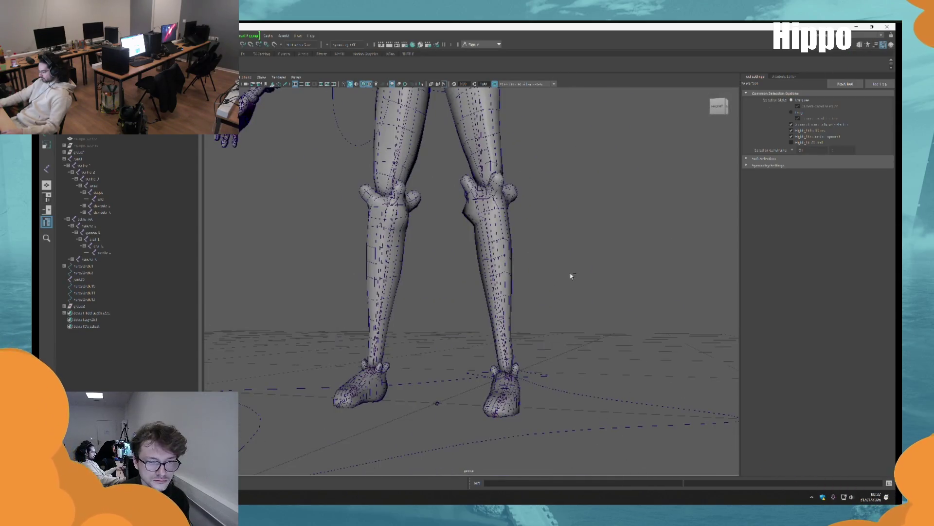
scroll(521, 250, "down", 5)
scroll(507, 308, "up", 6)
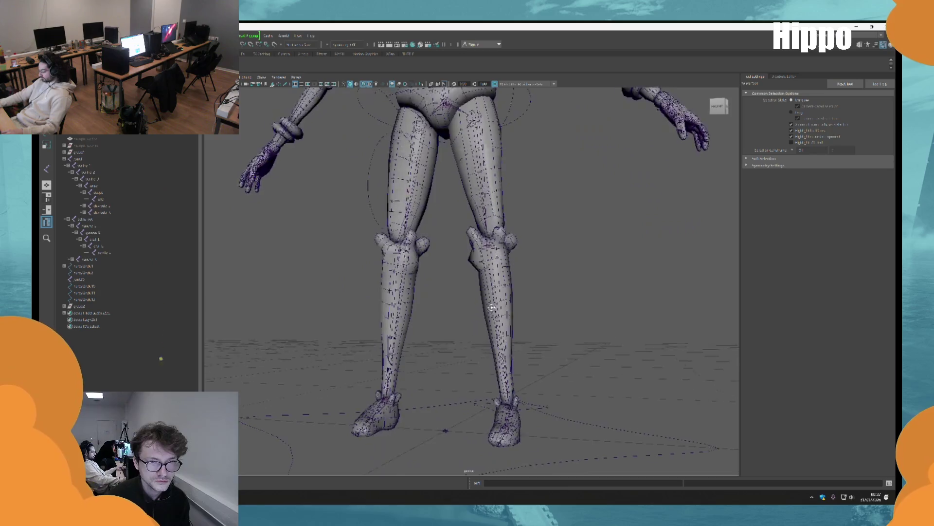
scroll(507, 307, "down", 4)
scroll(507, 308, "up", 6)
mouse_move(507, 308)
left_mouse_down("alt")
mouse_move(529, 317)
mouse_move(532, 250)
mouse_move(530, 262)
left_mouse_up("alt")
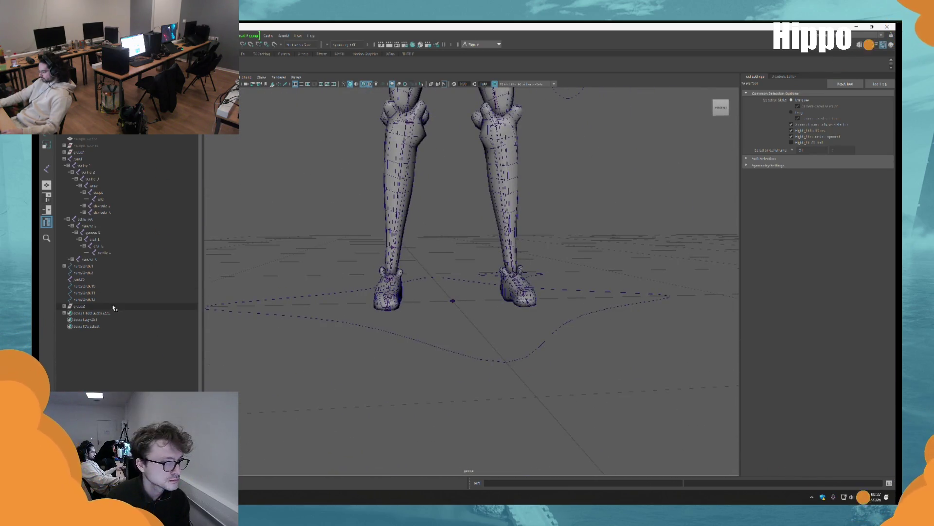
left_click(114, 308)
scroll(532, 348, "down", 3)
scroll(511, 340, "up", 3)
mouse_move(511, 340)
left_mouse_down("alt")
mouse_move(553, 386)
mouse_move(516, 376)
mouse_move(552, 341)
mouse_move(458, 350)
left_mouse_up("alt")
left_click_drag(399, 342, 420, 349, "alt")
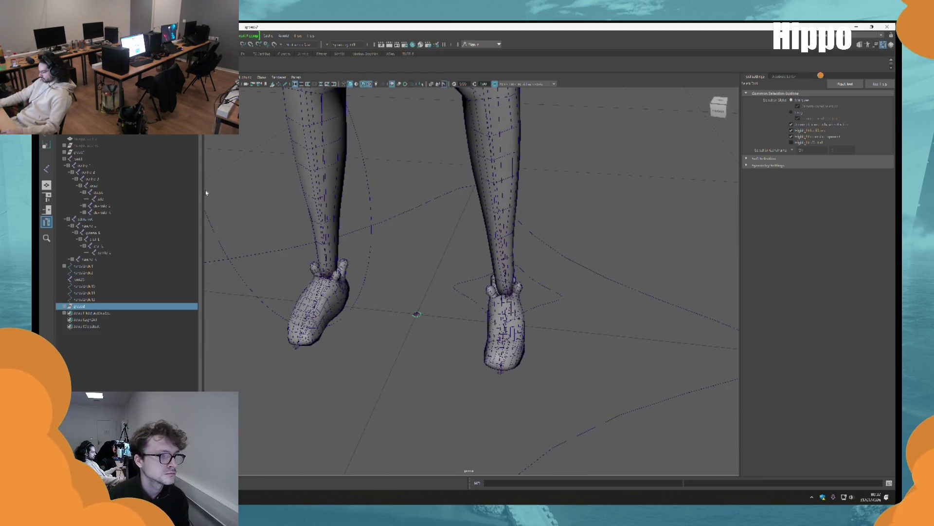
left_click_drag(526, 299, 536, 318, "alt")
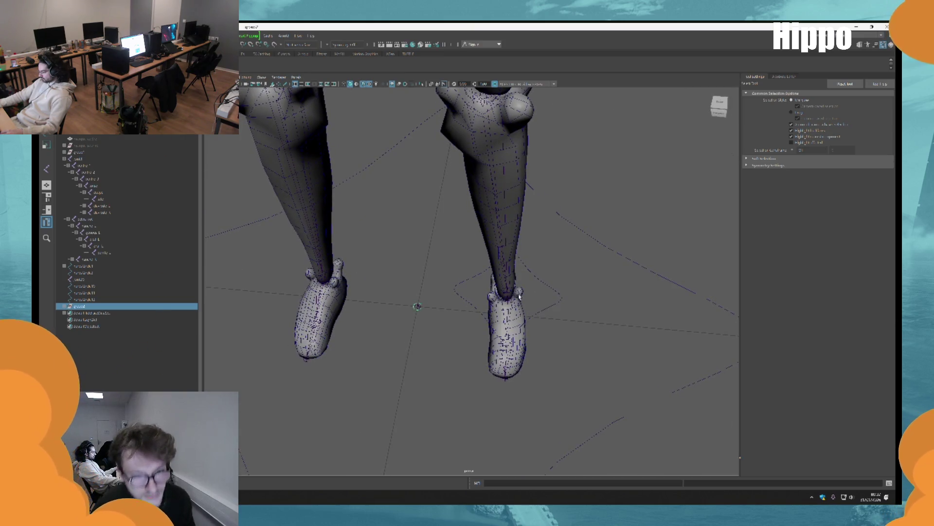
left_click_drag(517, 276, 289, 249, "alt")
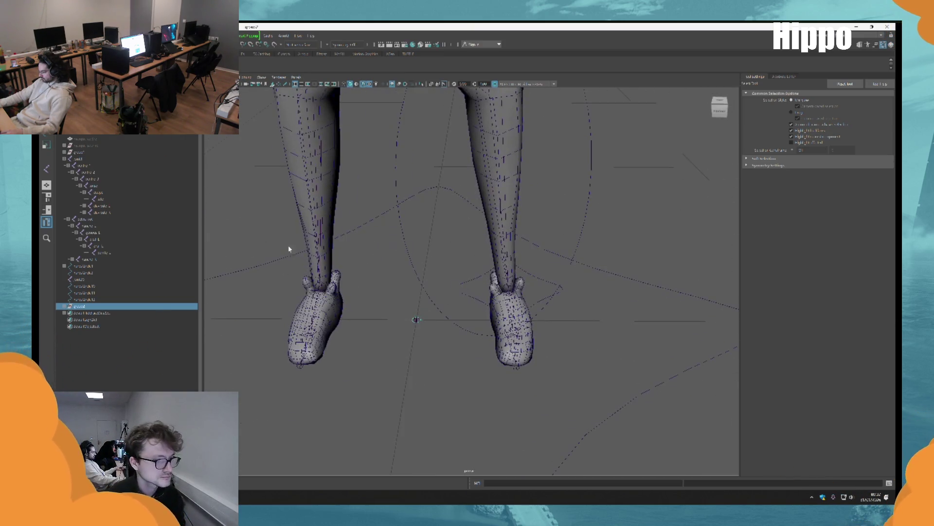
Duplicate the pivot group into a new group and frame the right foot.
key("ctrl+d")
middle_click_drag(382, 334, 400, 240, "alt")
key("ctrl+d")
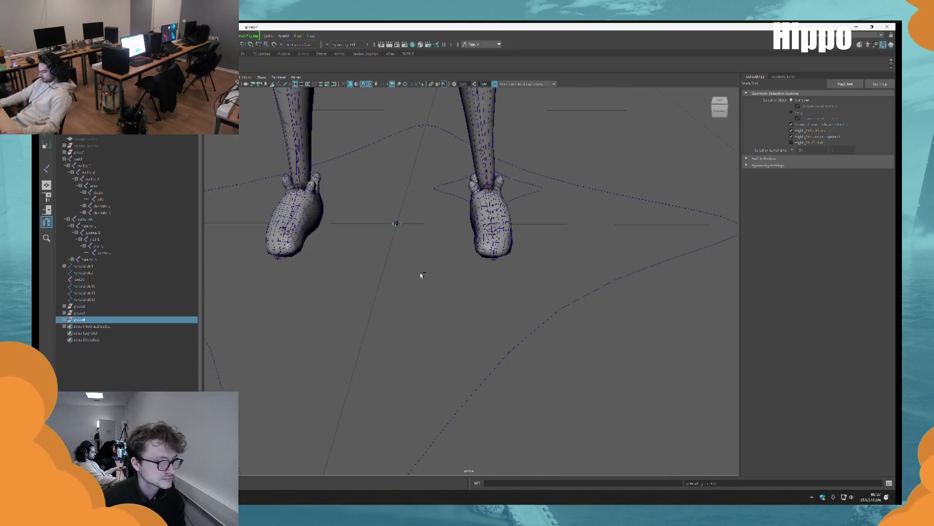
middle_click_drag(423, 273, 447, 362, "alt")
left_click_drag(447, 362, 466, 358, "alt")
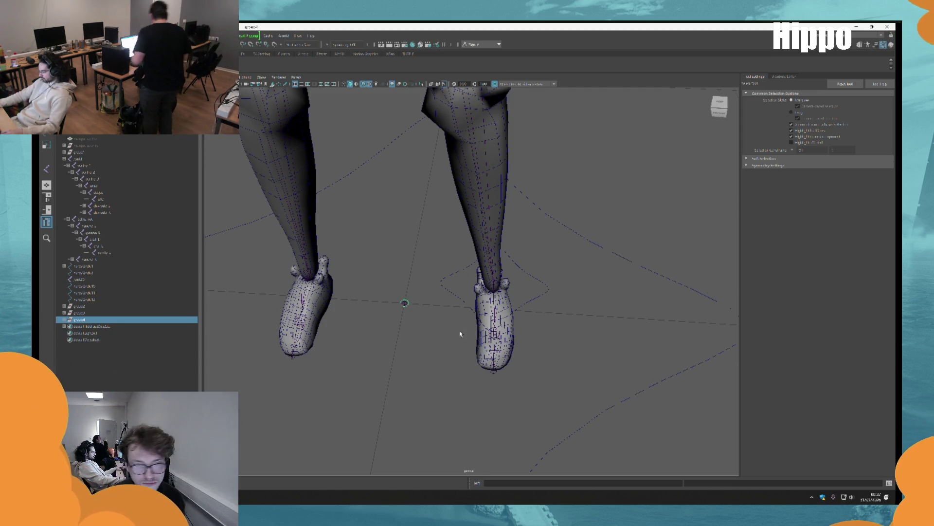
left_click_drag(460, 333, 458, 273, "alt")
right_click_drag(459, 273, 532, 365, "alt")
left_click_drag(532, 365, 505, 357, "alt")
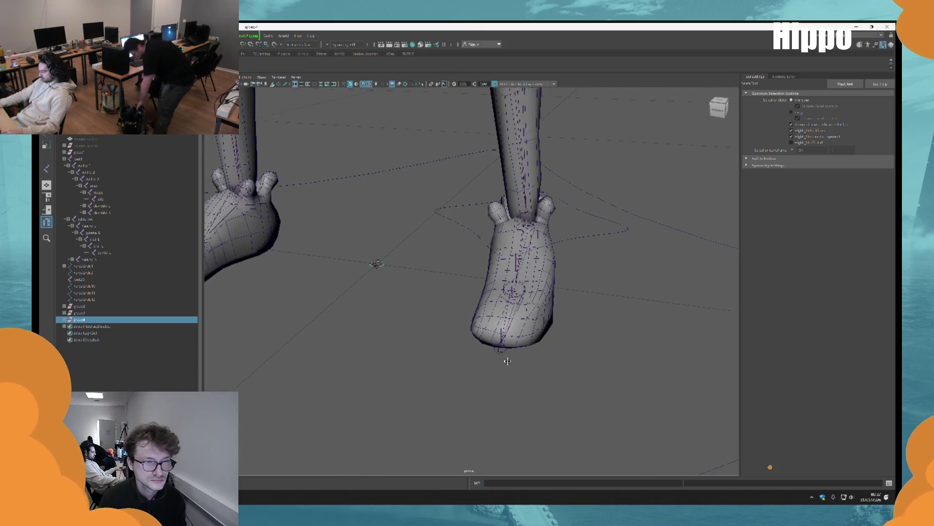
left_click(98, 306)
left_click_drag(452, 312, 469, 323, "alt")
Align the pivot group to the leg joint: parent it, zero Translate/Rotate, then unparent.
key("w")
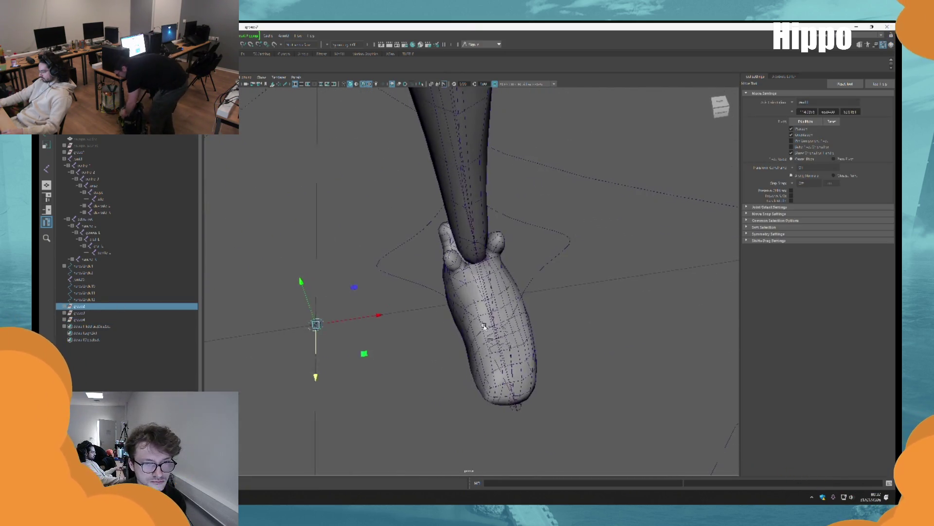
key("q")
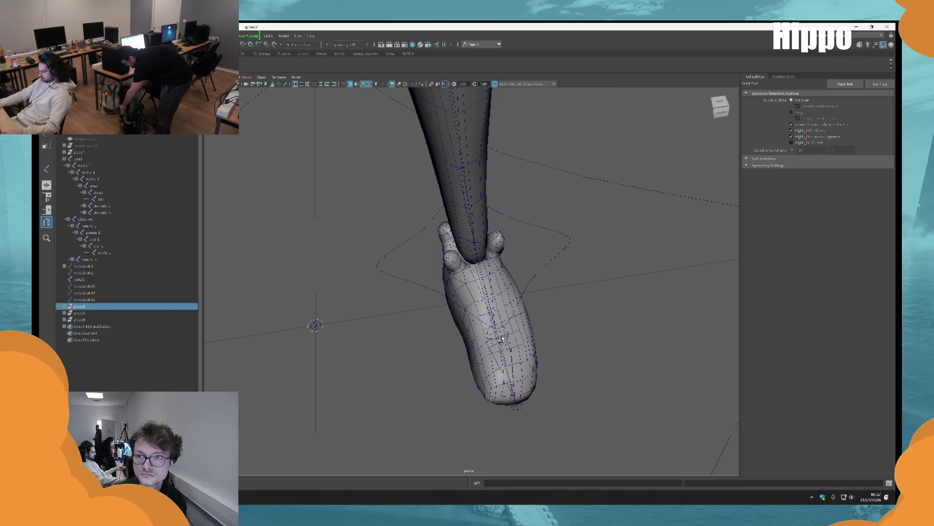
left_click(503, 337, "shift")
key("p")
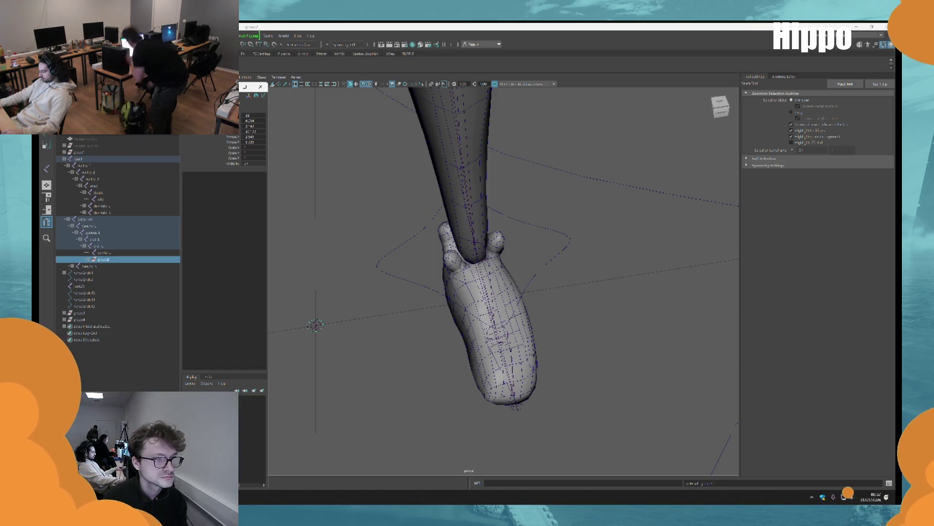
left_click_drag(249, 116, 258, 137)
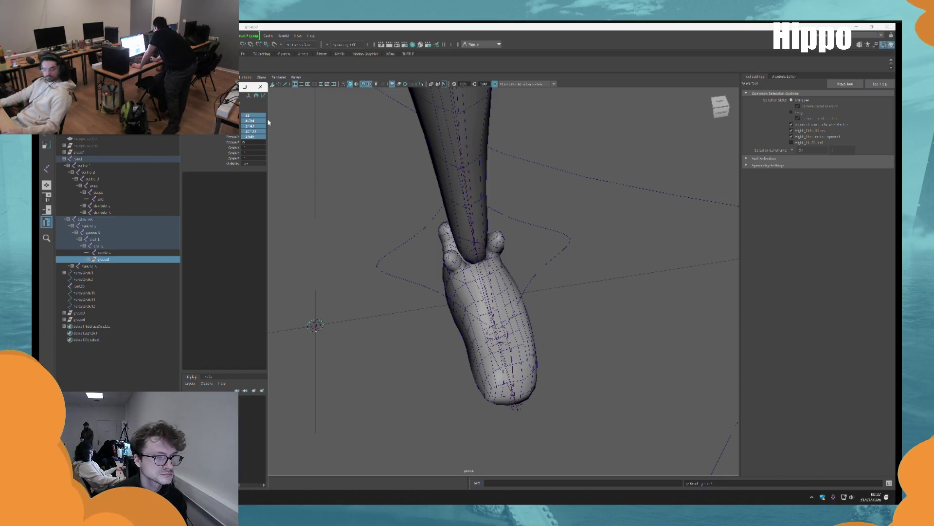
left_click_drag(462, 266, 465, 277, "alt")
key("shift+p")
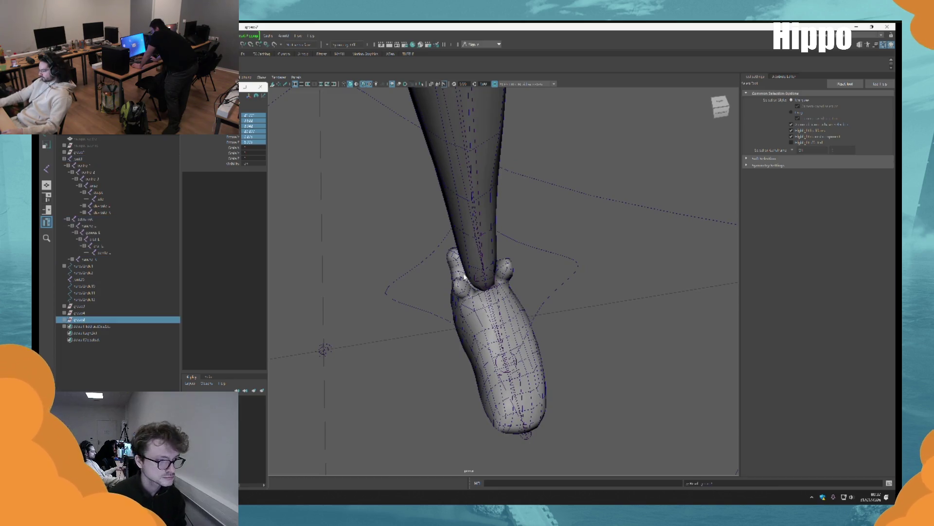
Snap the toe pivot group to the toe tip the same way and check the feet.
left_click(115, 313)
key("f")
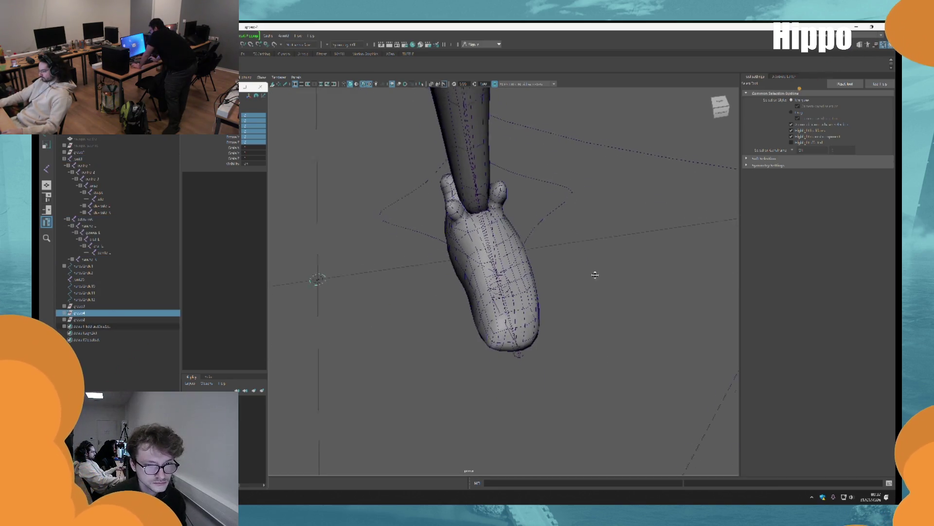
left_click(515, 348, "shift")
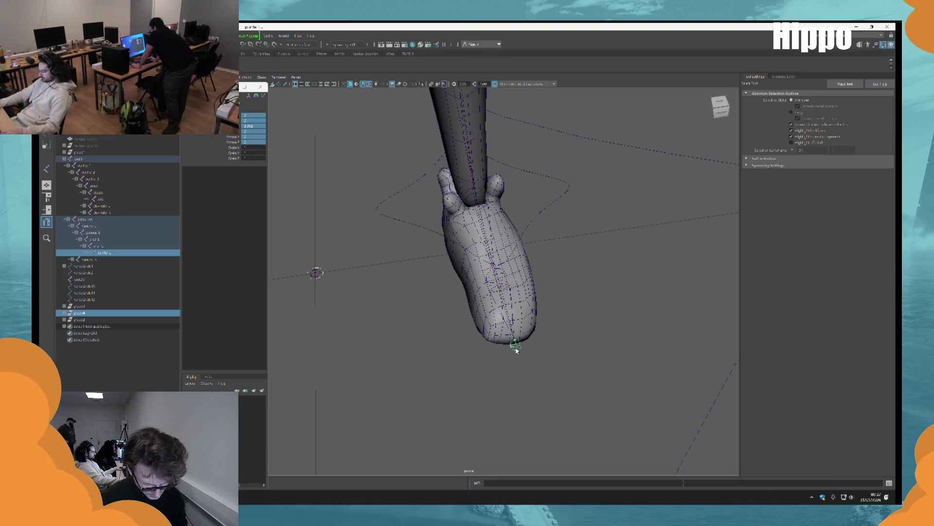
key("p")
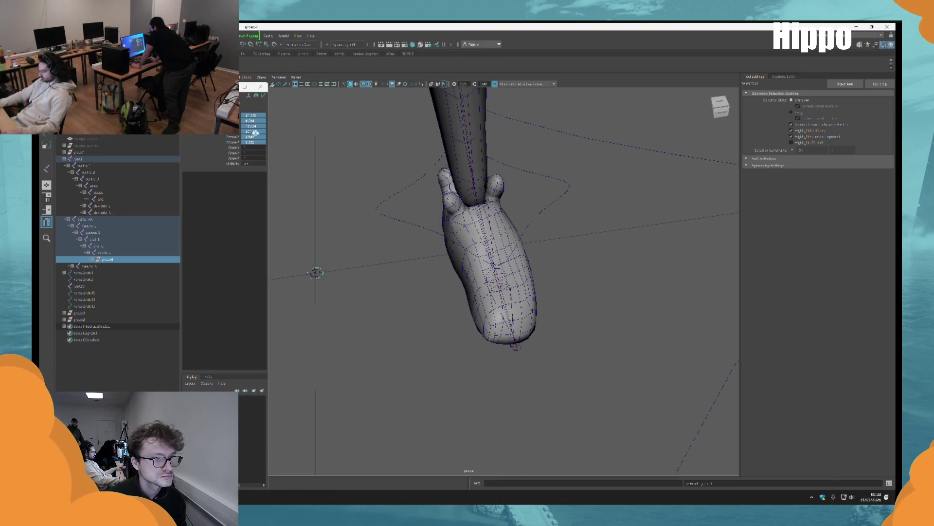
left_click_drag(711, 324, 699, 340, "alt")
key("shift+p")
mouse_move(594, 319)
left_mouse_down("alt")
mouse_move(518, 311)
mouse_move(603, 309)
mouse_move(465, 292)
mouse_move(492, 305)
mouse_move(513, 292)
left_mouse_up("alt")
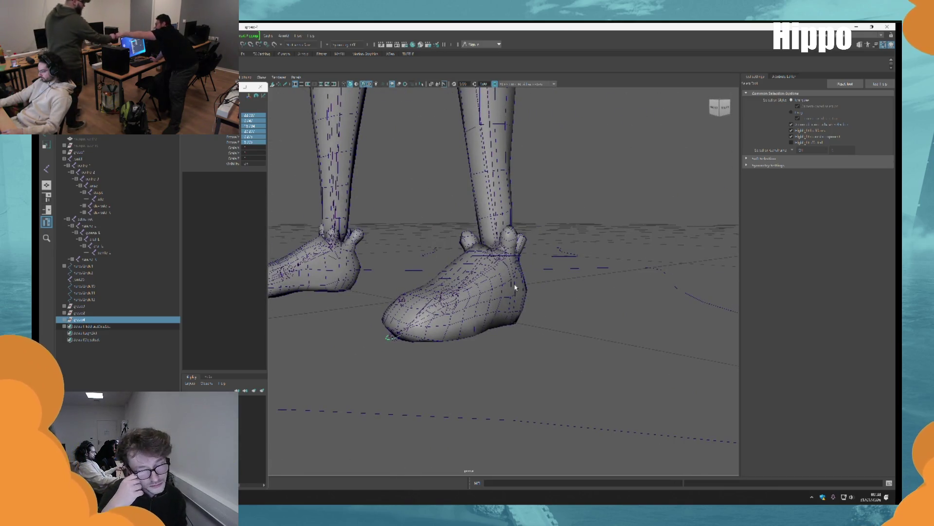
mouse_move(515, 287)
left_mouse_down("alt")
mouse_move(470, 298)
mouse_move(584, 277)
mouse_move(568, 290)
left_mouse_up("alt")
mouse_move(484, 269)
left_mouse_down("alt")
mouse_move(543, 316)
mouse_move(500, 309)
left_mouse_up("alt")
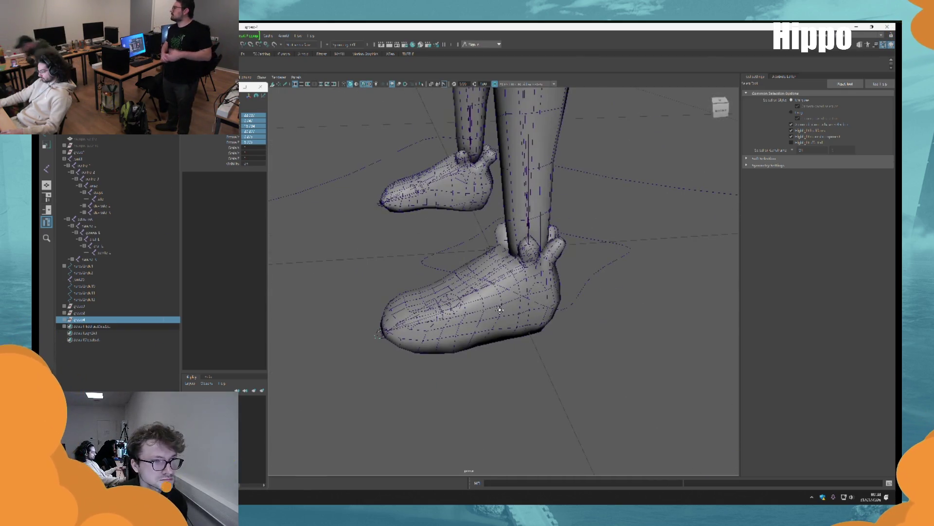
left_click_drag(500, 310, 497, 276, "alt")
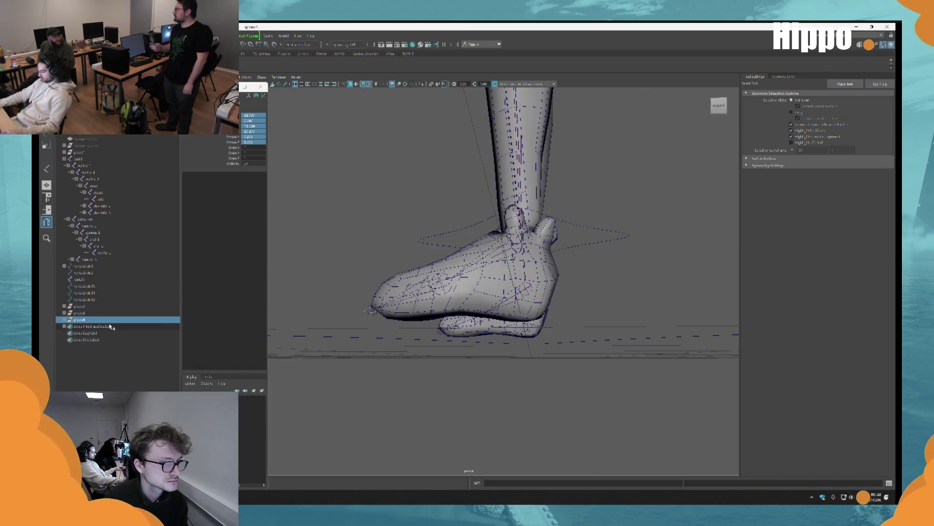
mouse_move(355, 236)
left_mouse_down("alt")
mouse_move(371, 261)
mouse_move(400, 251)
left_mouse_up("alt")
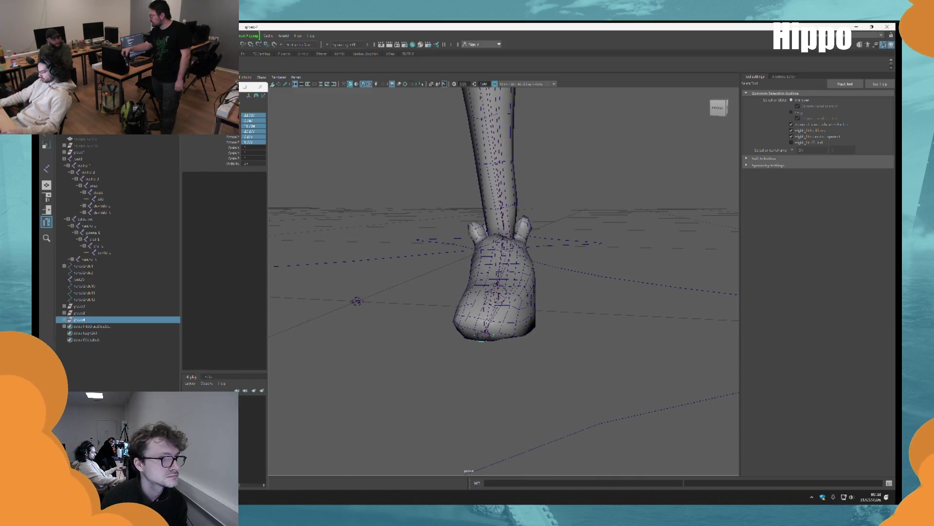
Duplicate the circle control, group it, and parent then unparent the group with the leg joint.
key("g")
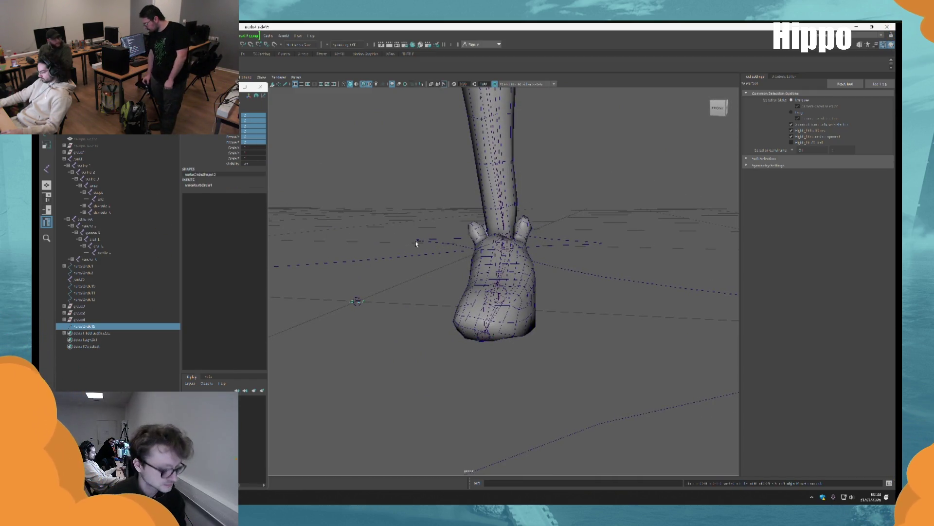
key("ctrl+g")
mouse_move(402, 247)
left_mouse_down("alt")
mouse_move(365, 241)
mouse_move(404, 338)
left_mouse_up("alt")
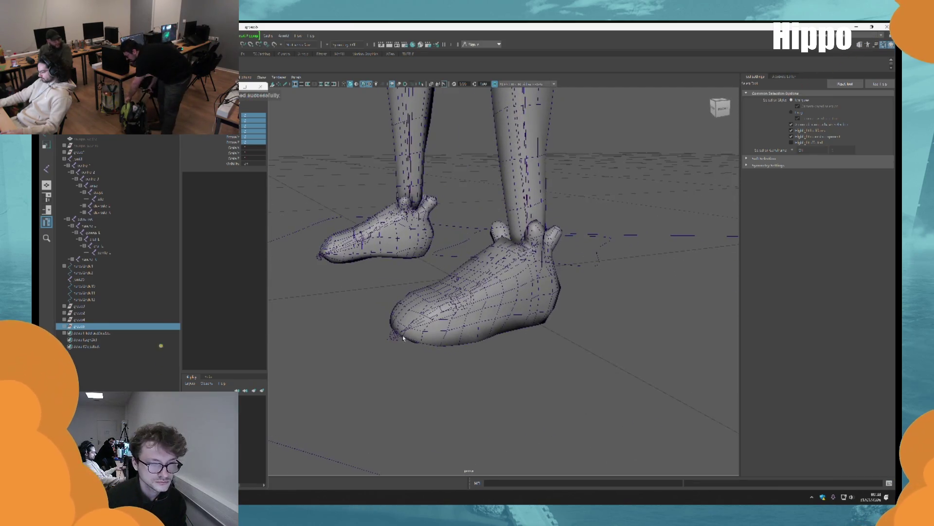
left_click(534, 246, "shift")
key("p")
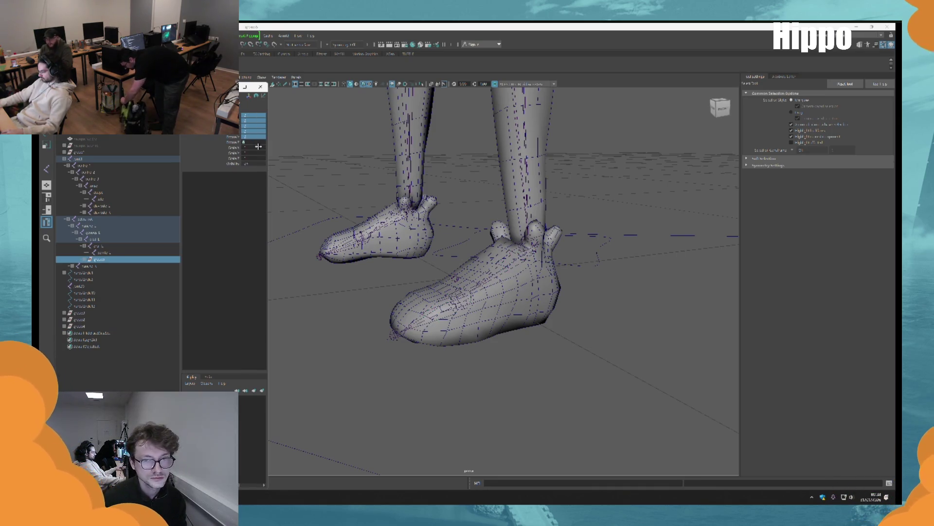
left_click_drag(525, 284, 534, 301, "alt")
key("shift+p")
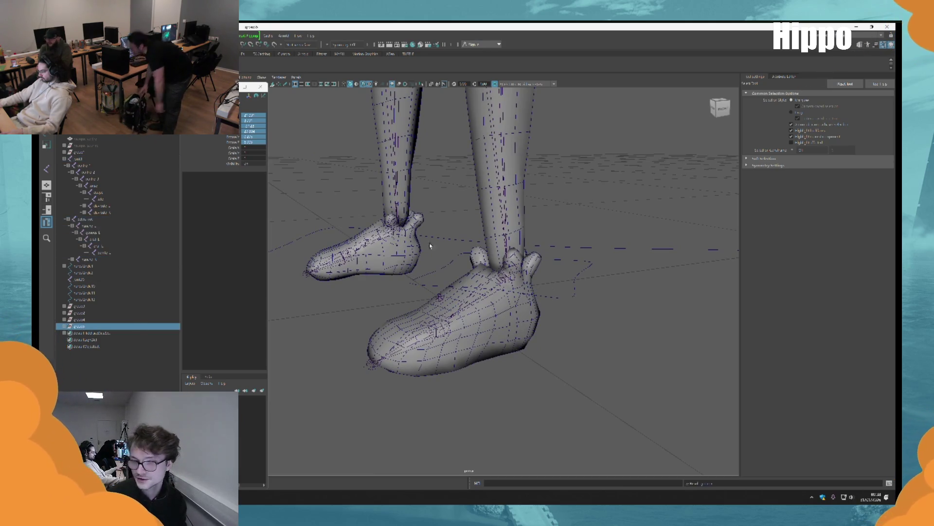
Orbit around both legs and feet to check the new control's placement.
mouse_move(426, 384)
left_mouse_down("alt")
mouse_move(486, 350)
mouse_move(507, 327)
mouse_move(501, 334)
mouse_move(486, 317)
mouse_move(505, 312)
mouse_move(511, 181)
left_mouse_up("alt")
key("w")
left_click_drag(494, 226, 497, 216, "alt")
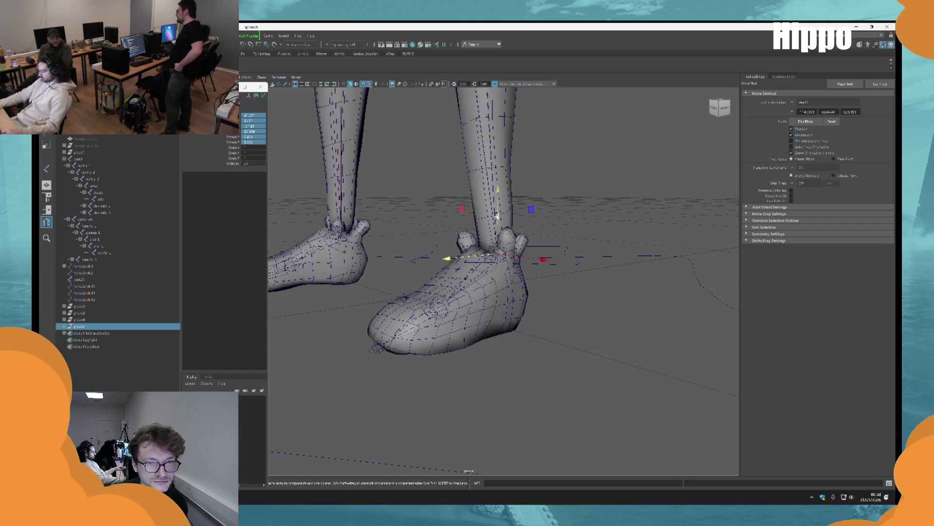
mouse_move(510, 284)
left_mouse_down("alt")
mouse_move(528, 334)
mouse_move(533, 322)
left_mouse_up("alt")
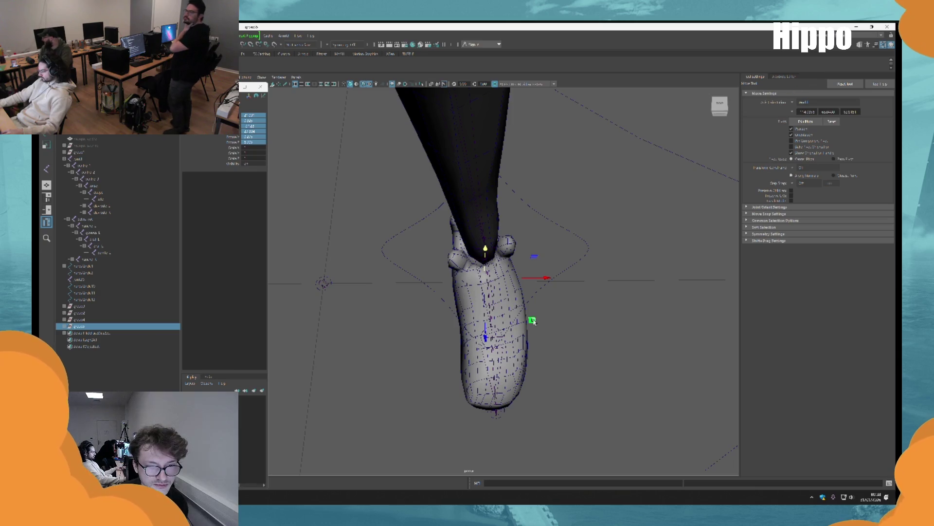
left_click_drag(533, 321, 498, 295, "alt")
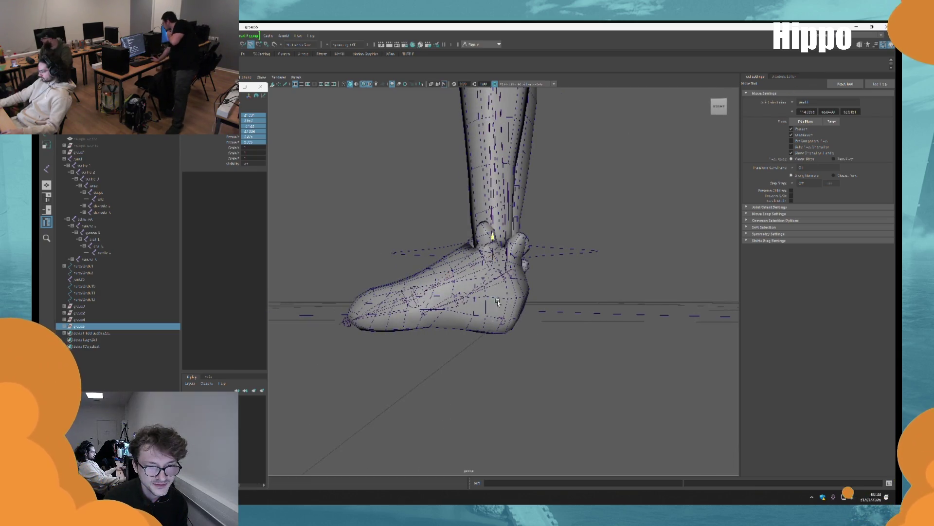
mouse_move(509, 332)
left_mouse_down("alt")
mouse_move(471, 338)
mouse_move(454, 305)
left_mouse_up("alt")
left_click_drag(496, 275, 563, 326, "alt")
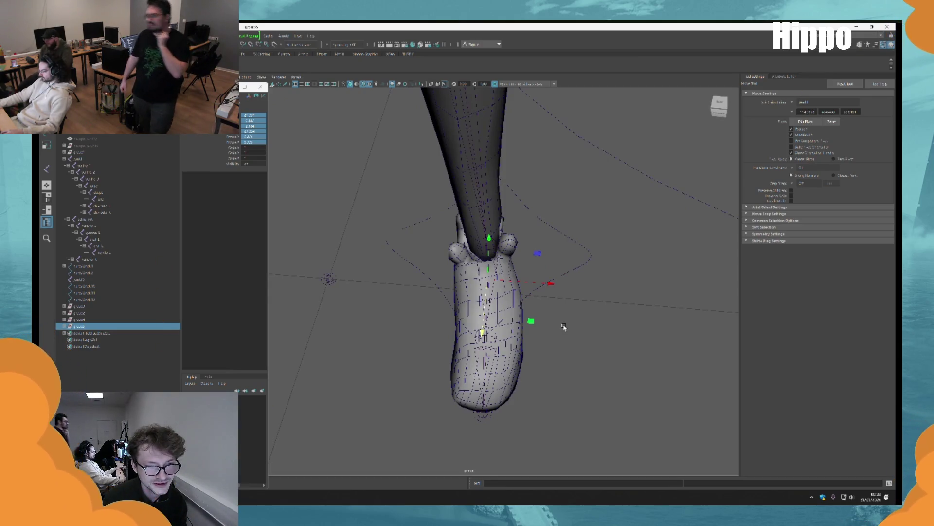
left_click_drag(563, 327, 590, 370, "alt")
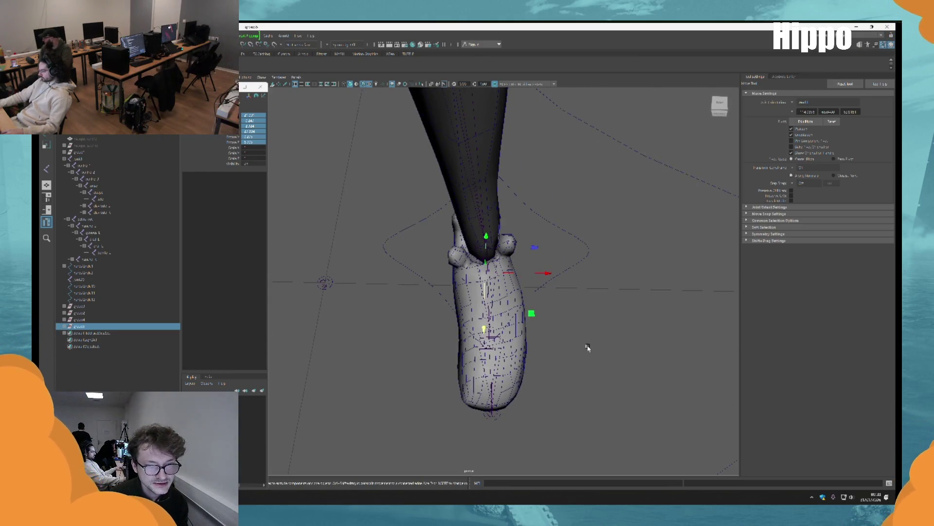
Select the toe pivot group and duplicate it.
left_click(663, 343)
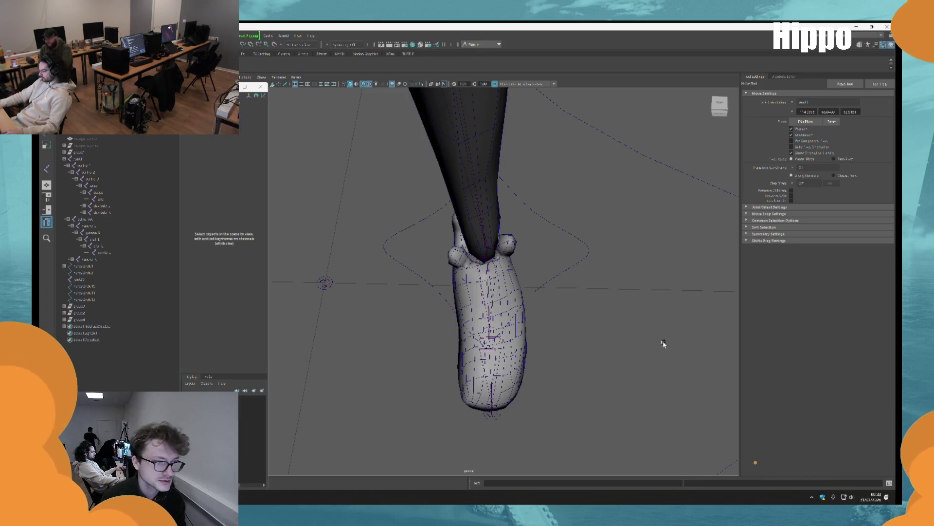
left_click(102, 314)
left_click_drag(479, 273, 484, 234, "alt")
key("ctrl+d")
left_click_drag(506, 296, 427, 389, "alt")
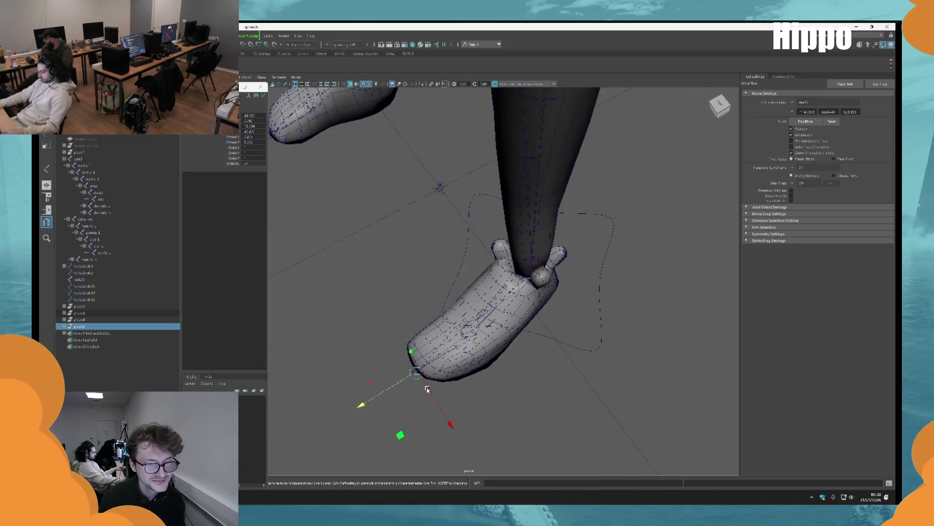
Select a foot control curve and bring up the joint actions menu.
mouse_move(539, 303)
left_mouse_down("alt")
mouse_move(553, 330)
mouse_move(568, 288)
mouse_move(433, 278)
mouse_move(476, 211)
mouse_move(484, 310)
mouse_move(313, 286)
left_mouse_up("alt")
left_click(567, 288)
left_click(598, 309)
mouse_move(599, 308)
left_mouse_down("alt")
mouse_move(487, 273)
mouse_move(388, 211)
mouse_move(547, 248)
left_mouse_up("alt")
right_click(148, 138)
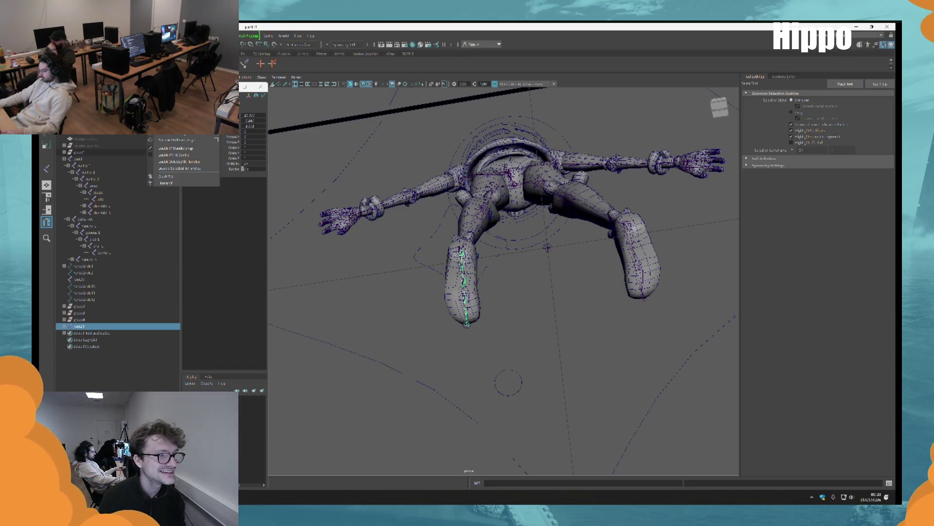
Open the Orient Joint Options and zoom in on the foot joint.
left_click(166, 176)
left_click_drag(628, 341, 616, 258, "alt")
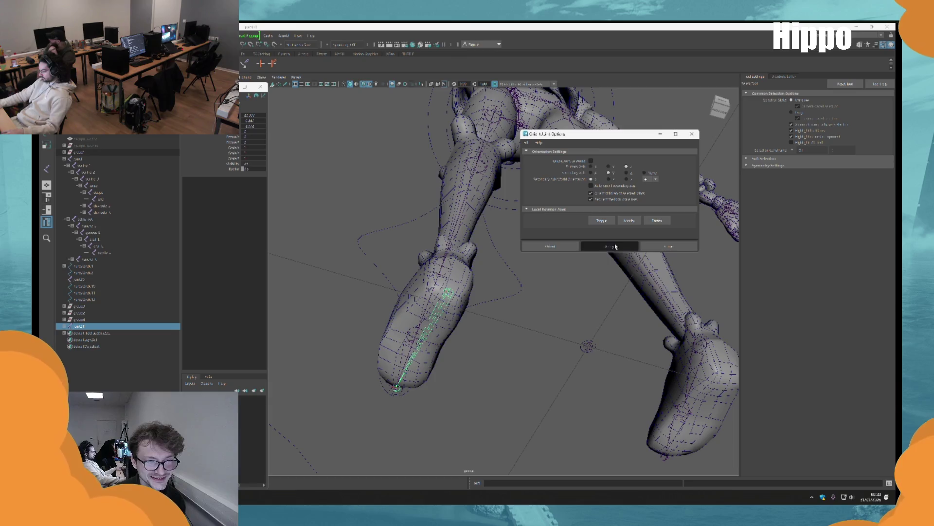
mouse_move(497, 309)
left_mouse_down("alt")
mouse_move(437, 270)
mouse_move(474, 316)
left_mouse_up("alt")
scroll(467, 292, "up", 5)
left_click(520, 280)
mouse_move(520, 280)
left_mouse_down("alt")
mouse_move(506, 273)
mouse_move(487, 292)
mouse_move(467, 263)
left_mouse_up("alt")
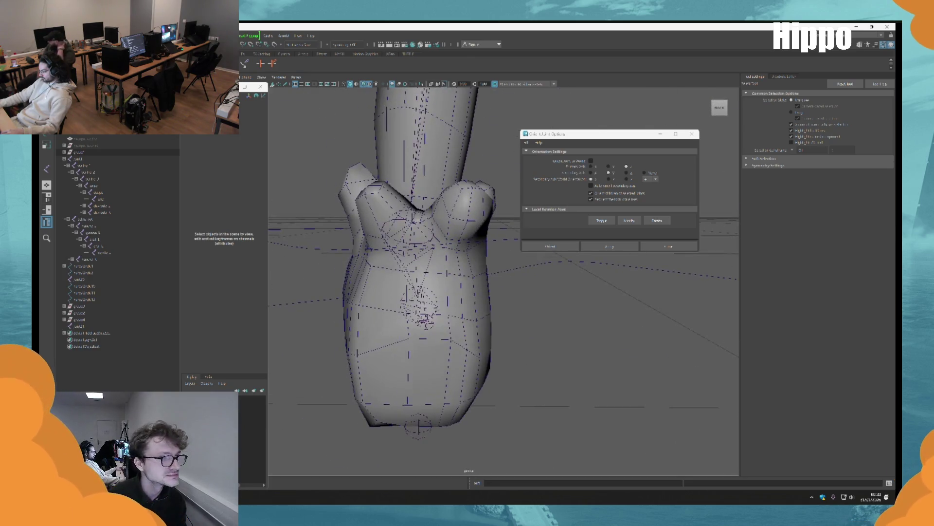
Select and frame group4, then group the circle control into group5.
left_click(115, 320)
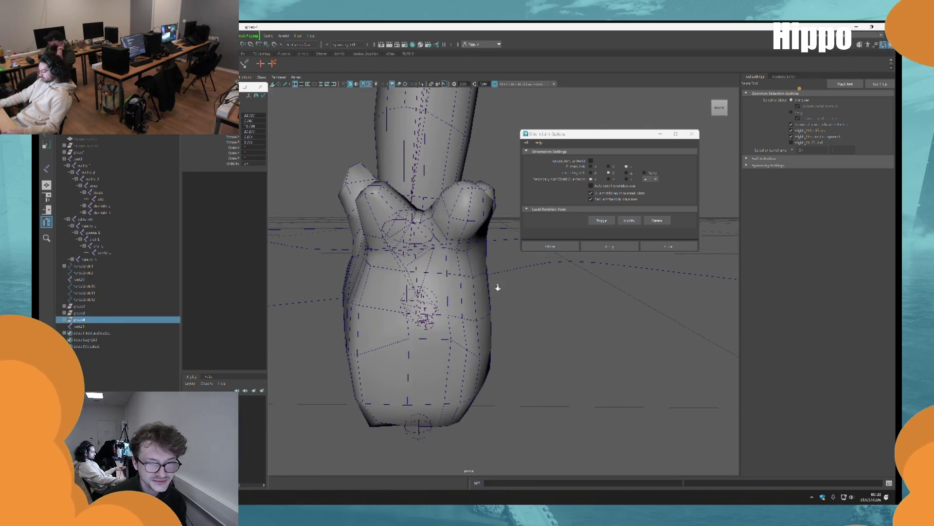
key("f")
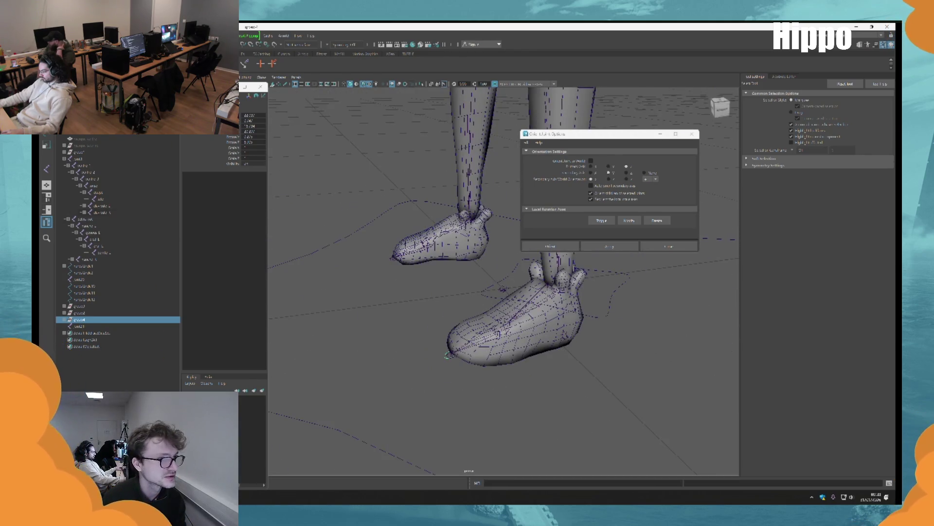
left_click_drag(438, 292, 501, 326, "alt")
key("w")
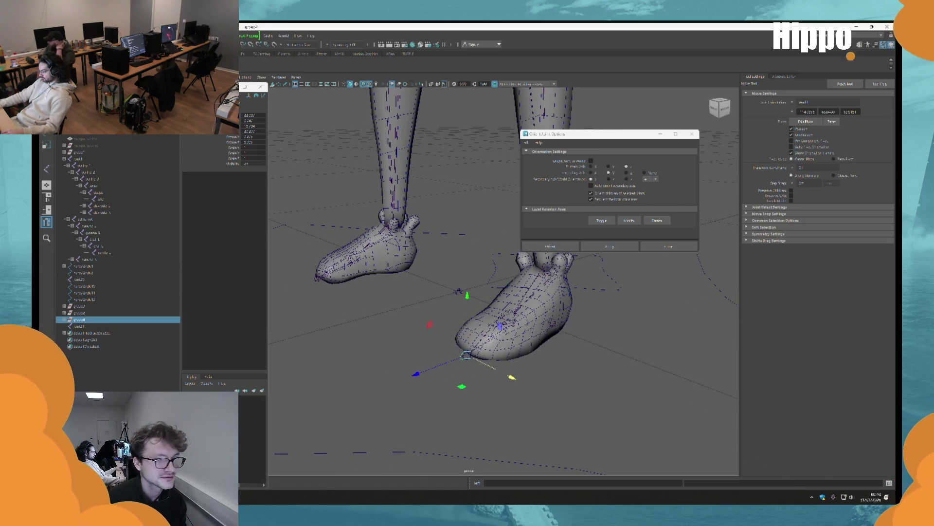
key("ctrl+g")
mouse_move(397, 267)
left_mouse_down("alt")
mouse_move(449, 254)
mouse_move(317, 235)
mouse_move(481, 252)
mouse_move(370, 272)
left_mouse_up("alt")
Parent group5 under the sole21 joint and select its translate-to-Rotate Z channels.
key("q")
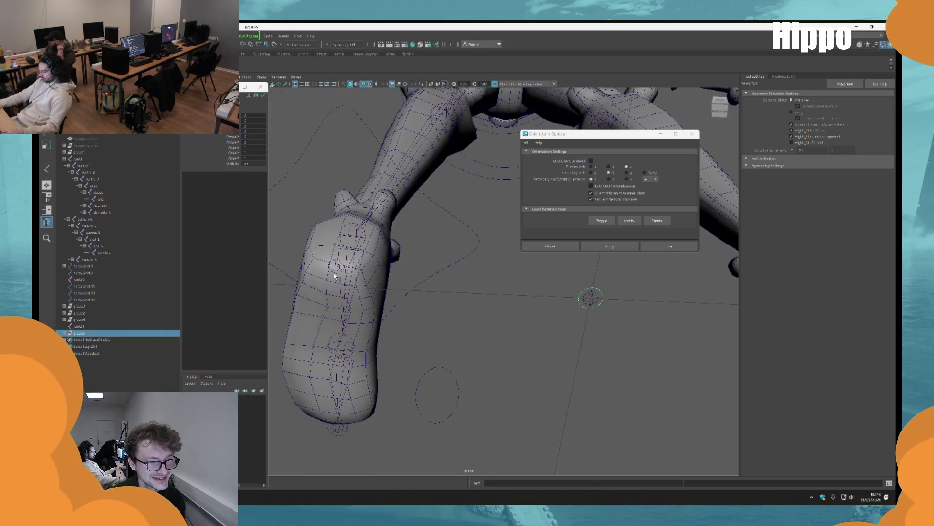
left_click(335, 271)
key("p")
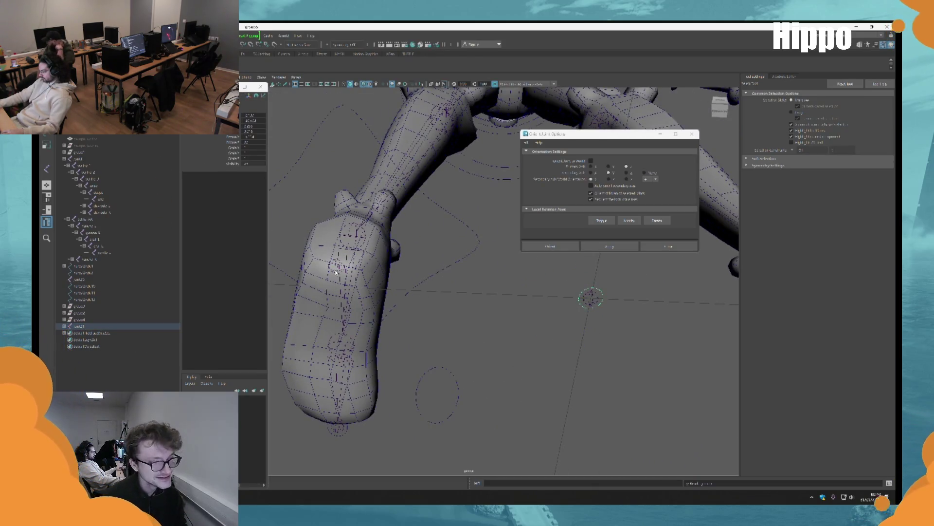
left_click(255, 143)
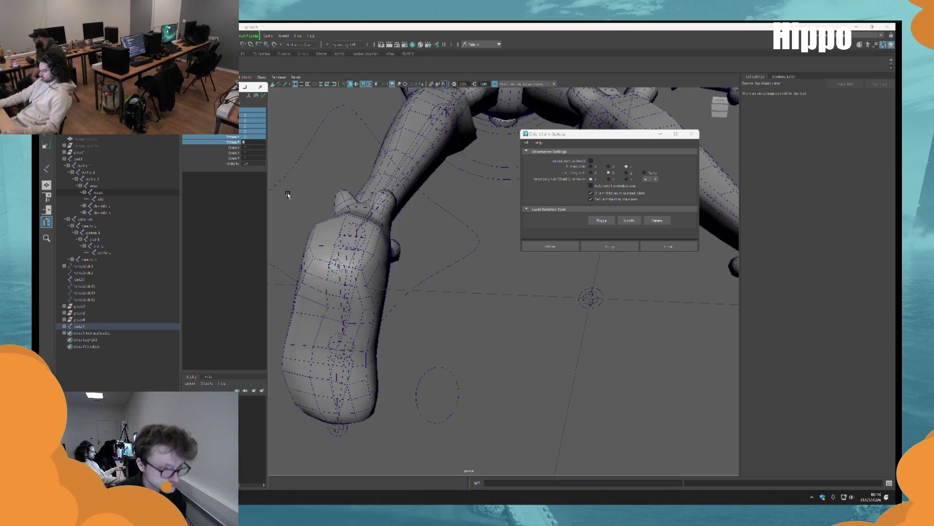
scroll(288, 194, "down", 5)
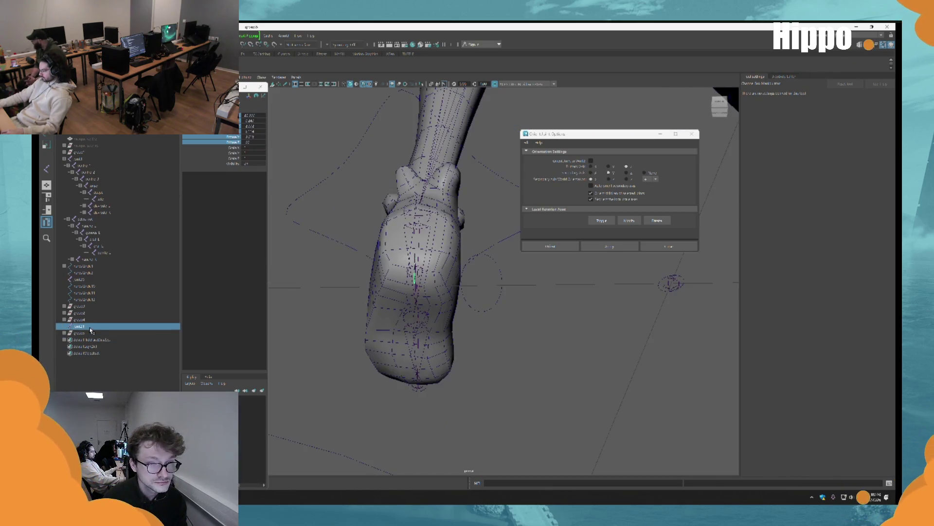
Close the Orient Joint Options window and expand a group in the Outliner.
left_click(532, 396)
mouse_move(532, 396)
left_mouse_down("alt")
mouse_move(450, 375)
mouse_move(518, 402)
left_mouse_up("alt")
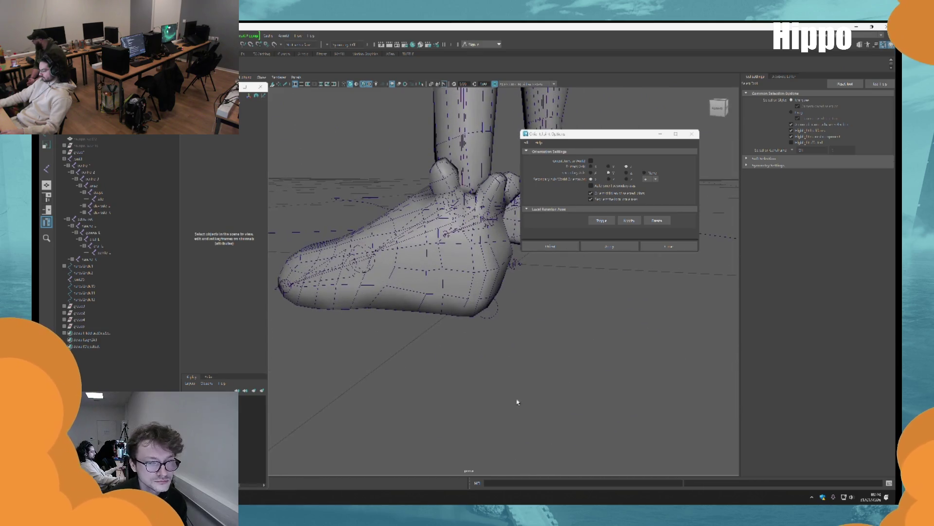
left_click(691, 133)
left_click_drag(686, 139, 117, 325, "alt")
left_click(64, 306)
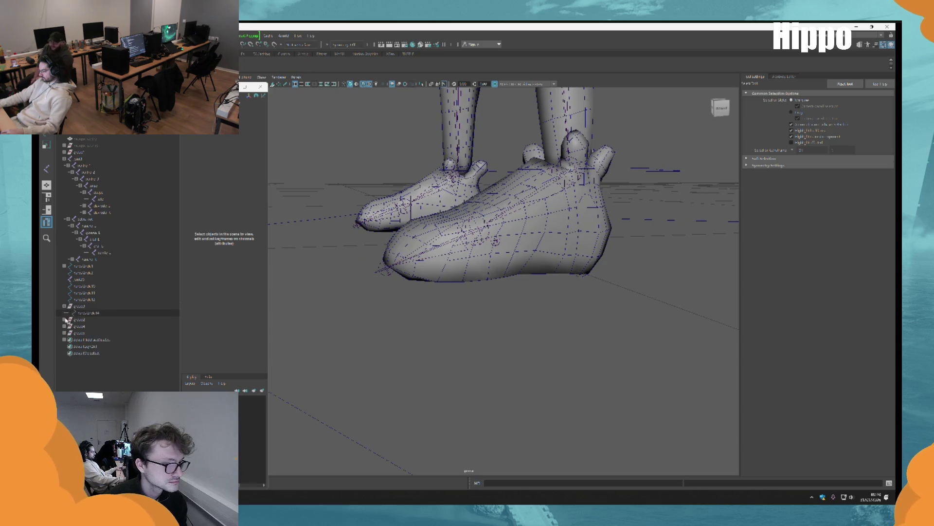
Expand group4 and group5 to show nurbsCircle14 and nurbsCircle15, then select a foot curve.
left_click(64, 319)
left_click(63, 340)
left_click(64, 333)
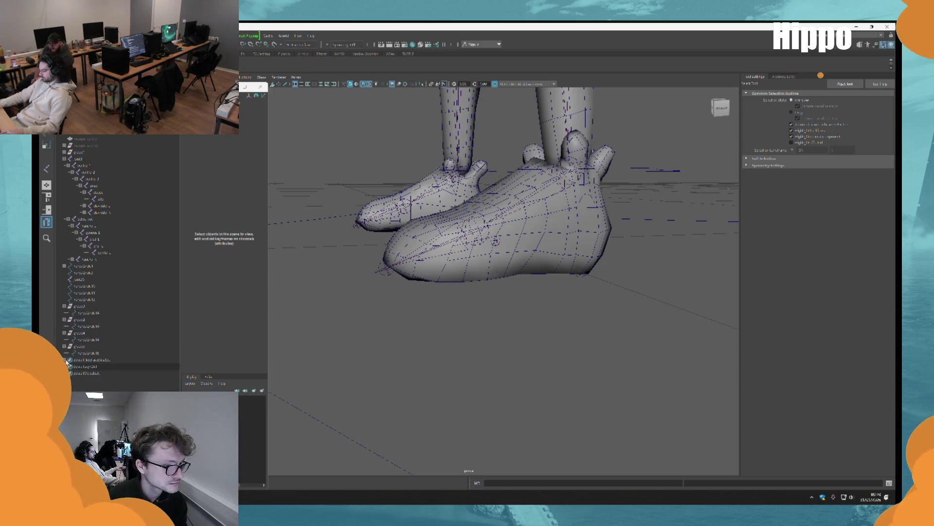
mouse_move(480, 334)
left_mouse_down("alt")
mouse_move(439, 378)
mouse_move(460, 392)
mouse_move(443, 369)
mouse_move(480, 359)
mouse_move(459, 362)
mouse_move(462, 333)
mouse_move(456, 349)
left_mouse_up("alt")
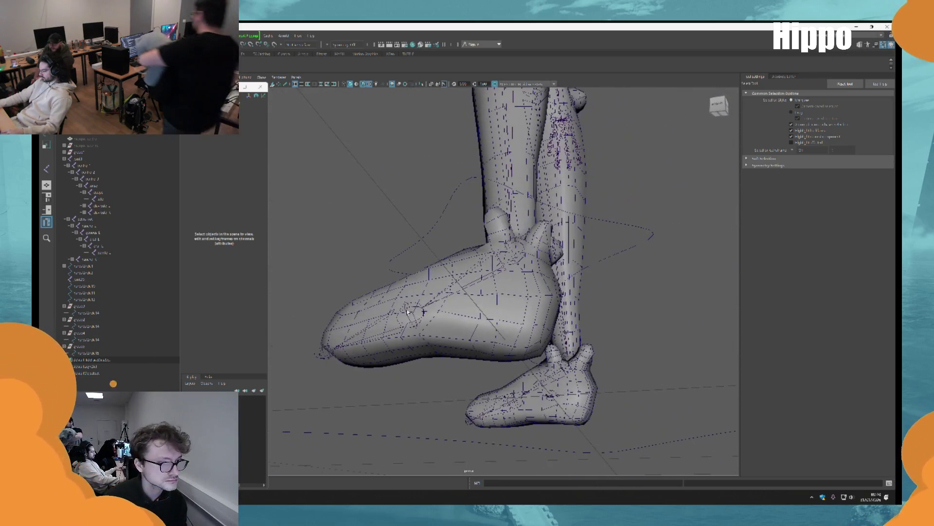
left_click(449, 184)
In wireframe, scale nurbsCircle15's control points up into a larger ellipse.
key("f")
key("4")
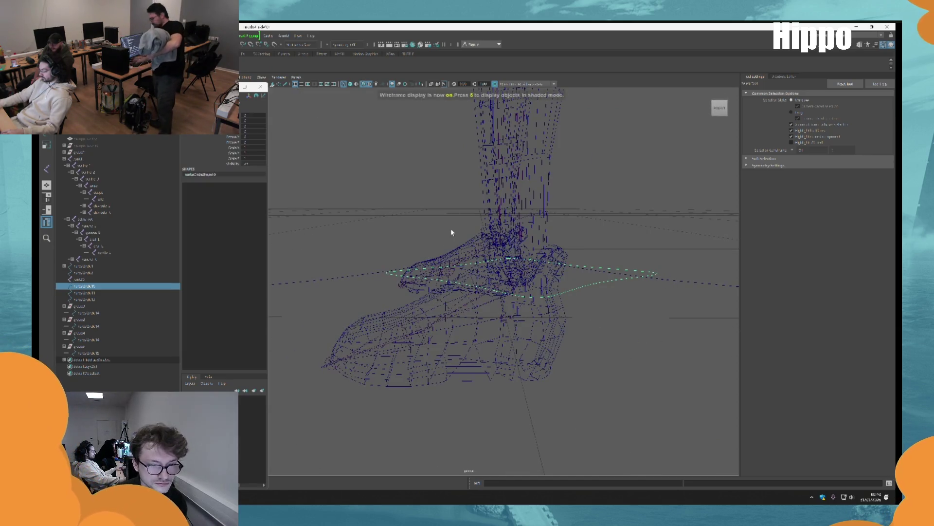
left_click_drag(452, 232, 484, 300, "alt")
left_click(529, 303)
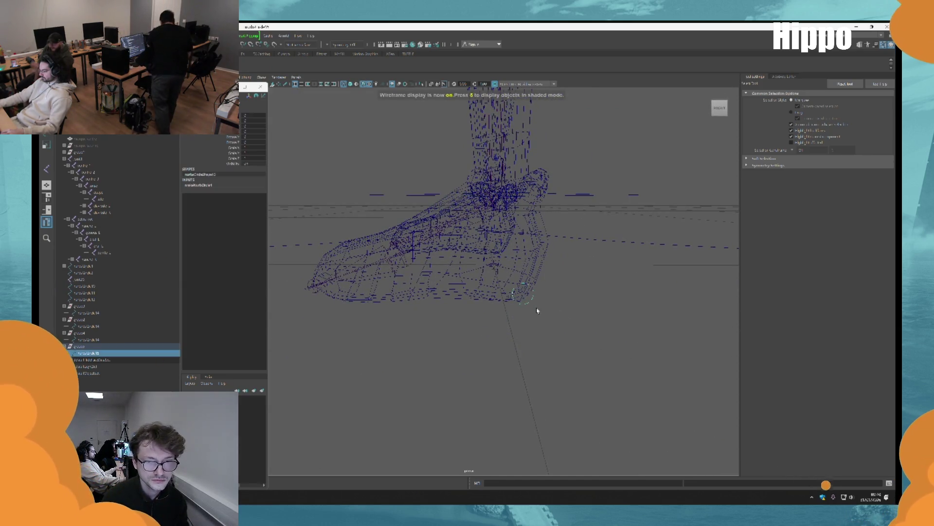
key("F8")
left_click_drag(574, 236, 574, 236)
key("r")
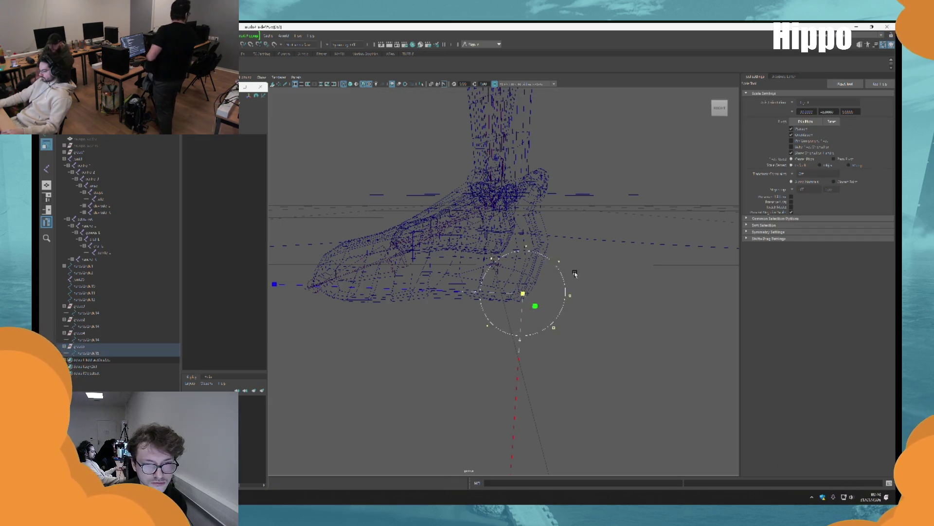
left_click_drag(575, 273, 585, 320, "alt")
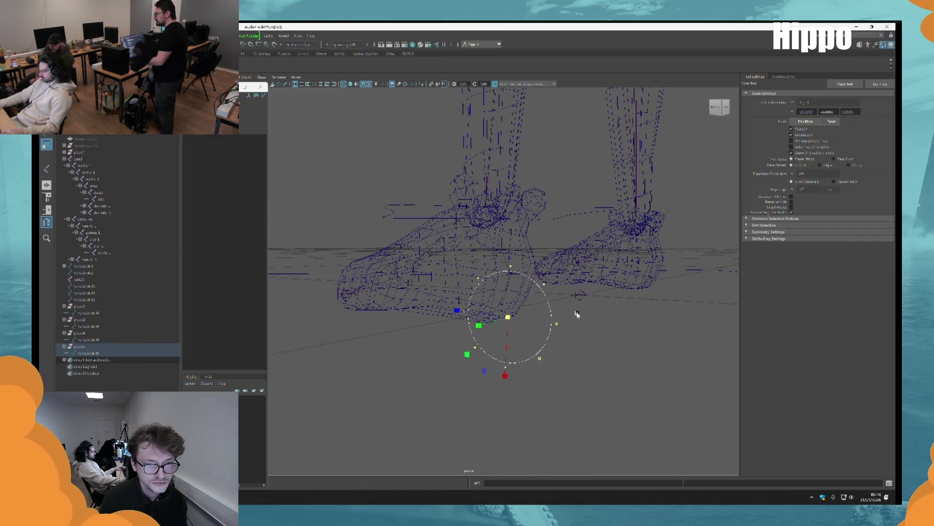
key("f")
mouse_move(525, 313)
left_mouse_down("alt")
mouse_move(484, 286)
mouse_move(564, 262)
left_mouse_up("alt")
left_click(484, 282)
Rotate the heel curve's points to stand around the heel, checking it shaded.
key("e")
mouse_move(484, 250)
left_mouse_down()
mouse_move(459, 240)
mouse_move(525, 259)
mouse_move(494, 257)
left_mouse_up()
left_click_drag(493, 257, 522, 273, "alt")
key("6")
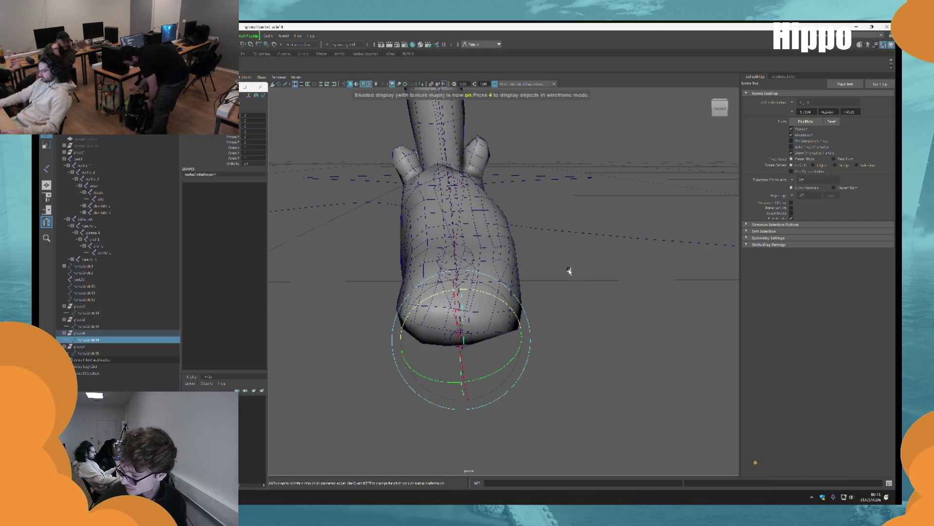
mouse_move(576, 261)
left_mouse_down("alt")
mouse_move(582, 309)
mouse_move(548, 311)
mouse_move(417, 267)
mouse_move(510, 259)
mouse_move(528, 340)
left_mouse_up("alt")
key("4")
Rotate another circle control, then return to shaded object mode and reselect nurbsCircle15.
key("q")
left_click(517, 272)
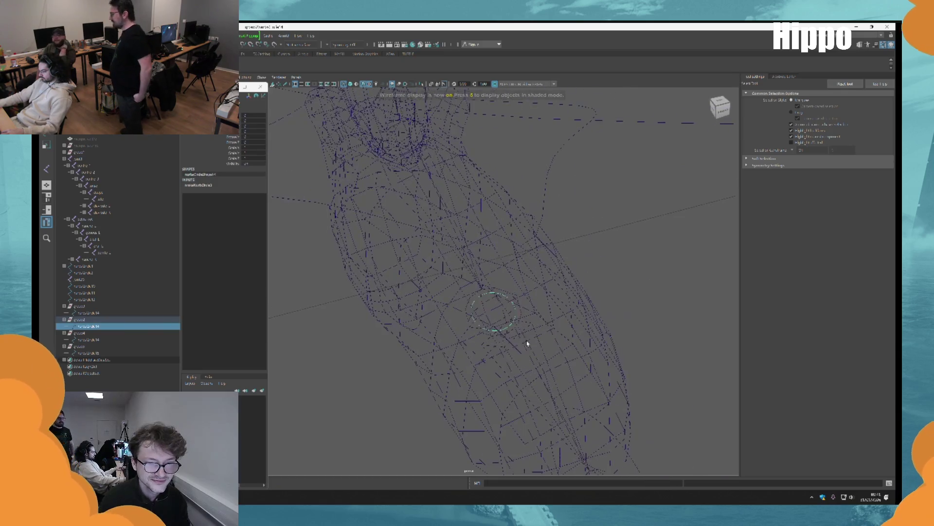
mouse_move(455, 351)
left_mouse_down("alt")
mouse_move(490, 331)
mouse_move(509, 285)
mouse_move(539, 317)
mouse_move(567, 310)
mouse_move(558, 284)
left_mouse_up("alt")
key("e")
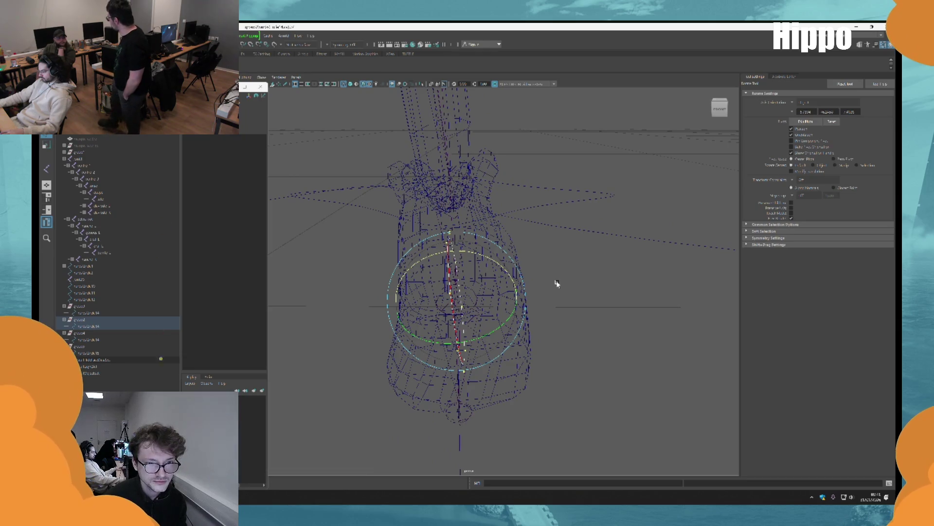
key("5")
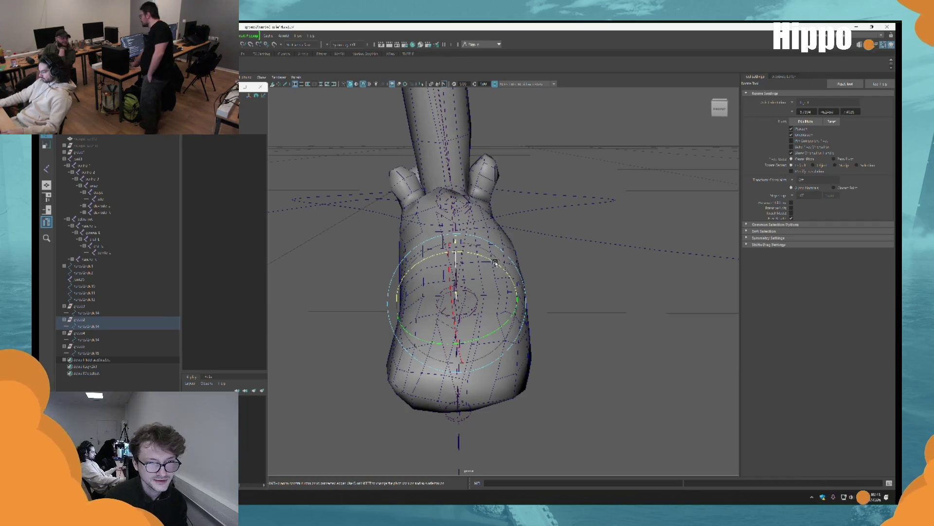
mouse_move(536, 248)
left_mouse_down("alt")
mouse_move(559, 276)
mouse_move(531, 272)
mouse_move(536, 348)
mouse_move(557, 367)
mouse_move(433, 373)
left_mouse_up("alt")
key("F8")
key("q")
left_click(518, 330)
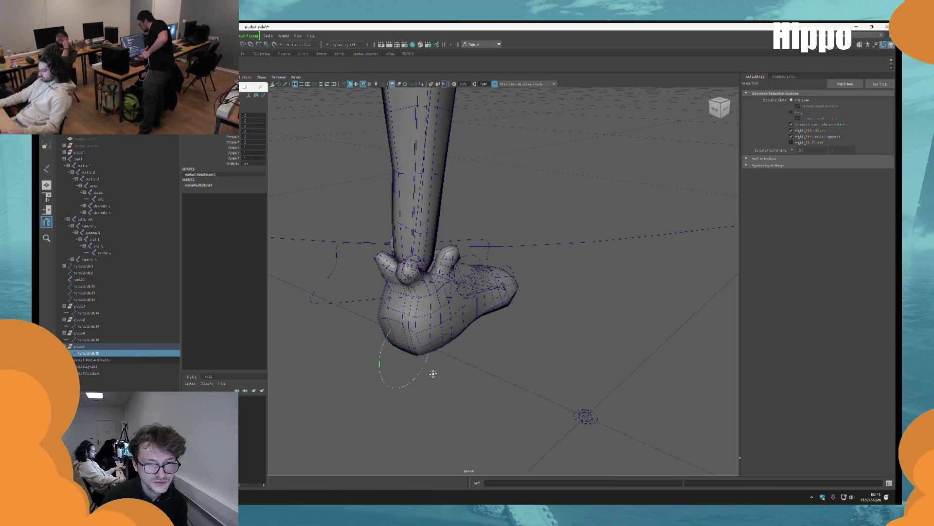
Select the ankle curve nurbsCircle10, then the heel curve nurbsCircle15, to inspect them.
left_click_drag(434, 373, 580, 322, "alt")
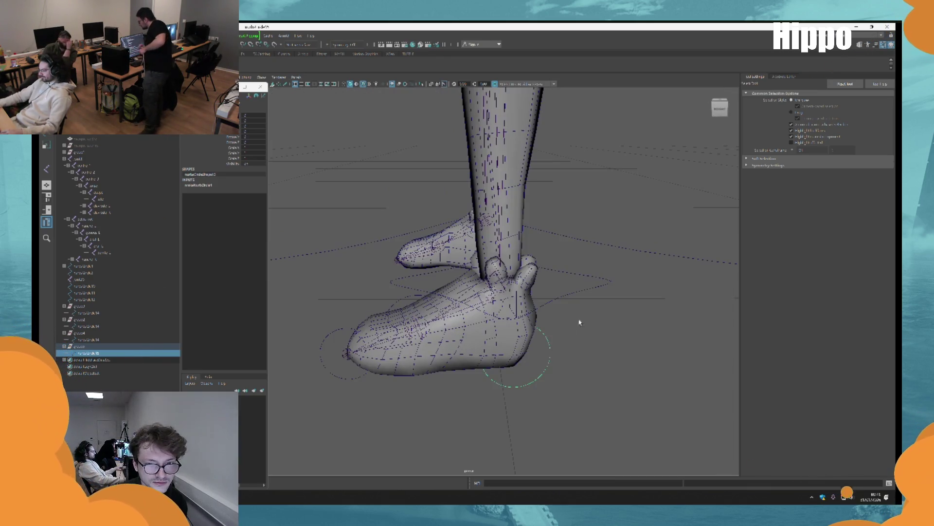
left_click(583, 279)
key("w")
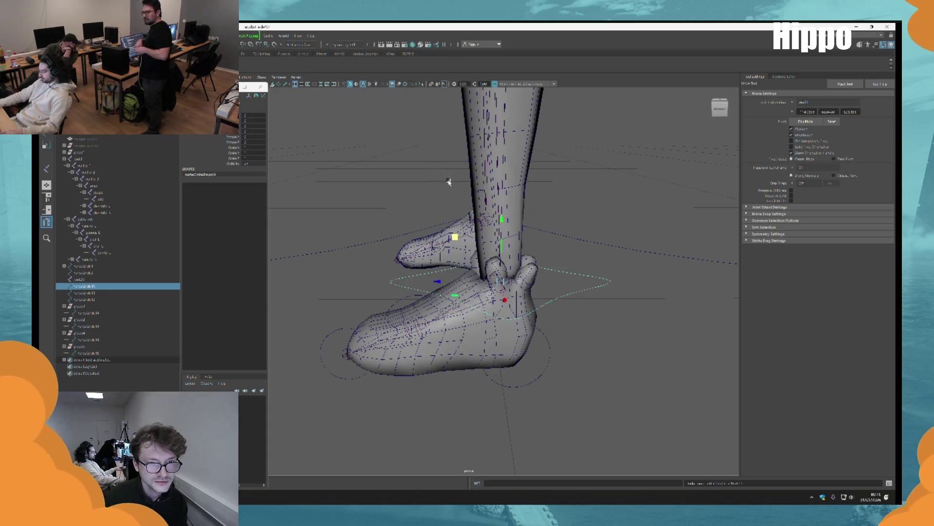
left_click_drag(449, 182, 460, 266, "alt")
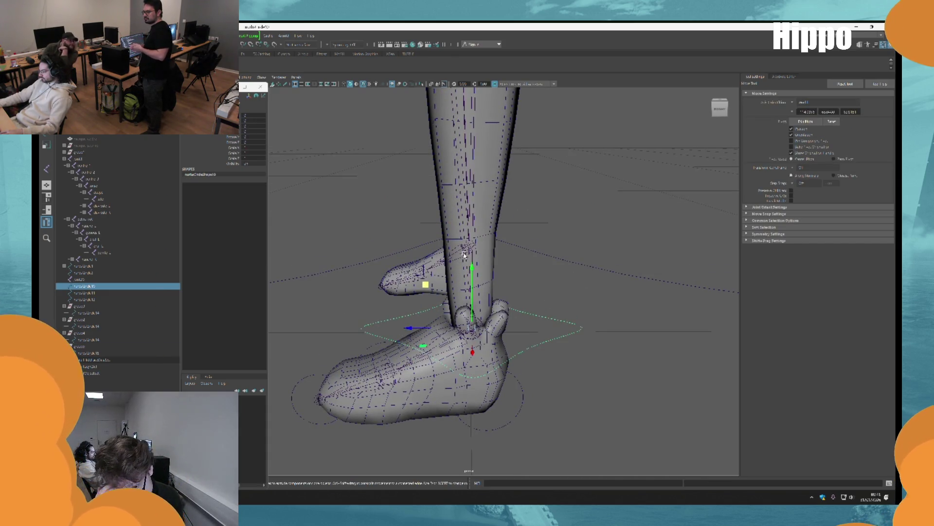
mouse_move(470, 252)
left_mouse_down("alt")
mouse_move(511, 328)
mouse_move(538, 271)
mouse_move(559, 330)
left_mouse_up("alt")
left_click(559, 330)
left_click_drag(492, 359, 448, 336, "alt")
key("q")
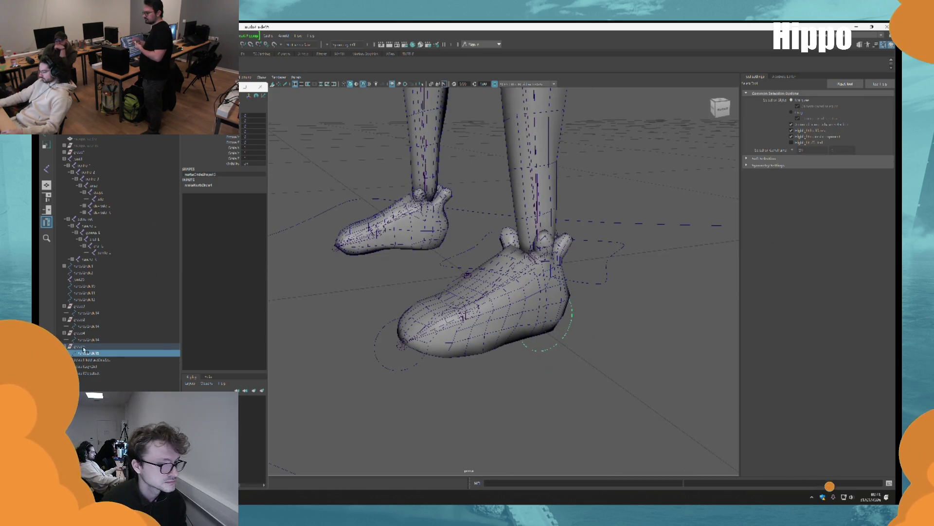
Select and frame group5, then select group3, showing the feet in wireframe.
left_click(83, 347)
key("f")
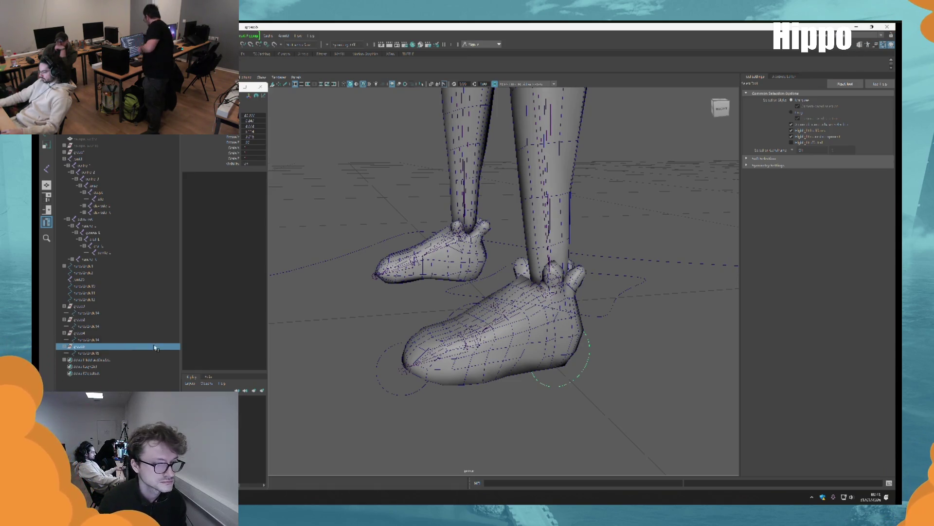
left_click(82, 306)
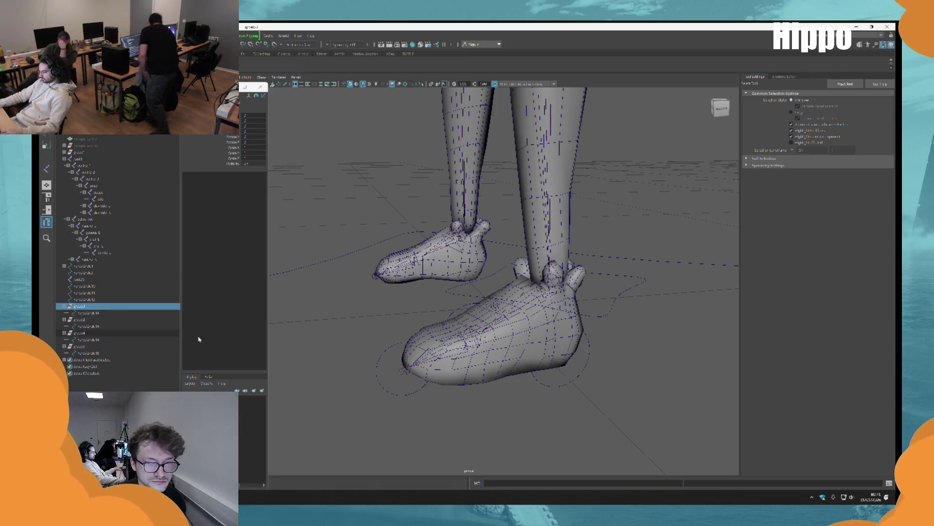
key("4")
left_click_drag(465, 329, 501, 321, "alt")
left_click(501, 321)
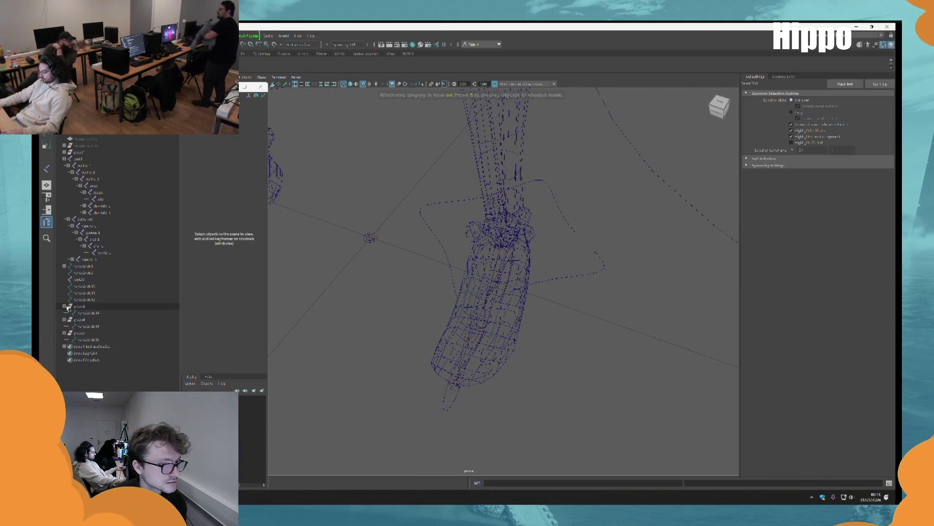
Delete group2 with its circle, then group nurbsCircle14 inside group4 into a new group.
left_click_drag(329, 310, 302, 312, "alt")
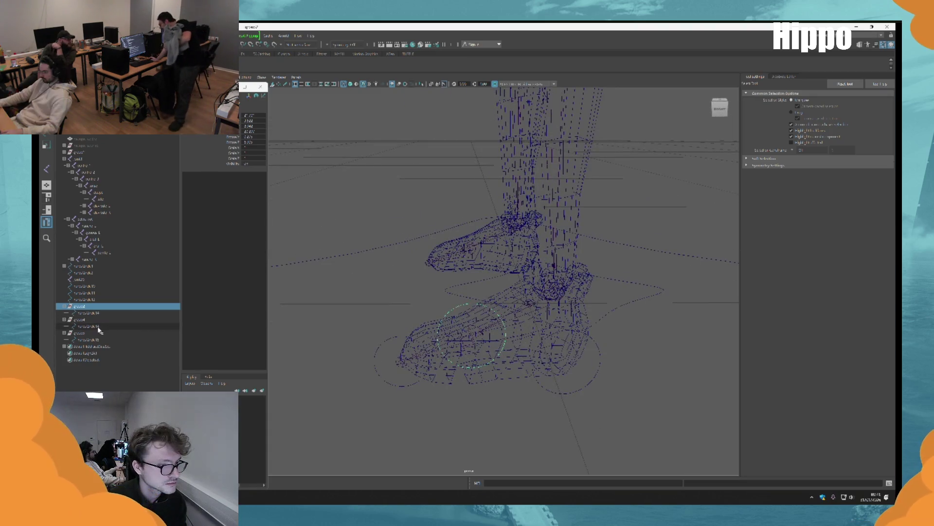
left_click(87, 326, "ctrl")
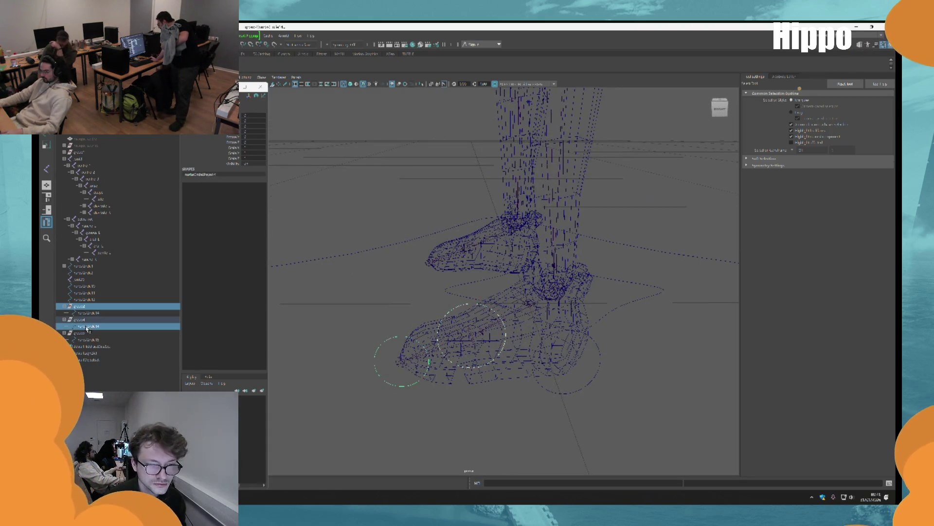
key("Delete")
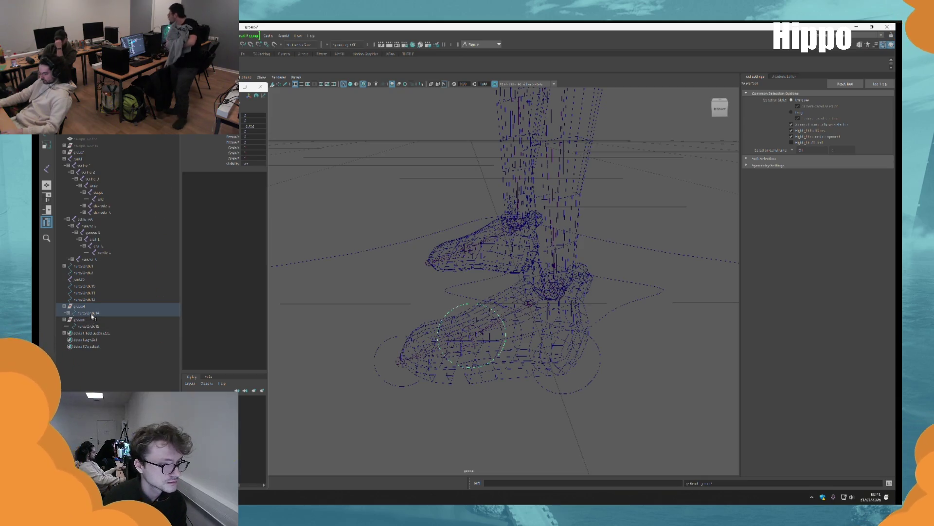
left_click(92, 314)
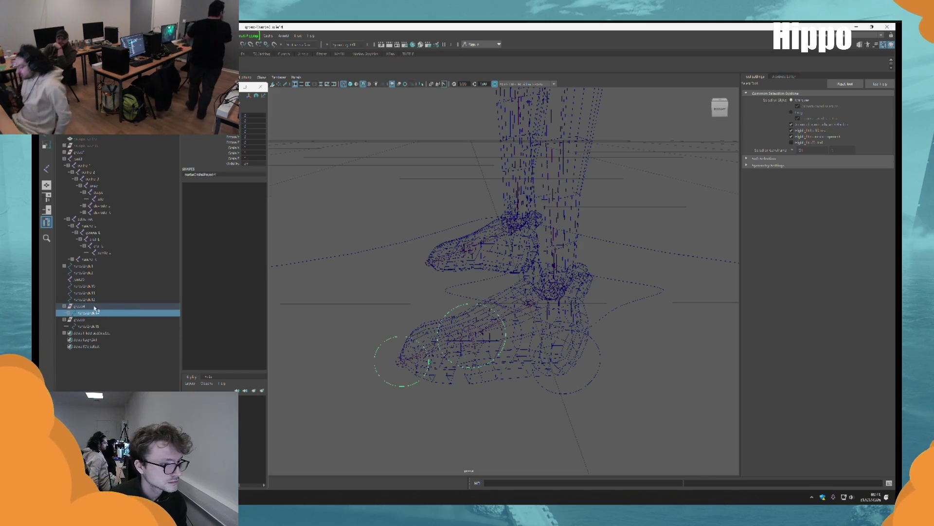
key("ctrl+g")
mouse_move(313, 355)
left_mouse_down("alt")
mouse_move(482, 336)
mouse_move(475, 359)
mouse_move(489, 327)
mouse_move(484, 349)
mouse_move(487, 340)
left_mouse_up("alt")
key("e")
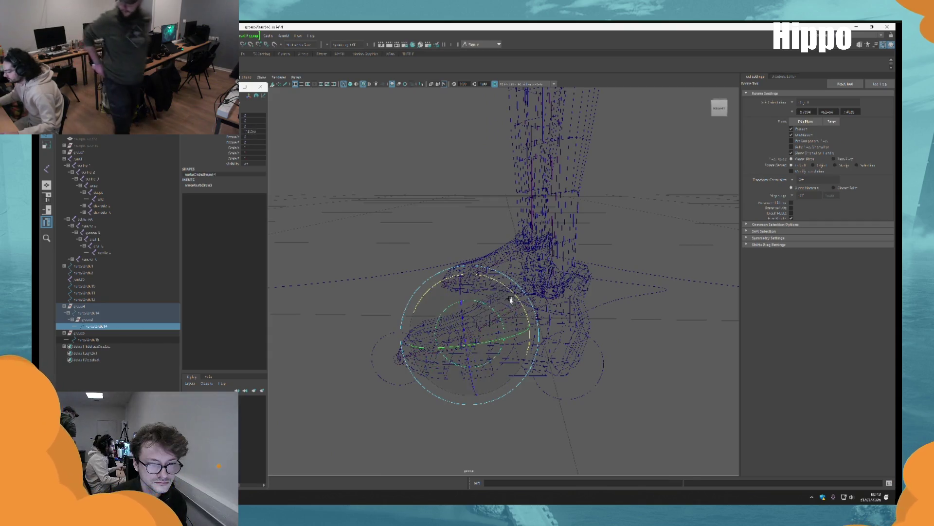
key("q")
Check the grouped circle with the Rotate tool in a wireframe front view of the foot.
left_click_drag(436, 335, 543, 334, "alt")
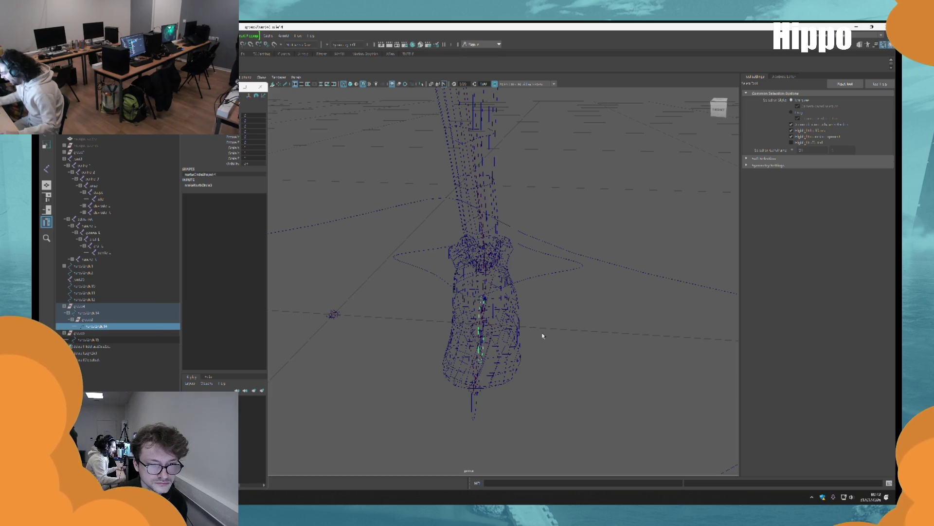
left_click_drag(542, 335, 505, 299, "alt")
key("e")
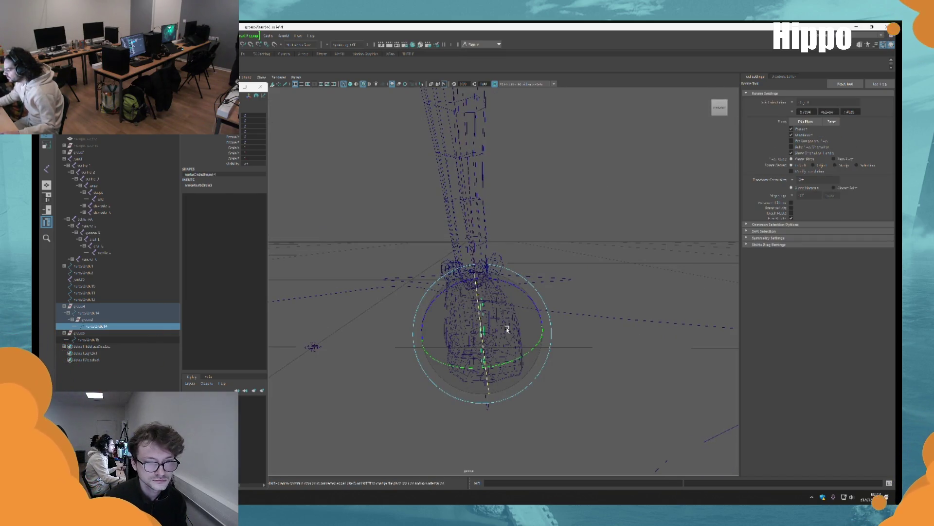
key("4")
left_click(507, 330)
left_click_drag(447, 398, 515, 292)
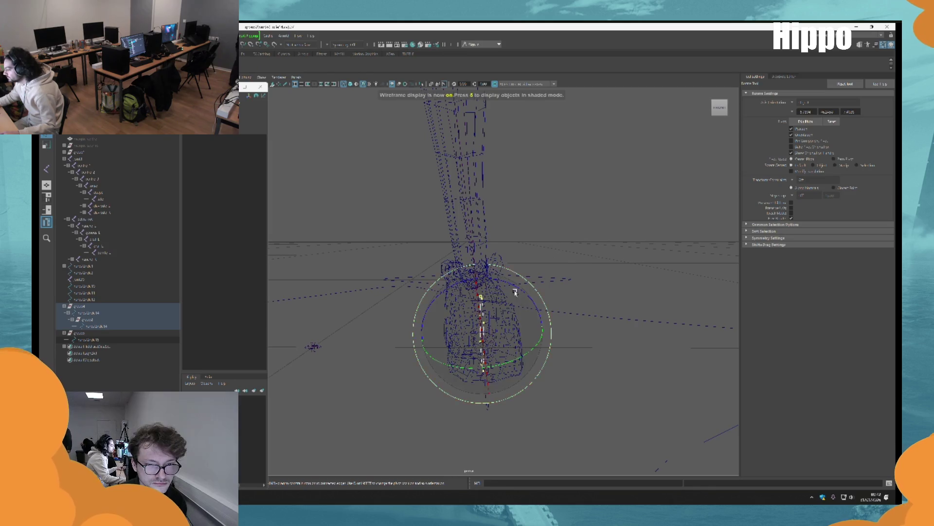
key("F8")
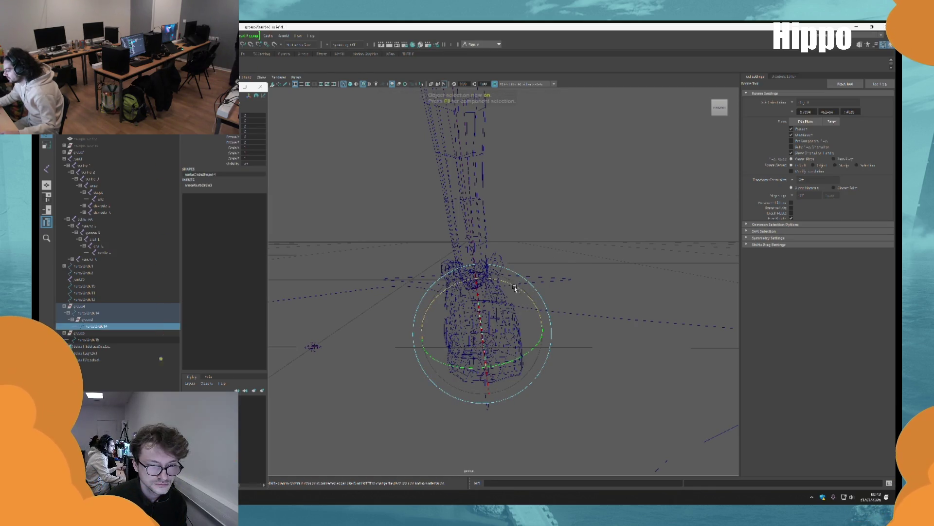
Select and deselect the foot pivot circle nurbsCircle14 several times to check it.
left_click(435, 409)
mouse_move(435, 408)
left_mouse_down()
mouse_move(531, 301)
mouse_move(481, 307)
mouse_move(438, 336)
mouse_move(457, 270)
mouse_move(511, 219)
mouse_move(469, 366)
mouse_move(389, 309)
mouse_move(386, 336)
mouse_move(325, 379)
mouse_move(411, 344)
mouse_move(492, 355)
left_mouse_up()
left_click(482, 307)
left_click(469, 366)
left_click(482, 361)
left_click(492, 355)
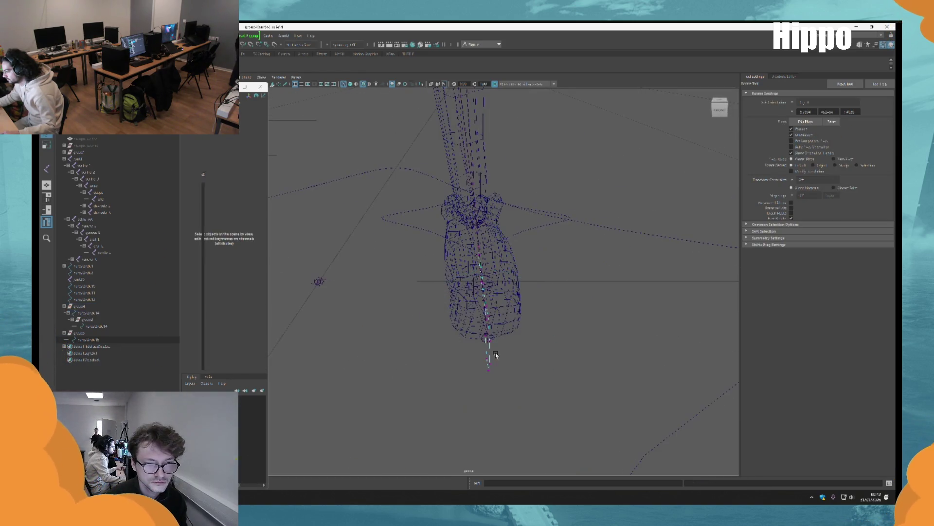
left_click(538, 323)
mouse_move(538, 323)
left_mouse_down("alt")
mouse_move(504, 351)
mouse_move(509, 365)
mouse_move(501, 336)
mouse_move(389, 401)
left_mouse_up("alt")
left_click(504, 352)
Select the foot pivot circle and try rotating it from a front view.
left_click(520, 265)
mouse_move(519, 271)
left_mouse_down("alt")
mouse_move(571, 278)
mouse_move(538, 309)
mouse_move(495, 308)
mouse_move(475, 387)
mouse_move(574, 292)
mouse_move(487, 282)
mouse_move(530, 292)
mouse_move(466, 290)
mouse_move(615, 217)
left_mouse_up("alt")
key("e")
key("F8")
key("q")
mouse_move(444, 304)
left_mouse_down("alt")
mouse_move(296, 244)
mouse_move(311, 253)
left_mouse_up("alt")
Parent nurbsCircle15's group under nurbsCircle14 in the Outliner.
left_click(79, 333)
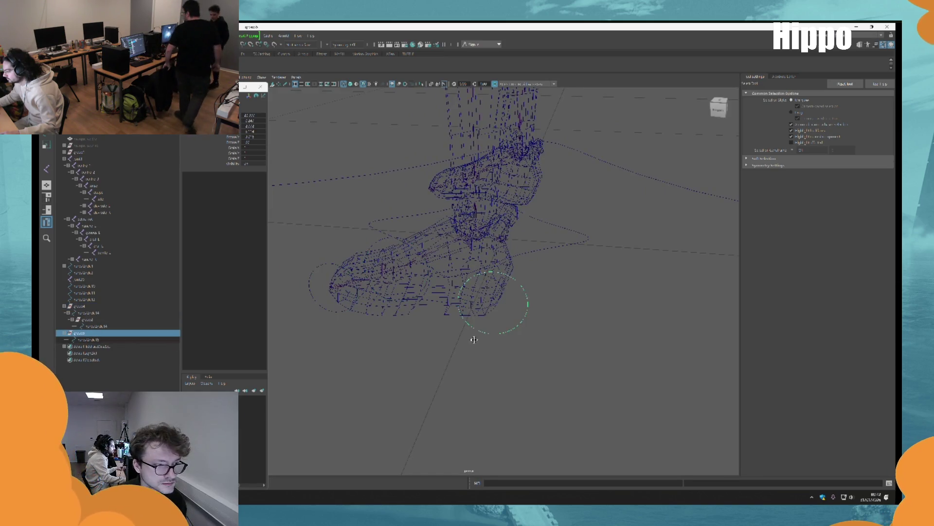
left_click_drag(474, 339, 328, 340, "alt")
left_click(118, 328)
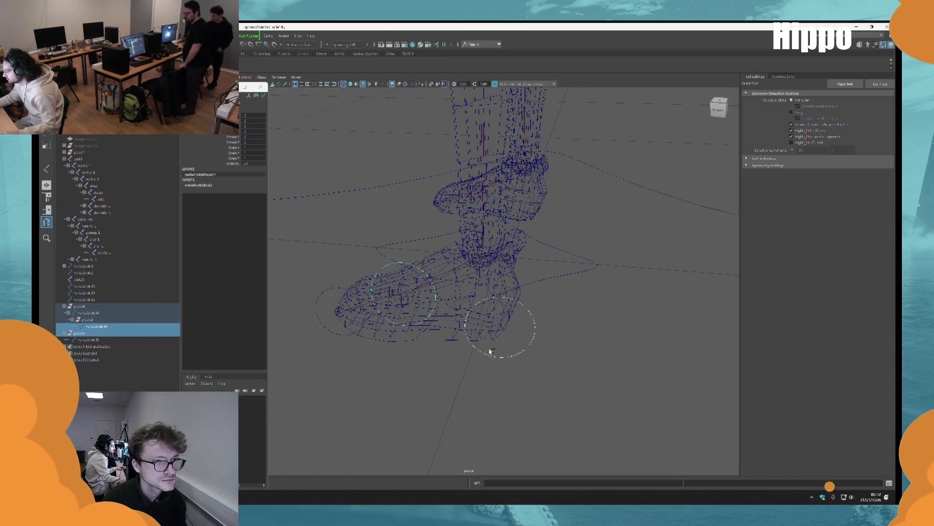
left_click(506, 355)
mouse_move(506, 356)
left_mouse_down("alt")
mouse_move(501, 375)
mouse_move(438, 372)
left_mouse_up("alt")
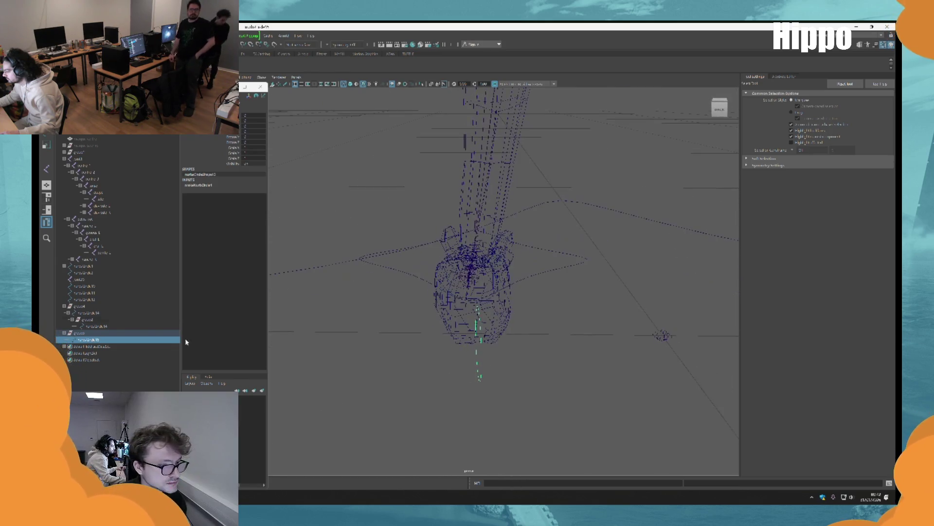
left_click(92, 333)
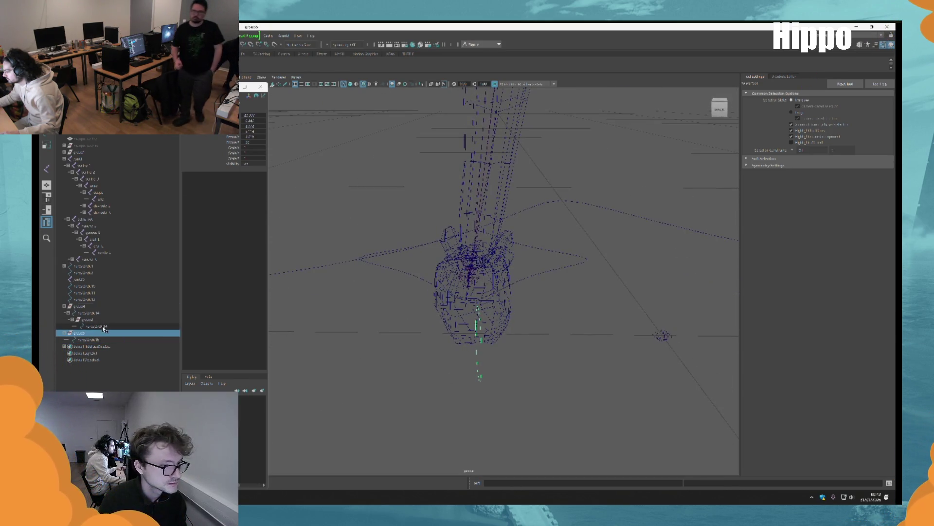
middle_click_drag(102, 325, 104, 326)
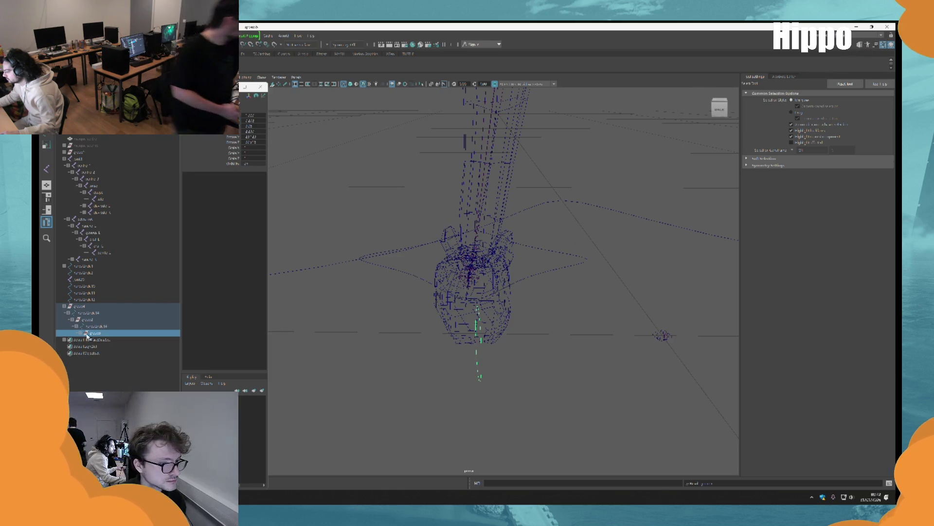
Rotate nurbsCircle15 to check that the new hierarchy follows.
left_click(112, 339)
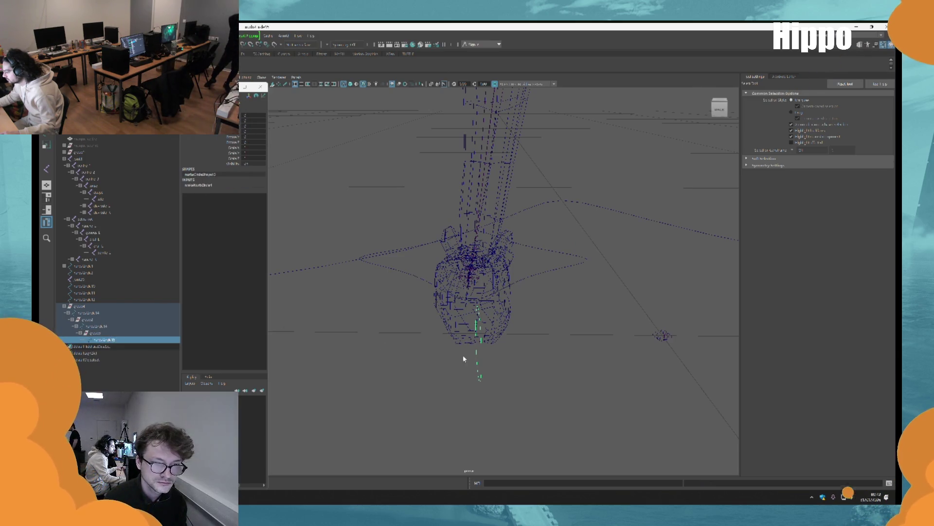
key("f")
key("e")
left_click_drag(550, 317, 570, 342)
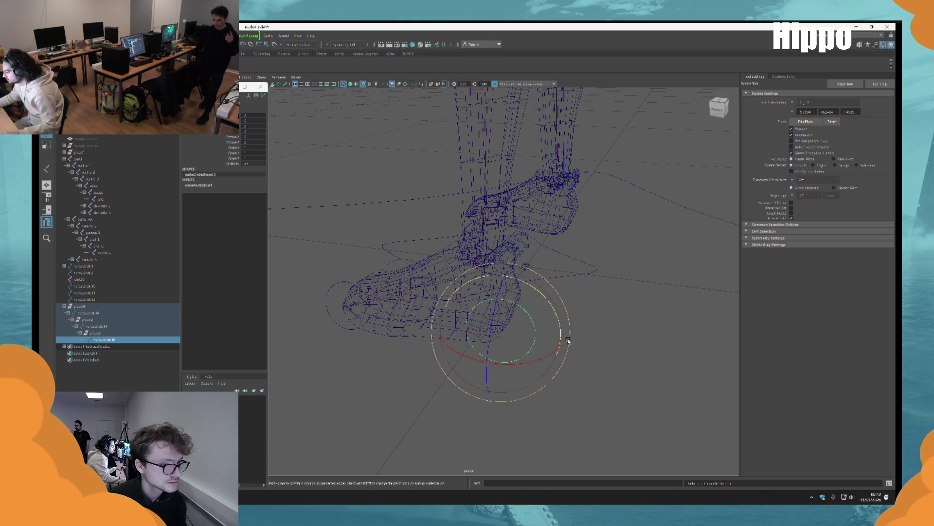
key("q")
Parent group4 with the other foot's control and put the heel circle in a new group.
left_click(334, 309)
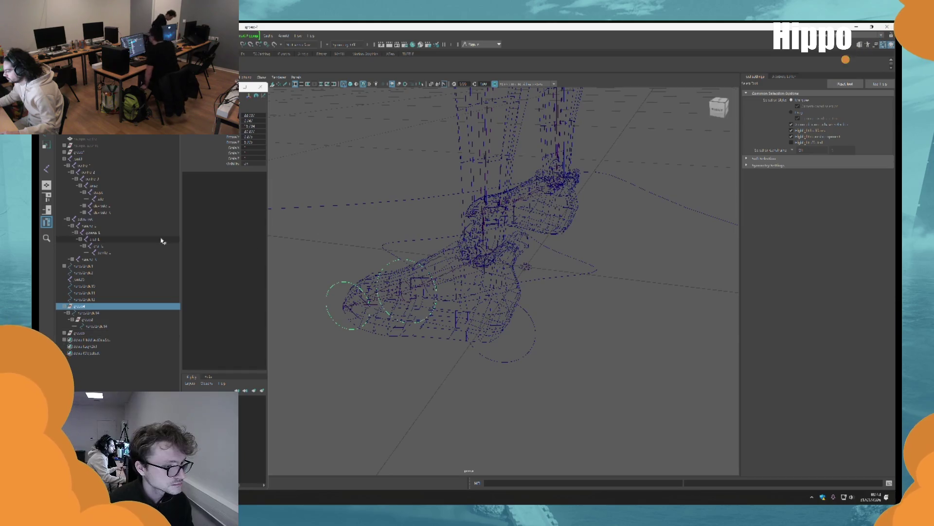
left_click(86, 333, "ctrl")
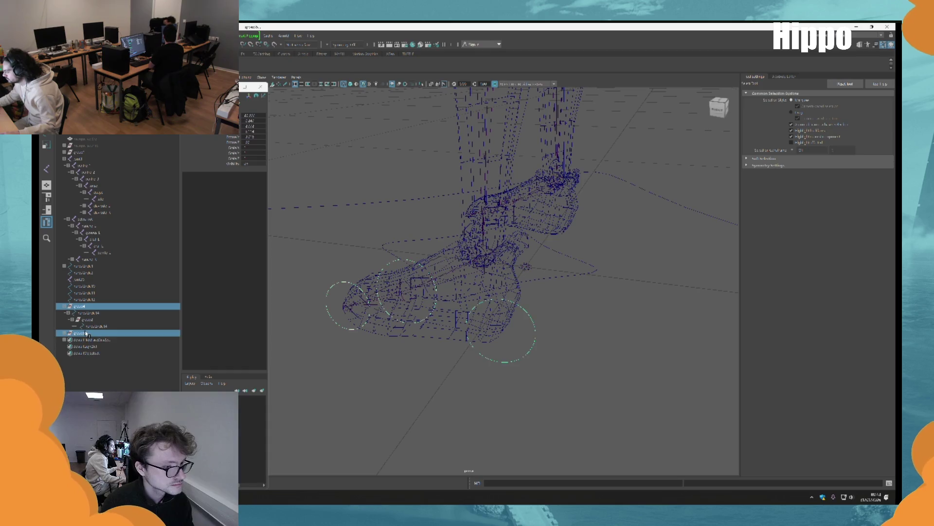
key("p")
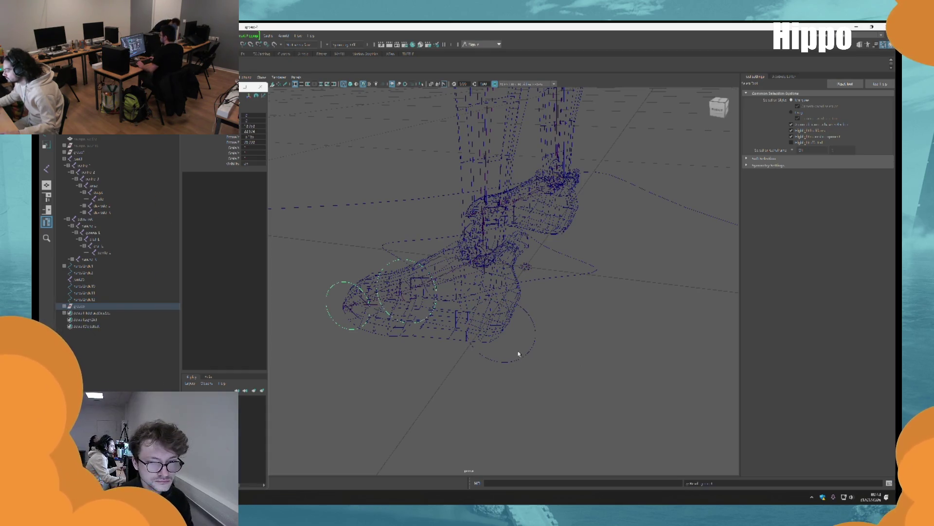
left_click(518, 354)
left_click(331, 306)
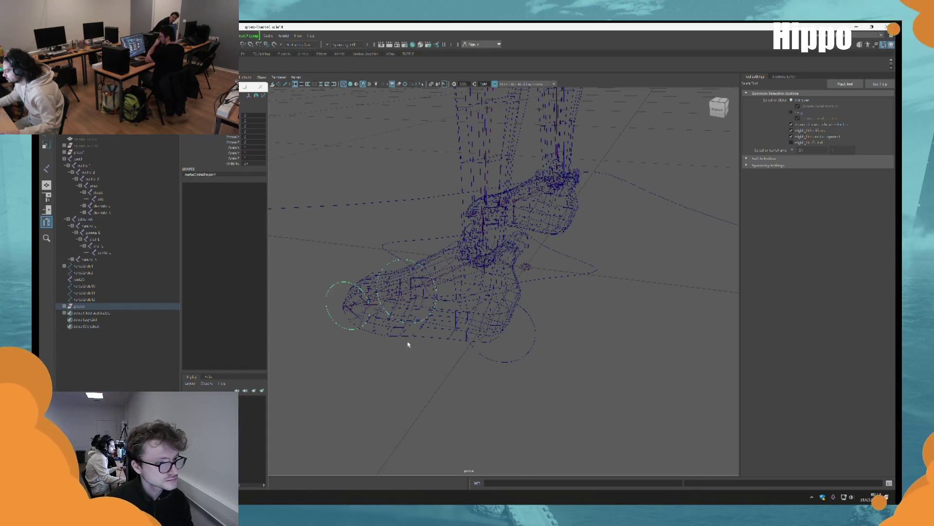
key("ctrl+g")
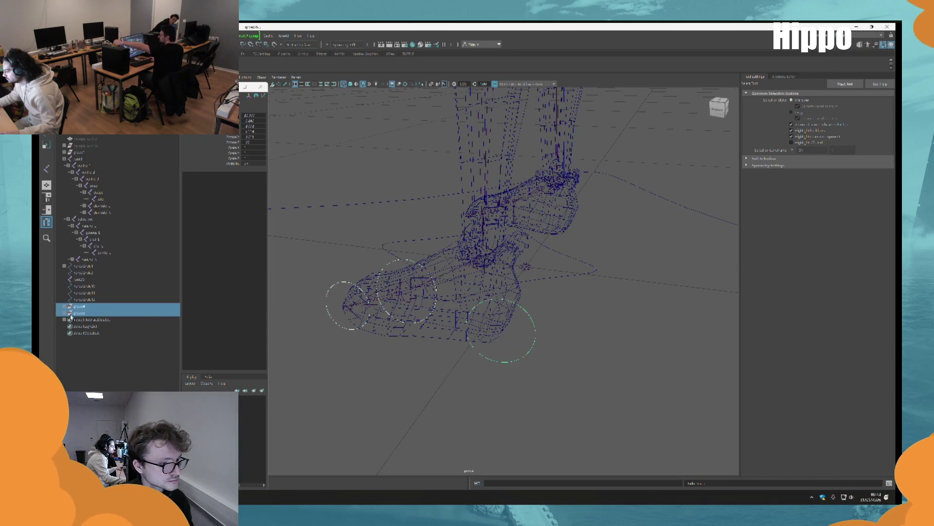
Test-rotate the foot control circle, then undo the rotation.
left_click(87, 307)
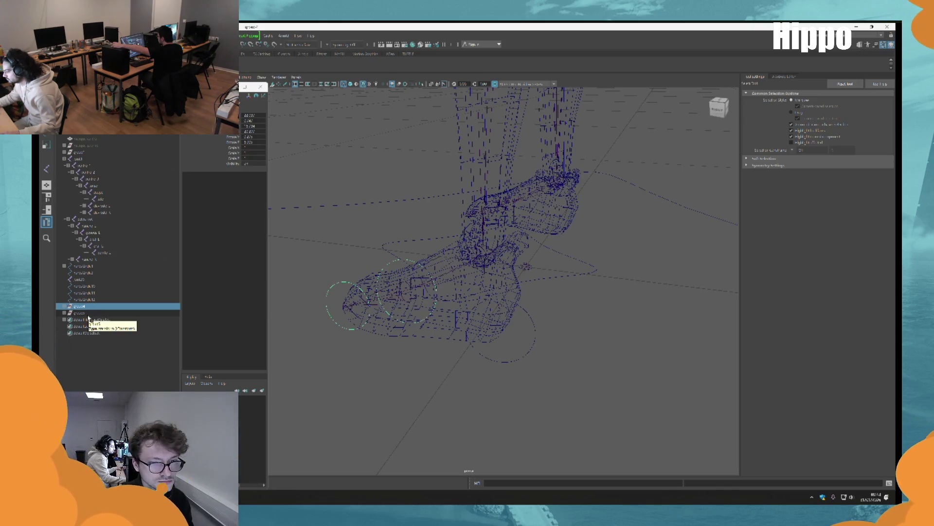
left_click(88, 314, "shift")
left_click(92, 317)
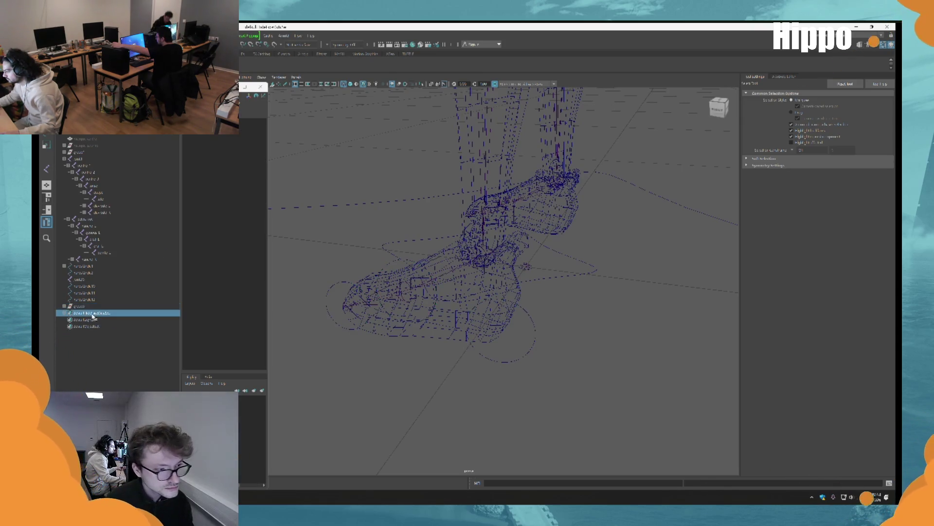
left_click(90, 306)
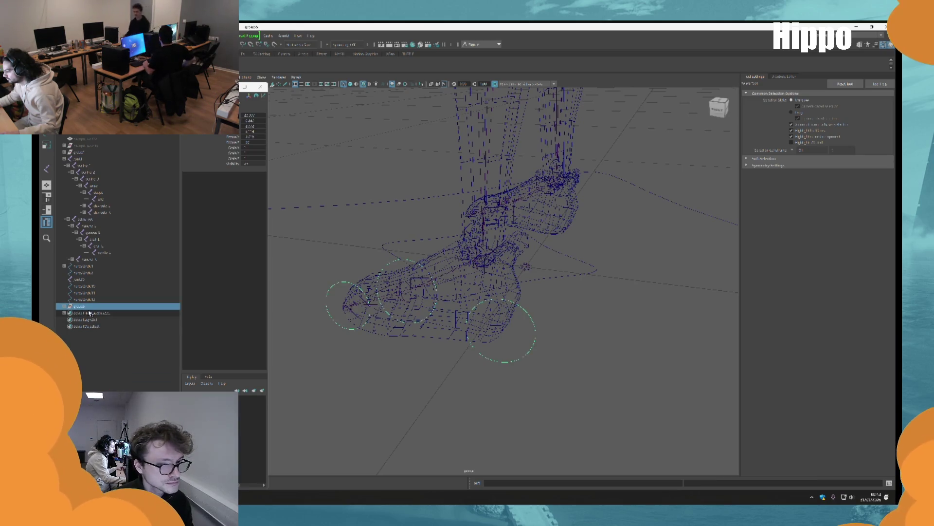
left_click(520, 351)
key("e")
mouse_move(534, 287)
left_mouse_down()
mouse_move(559, 313)
mouse_move(505, 276)
left_mouse_up()
key("ctrl+z")
key("ctrl+z")
key("ctrl+z")
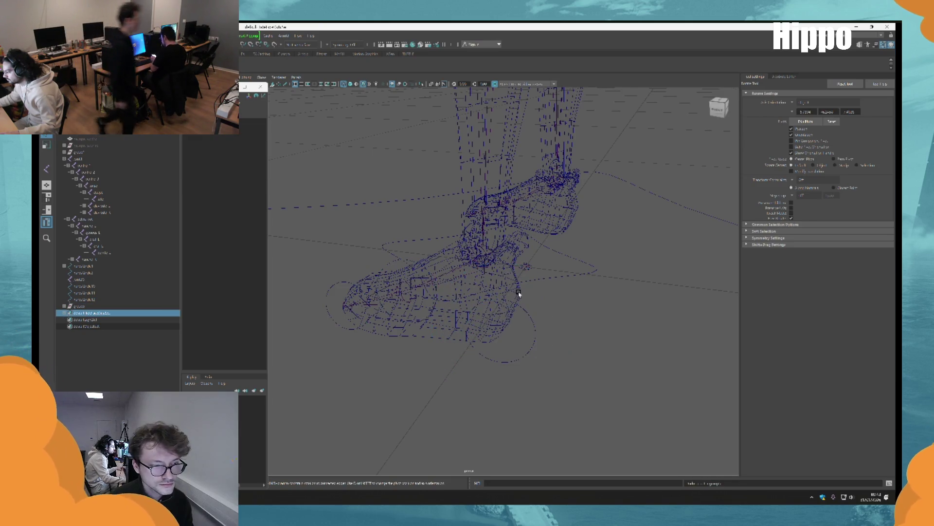
Group the foot control's group and test the heel and toe circle rotations.
left_click(157, 311)
key("ctrl+g")
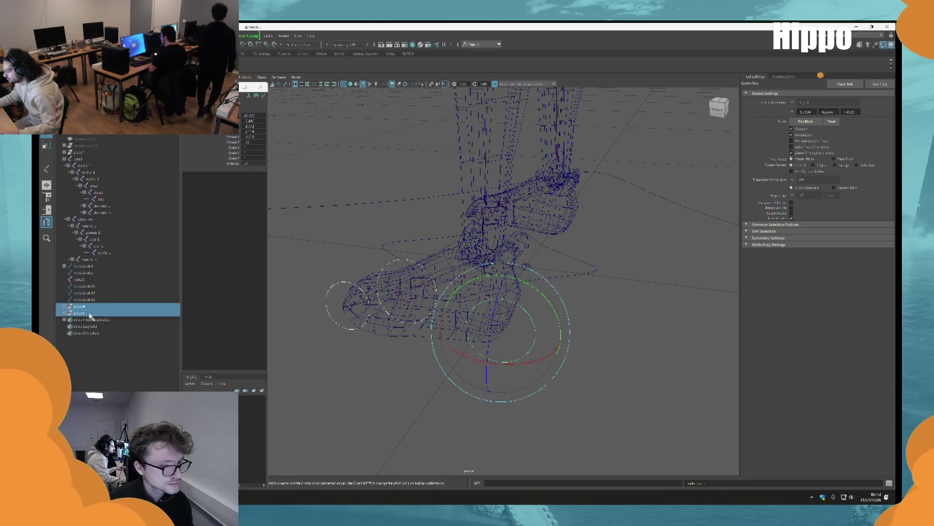
left_click(343, 283)
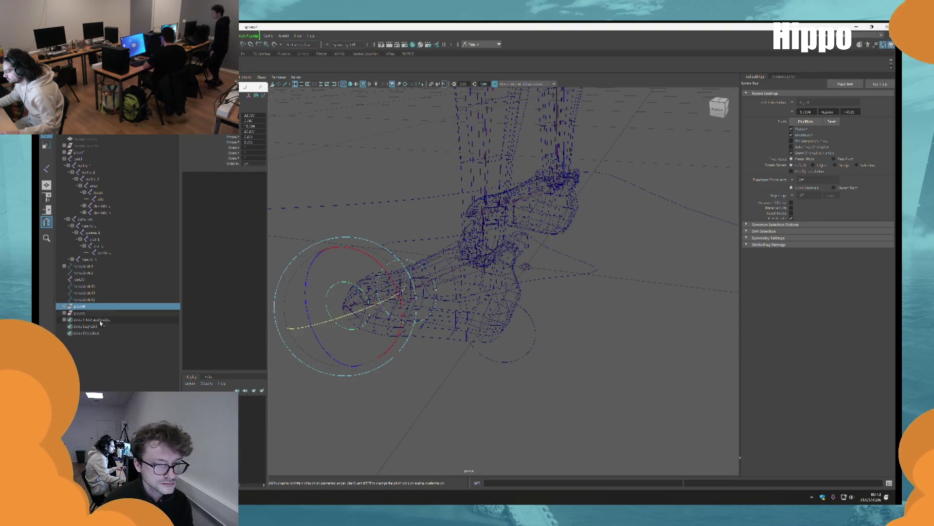
key("q")
left_click(509, 361)
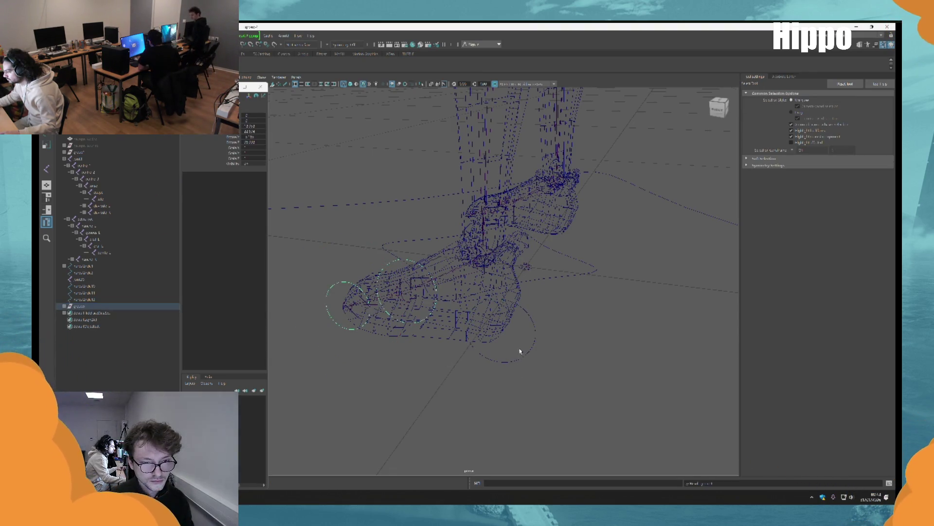
key("e")
left_click_drag(547, 299, 597, 361)
key("q")
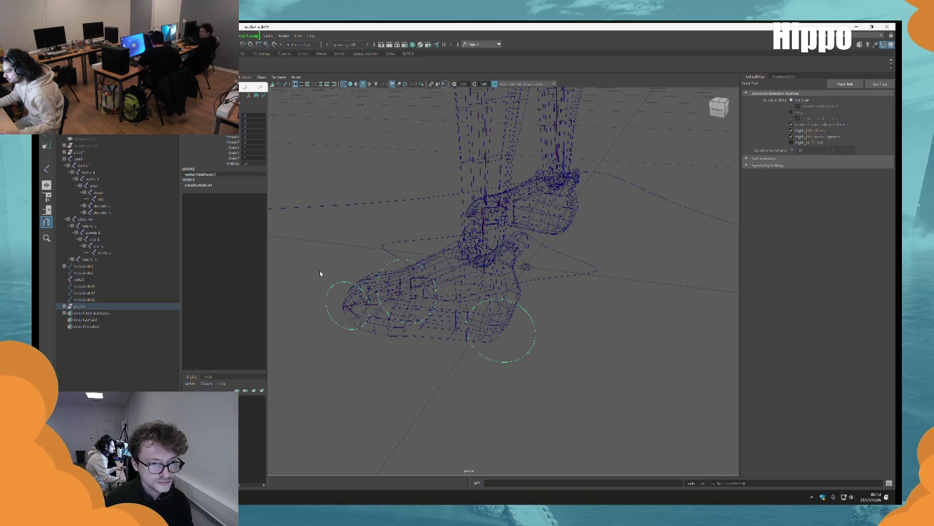
left_click(382, 297)
key("e")
mouse_move(341, 263)
left_mouse_down()
mouse_move(315, 219)
mouse_move(321, 223)
left_mouse_up()
key("q")
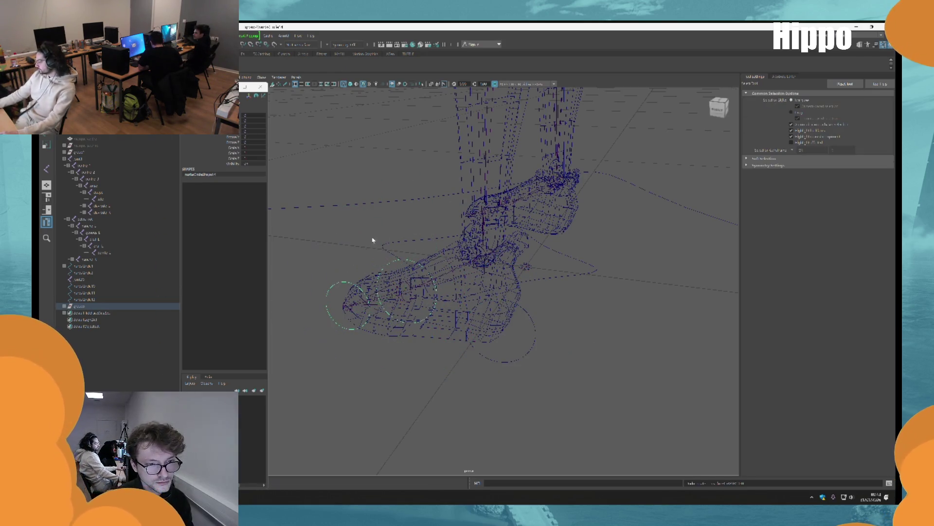
Test-rotate the toe group, then reselect the foot-circle group and its control circle.
left_click(399, 262)
left_click(392, 270)
key("e")
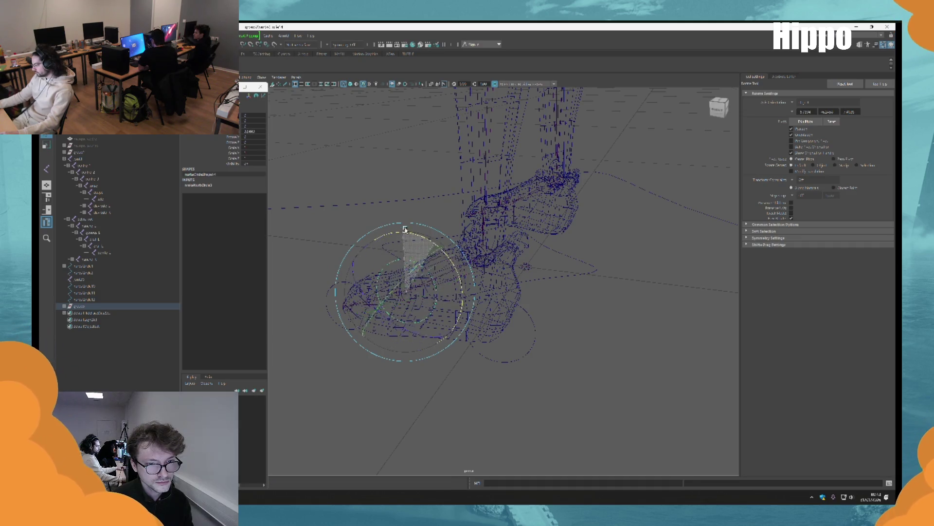
mouse_move(408, 238)
left_mouse_down("alt")
mouse_move(404, 267)
mouse_move(434, 287)
mouse_move(390, 331)
mouse_move(421, 321)
mouse_move(160, 250)
mouse_move(329, 308)
mouse_move(211, 308)
mouse_move(485, 355)
left_mouse_up("alt")
key("q")
left_click(559, 375)
mouse_move(559, 375)
left_mouse_down("alt")
mouse_move(522, 341)
mouse_move(482, 333)
mouse_move(561, 340)
mouse_move(551, 284)
left_mouse_up("alt")
left_click(94, 306)
left_click(554, 291, "shift")
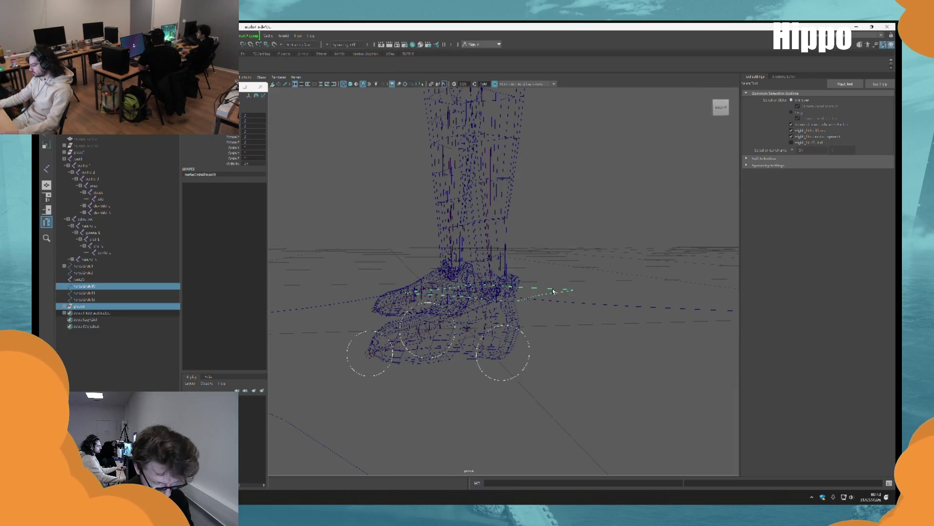
Move nurbsCircle10 up and to the left, then reselect it.
left_click(553, 292)
key("w")
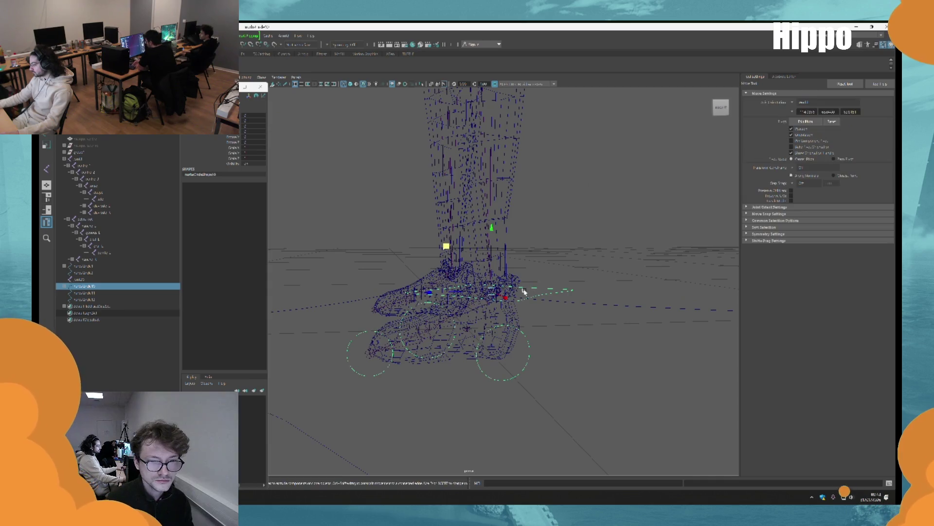
left_click_drag(438, 245, 415, 178)
mouse_move(386, 223)
left_mouse_down("alt")
mouse_move(444, 246)
mouse_move(411, 204)
mouse_move(514, 237)
mouse_move(552, 303)
mouse_move(530, 285)
mouse_move(495, 291)
mouse_move(521, 334)
mouse_move(538, 340)
mouse_move(532, 386)
mouse_move(509, 358)
mouse_move(517, 371)
mouse_move(538, 367)
mouse_move(580, 308)
left_mouse_up("alt")
key("q")
left_click(691, 218)
left_click(554, 327)
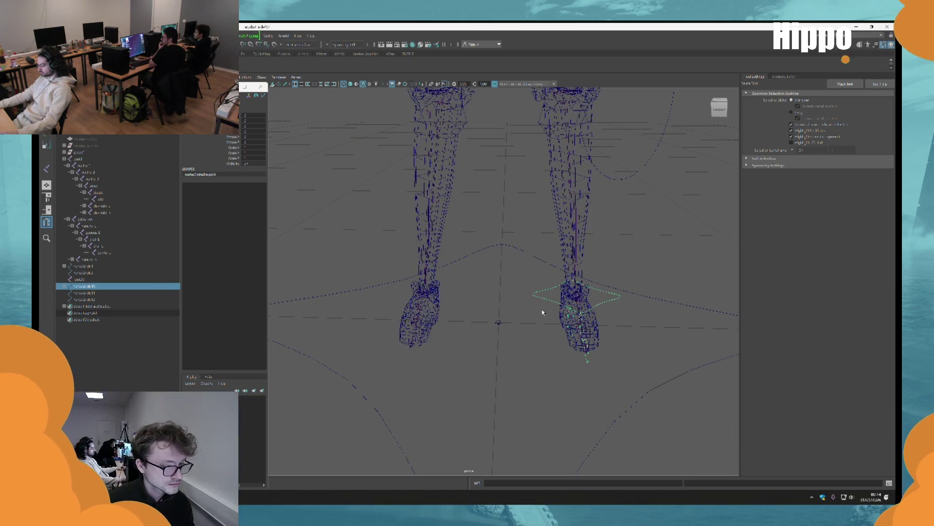
Duplicate the ankle circle control, creating nurbsCircle16.
key("ctrl+d")
key("ctrl+g")
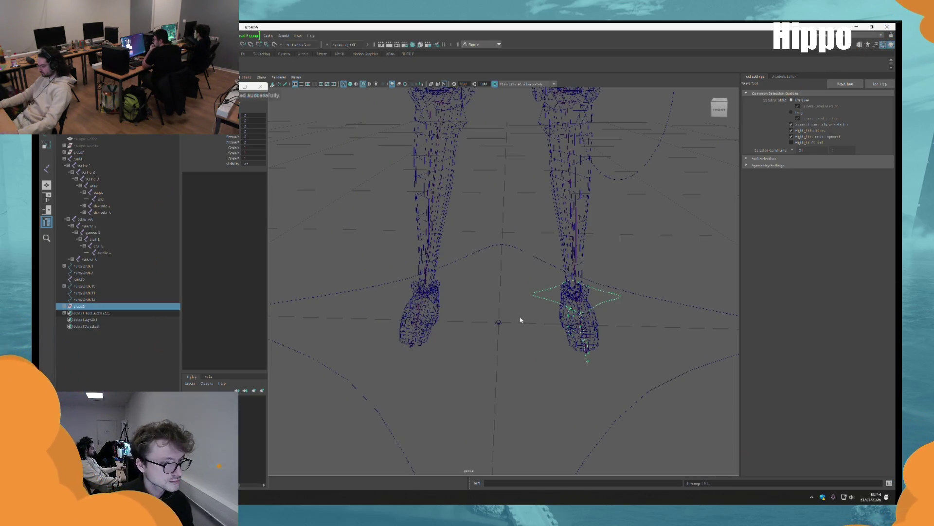
scroll(519, 319, "down", 8)
scroll(594, 382, "up", 6)
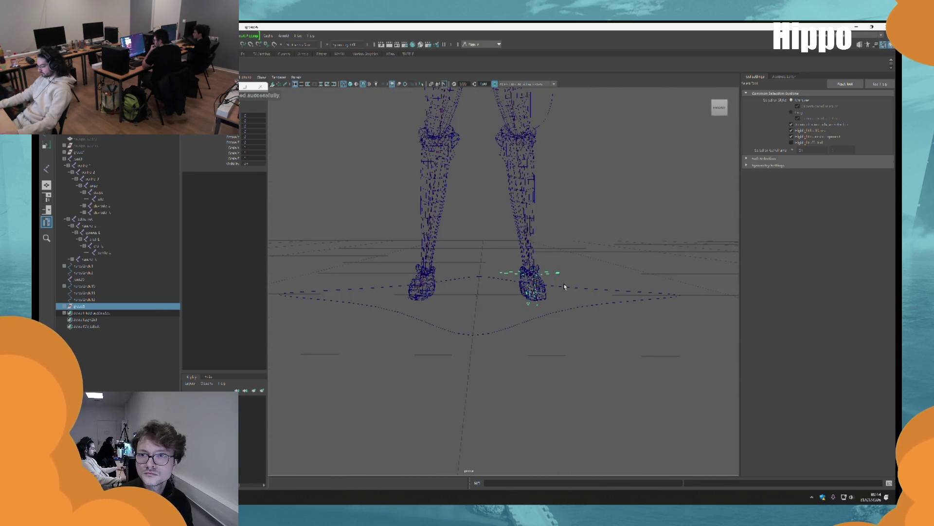
key("w")
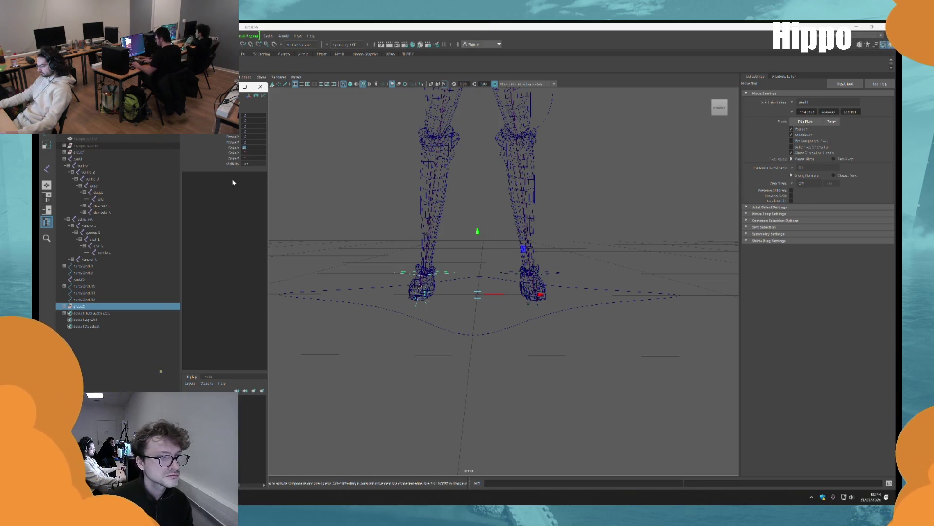
key("f")
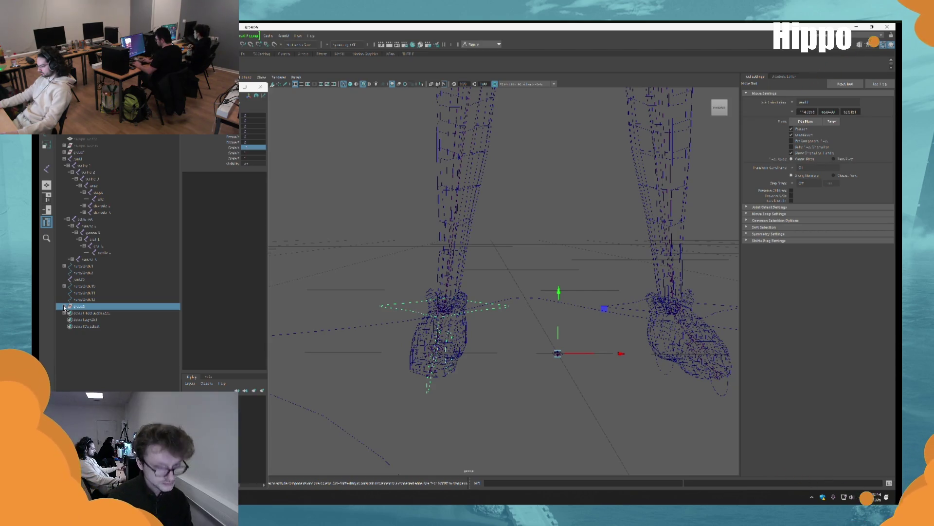
key("ctrl+d")
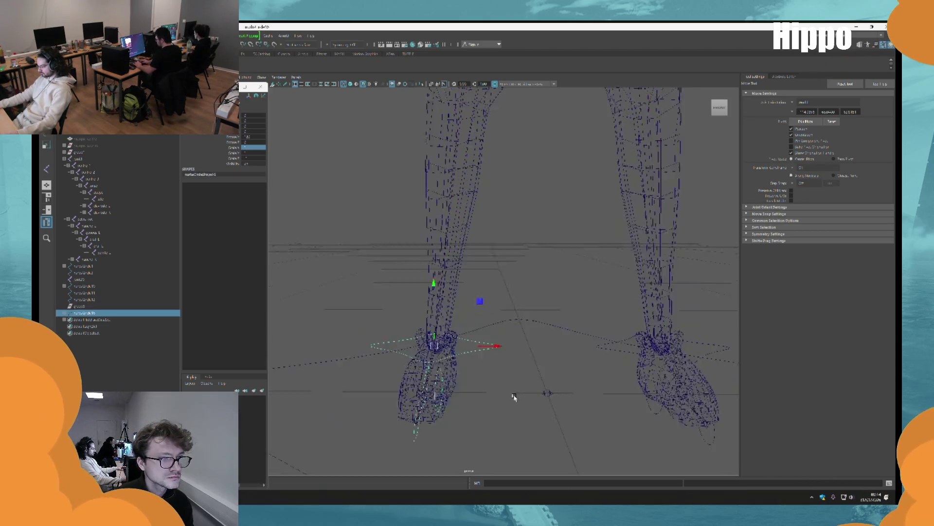
Select the circles around the right and left feet and inspect their transform values.
left_click_drag(513, 396, 315, 182, "alt")
left_click_drag(494, 388, 507, 384, "alt")
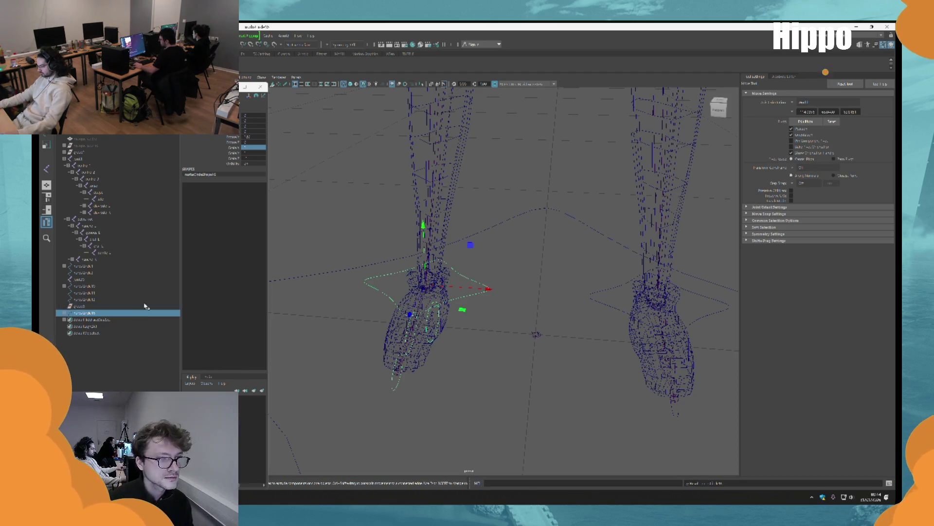
left_click_drag(587, 338, 485, 267, "alt")
left_click(485, 267)
mouse_move(426, 261)
left_mouse_down("alt")
mouse_move(417, 261)
mouse_move(433, 275)
left_mouse_up("alt")
left_click(417, 261)
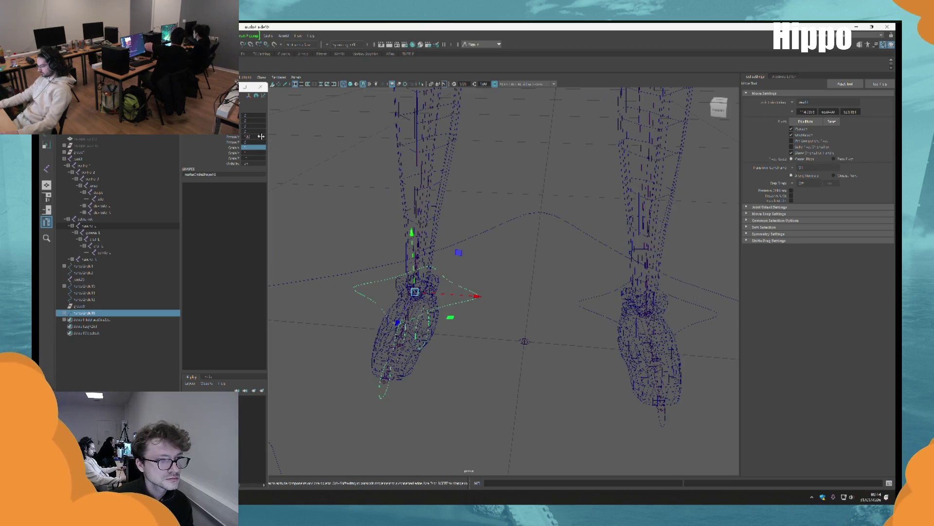
left_click(262, 136)
middle_click_drag(363, 231, 368, 247, "alt")
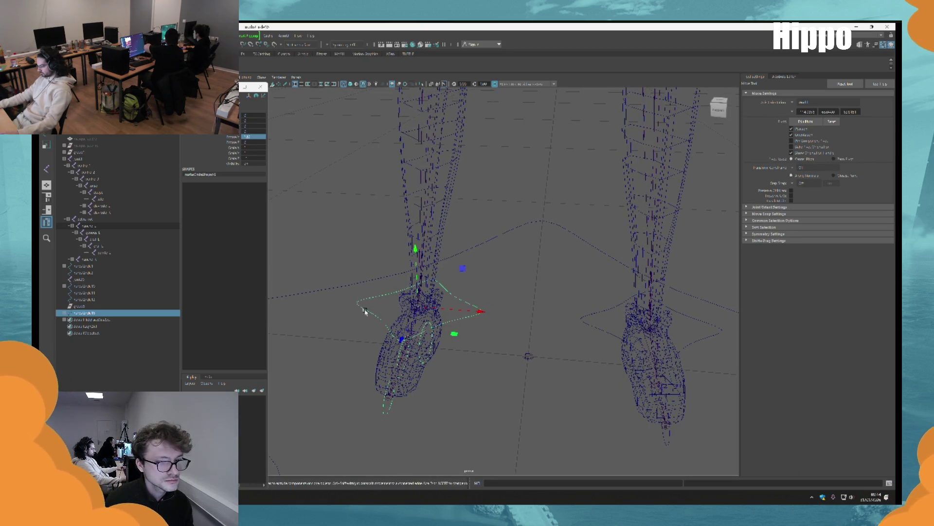
middle_click_drag(365, 311, 359, 311, "alt")
Unparent the group under nurbsCircle16 to the top level with Shift+P.
left_click(63, 315)
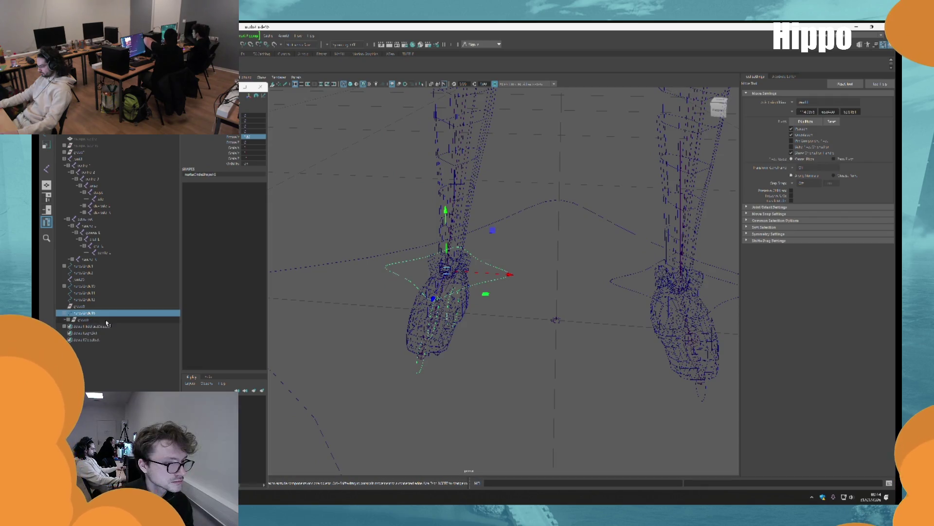
left_click(104, 320)
key("shift+p")
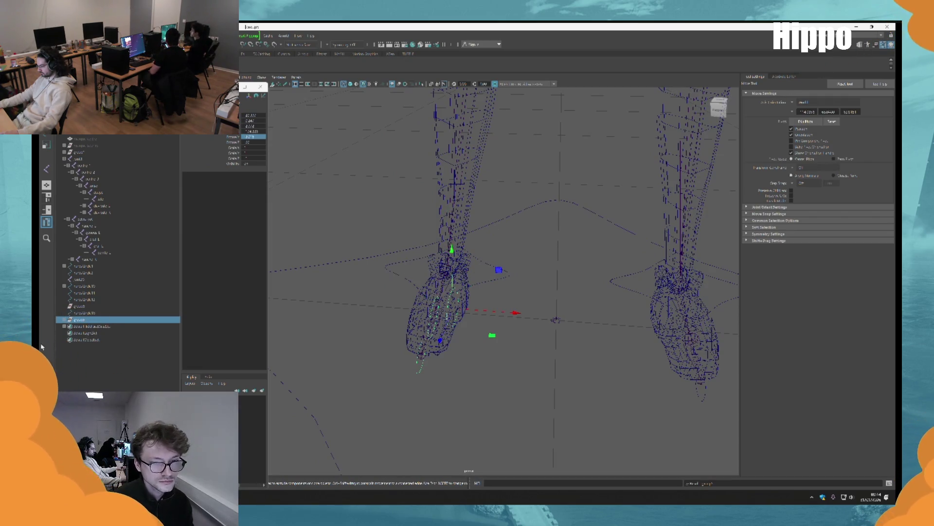
left_click_drag(496, 293, 477, 290, "alt")
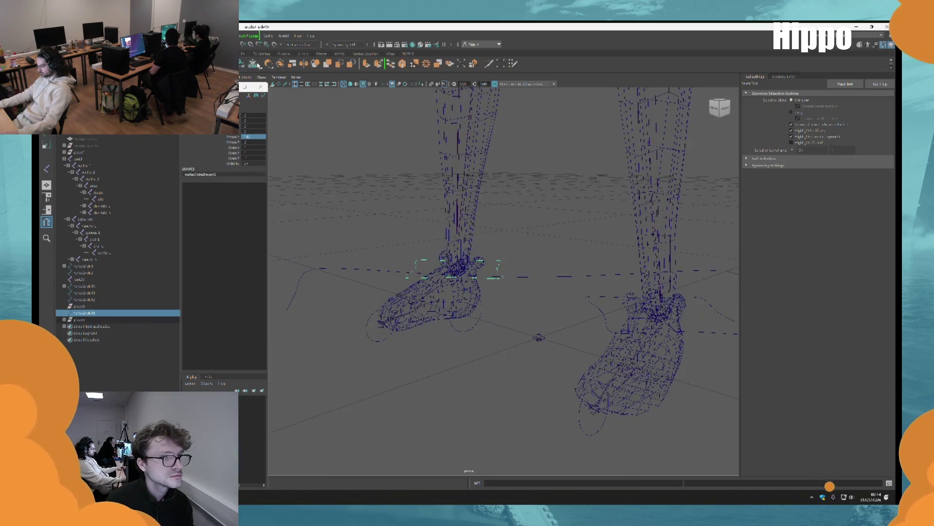
left_click(100, 319)
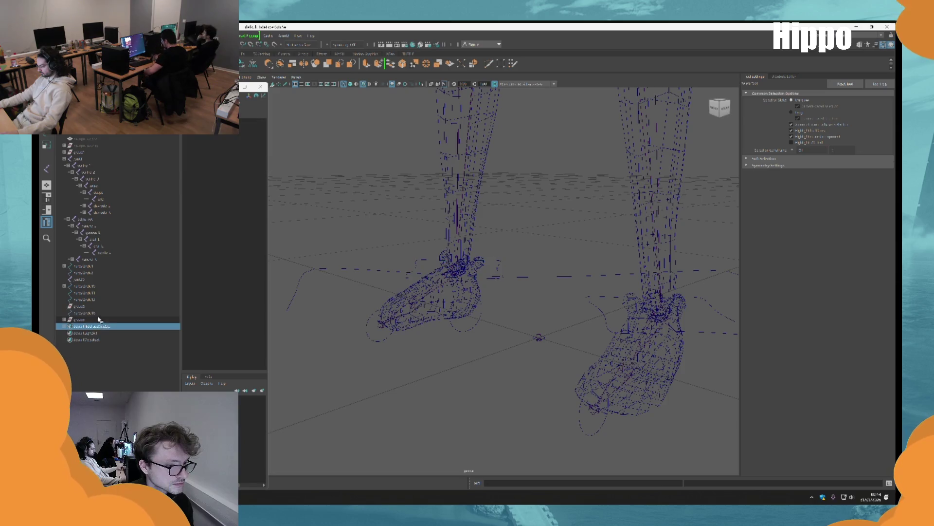
Parent the pivot-circle group under nurbsCircle15 and tilt the foot to test it.
left_click(104, 313, "shift")
key("p")
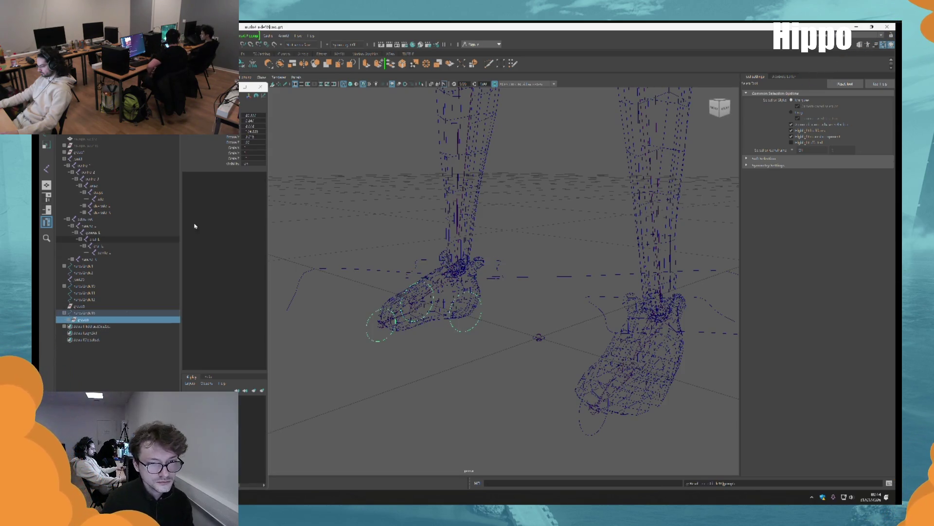
left_click(474, 338)
left_click(469, 334)
key("e")
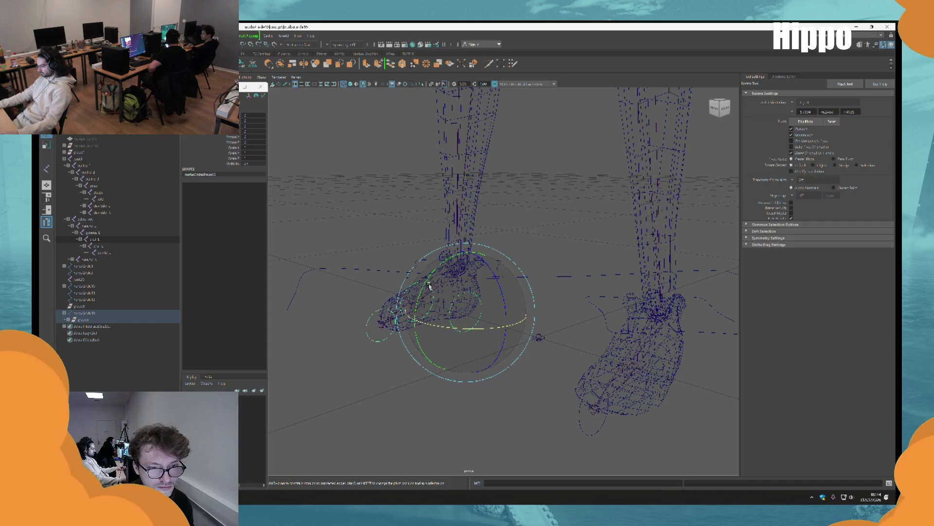
left_click_drag(437, 263, 451, 232)
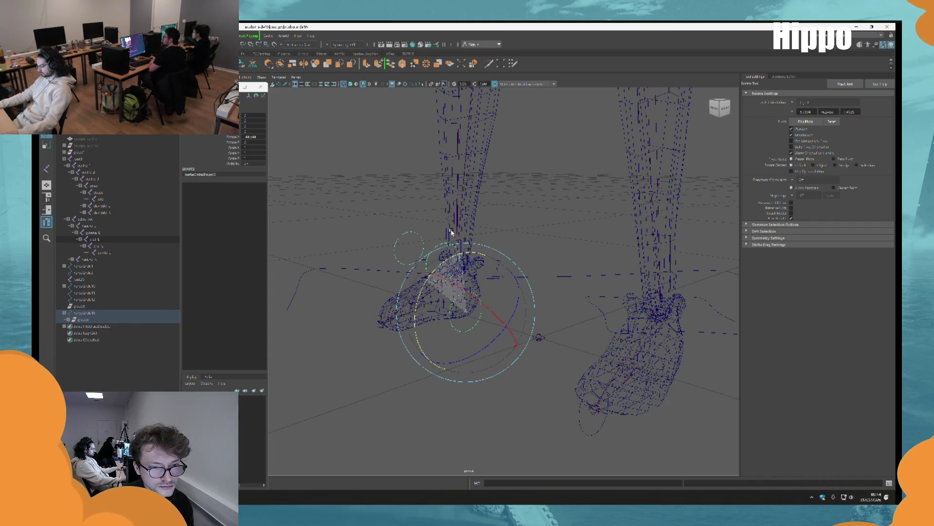
Select the toe pivot circle, then the ankle control with the Move tool.
left_click(371, 334)
left_click(368, 323)
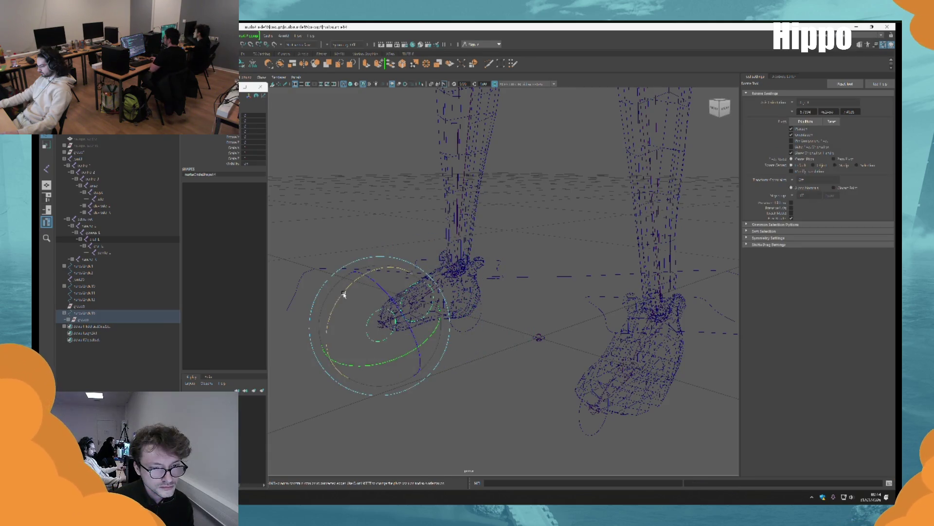
mouse_move(328, 365)
left_mouse_down("alt")
mouse_move(488, 356)
mouse_move(465, 383)
left_mouse_up("alt")
key("q")
left_click(476, 308)
key("w")
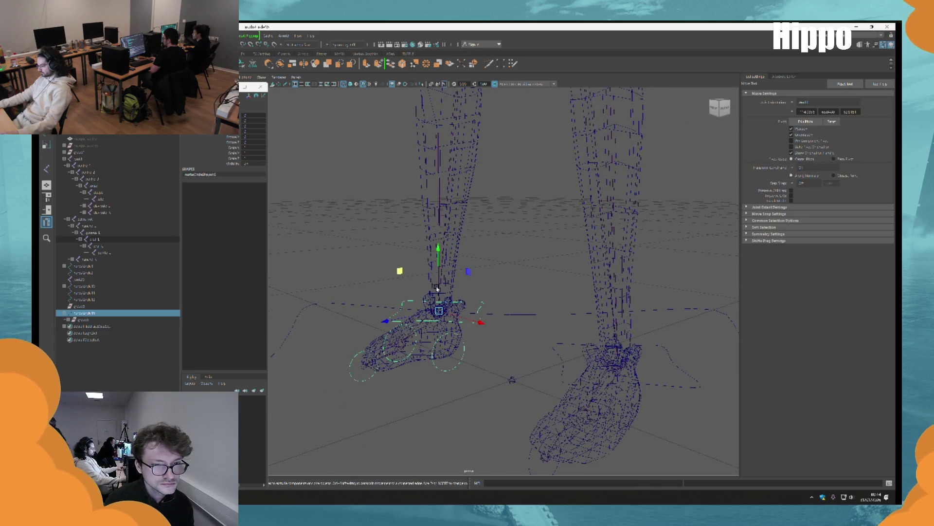
mouse_move(441, 271)
left_mouse_down("alt")
mouse_move(520, 281)
mouse_move(554, 337)
left_mouse_up("alt")
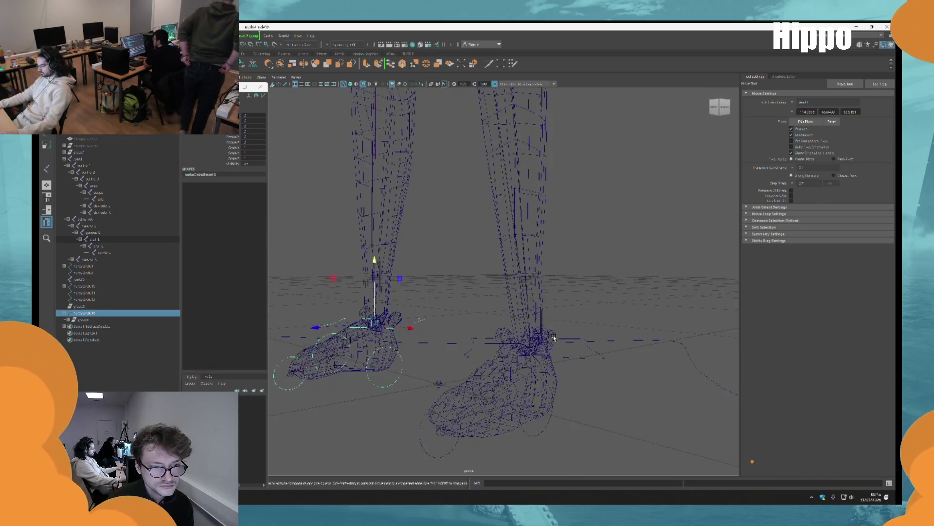
left_click(429, 243)
Switch to textured shaded display (6) and nudge the ankle control vertically.
scroll(420, 274, "down", 3)
mouse_move(445, 269)
left_mouse_down("alt")
mouse_move(461, 278)
mouse_move(440, 287)
mouse_move(445, 308)
left_mouse_up("alt")
key("6")
left_click(423, 306)
left_click_drag(422, 267, 422, 267)
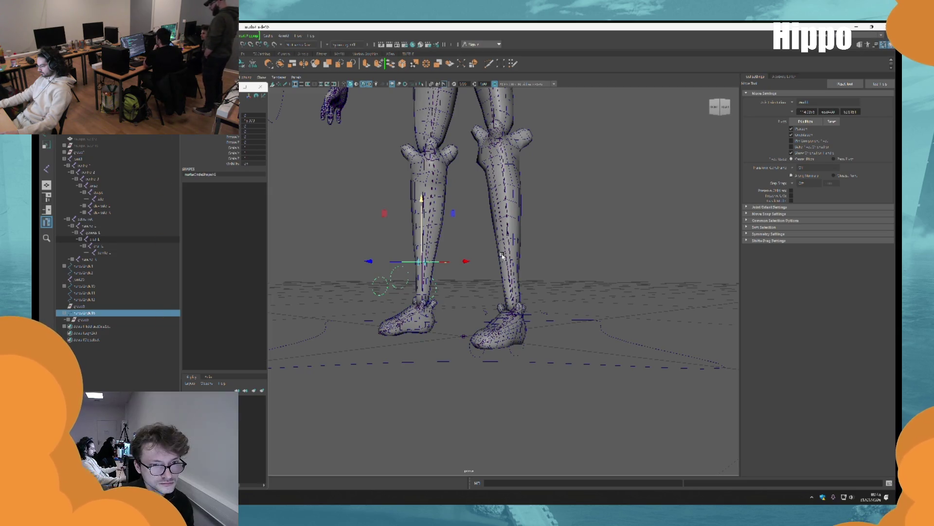
left_click(484, 262)
mouse_move(445, 238)
left_mouse_down("alt")
mouse_move(512, 258)
mouse_move(440, 264)
mouse_move(501, 270)
left_mouse_up("alt")
scroll(504, 273, "up", 3)
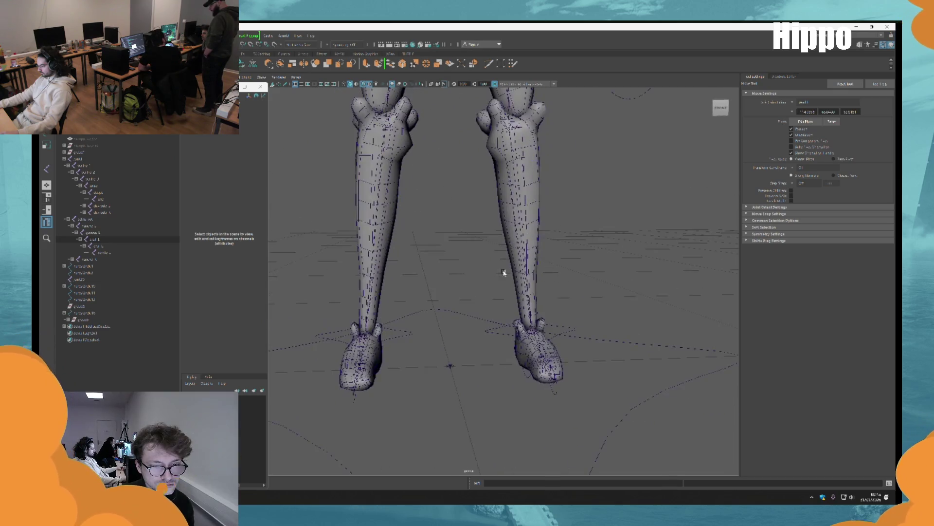
key("q")
middle_click_drag(469, 189, 463, 336, "alt")
scroll(459, 197, "up", 3)
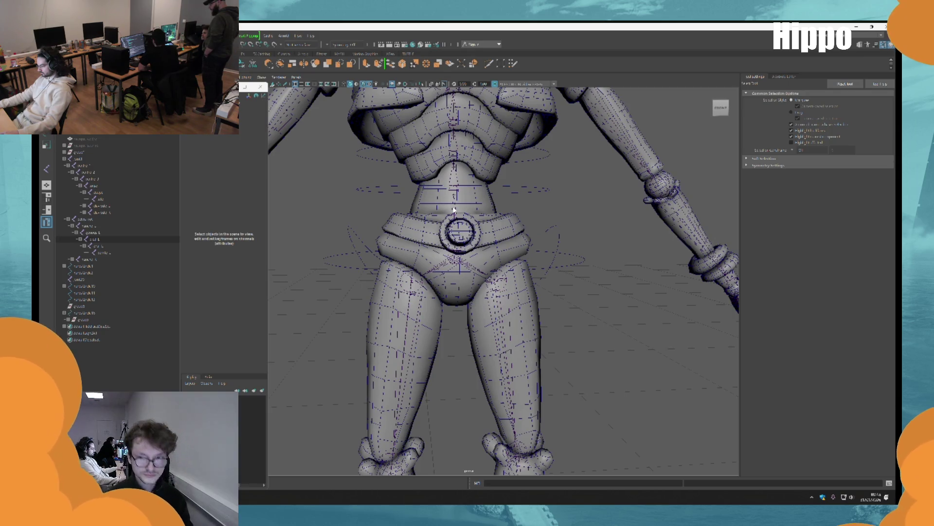
left_click(454, 210)
scroll(454, 209, "down", 3)
mouse_move(428, 428)
left_mouse_down("alt")
mouse_move(457, 428)
mouse_move(479, 262)
mouse_move(497, 244)
mouse_move(432, 269)
left_mouse_up("alt")
scroll(480, 262, "up", 3)
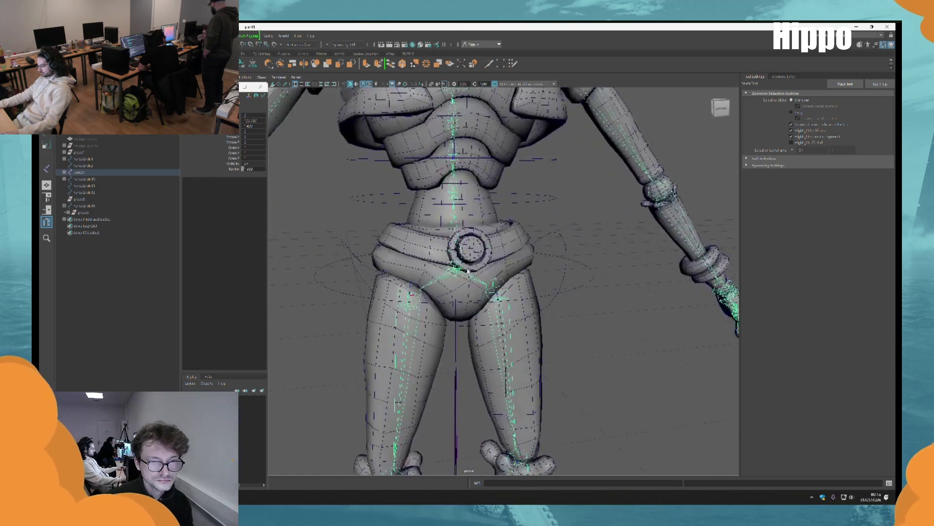
scroll(432, 269, "up", 3)
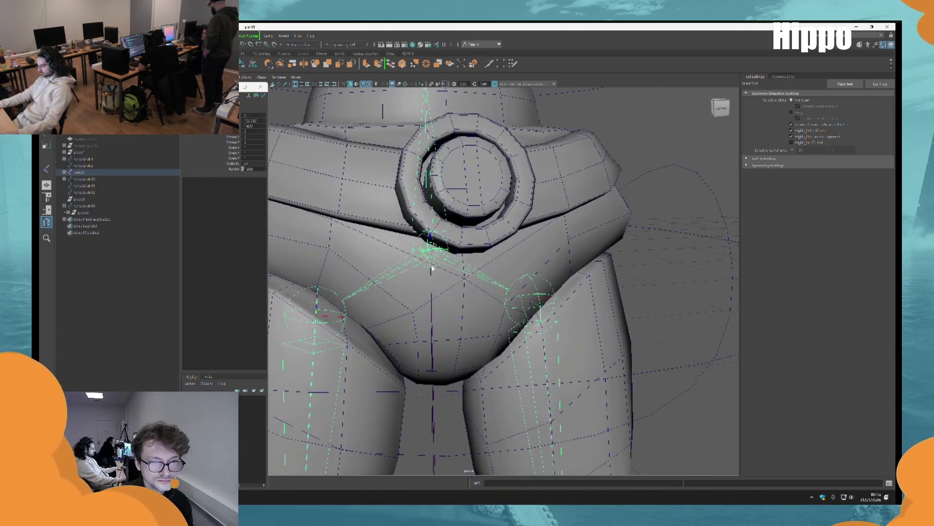
left_click(518, 309)
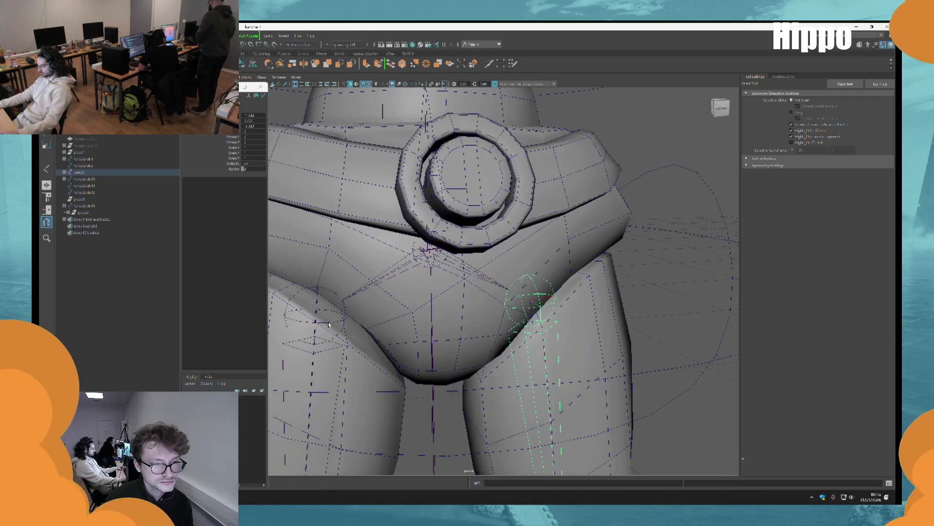
left_click_drag(437, 147, 440, 298, "alt")
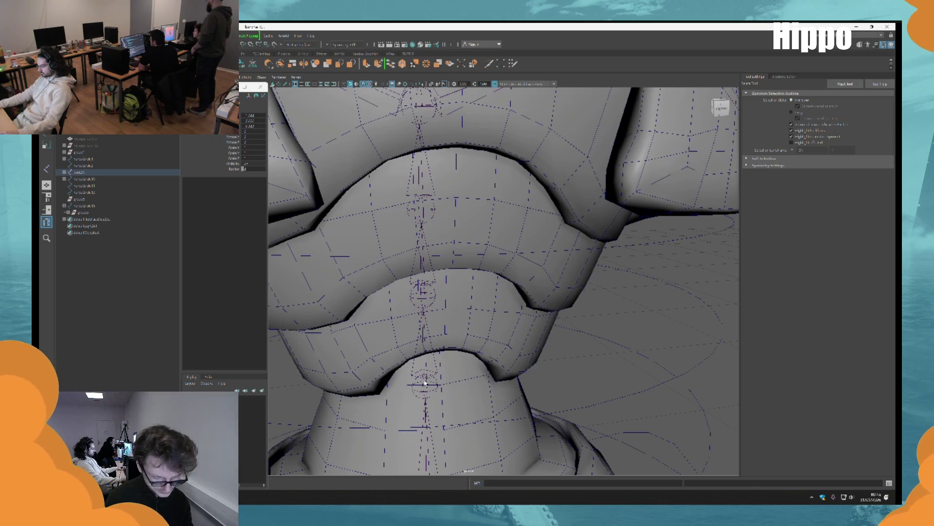
key("ctrl+z")
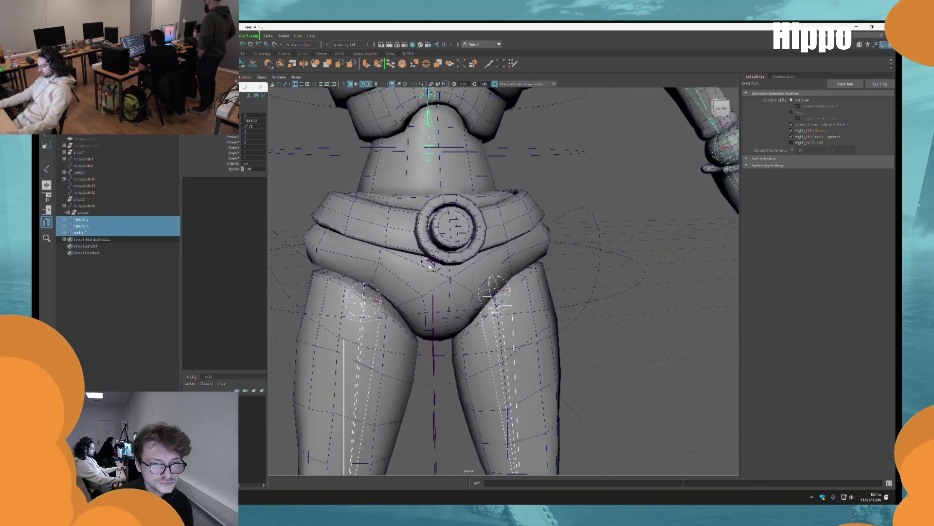
key("ctrl+z")
key("ctrl+z")
key("ctrl+z")
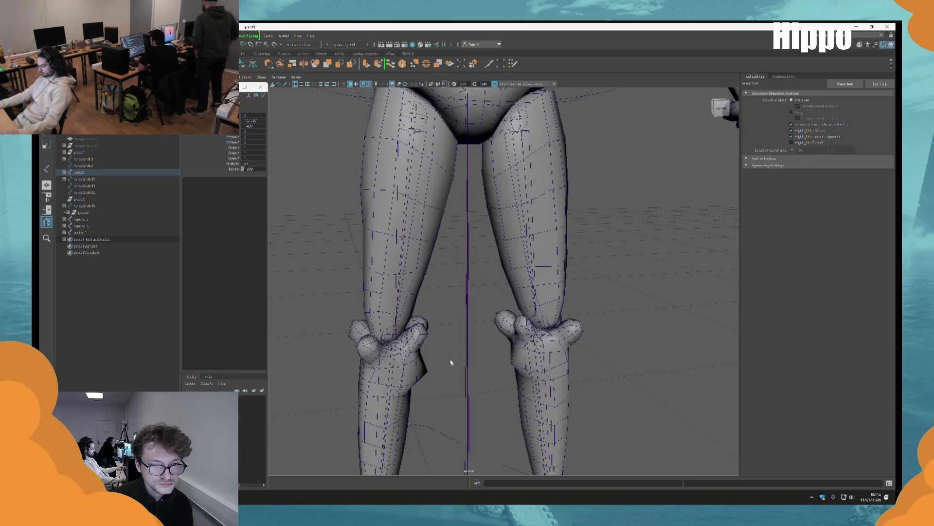
key("ctrl+z")
key("ctrl+z")
key("ctrl+z")
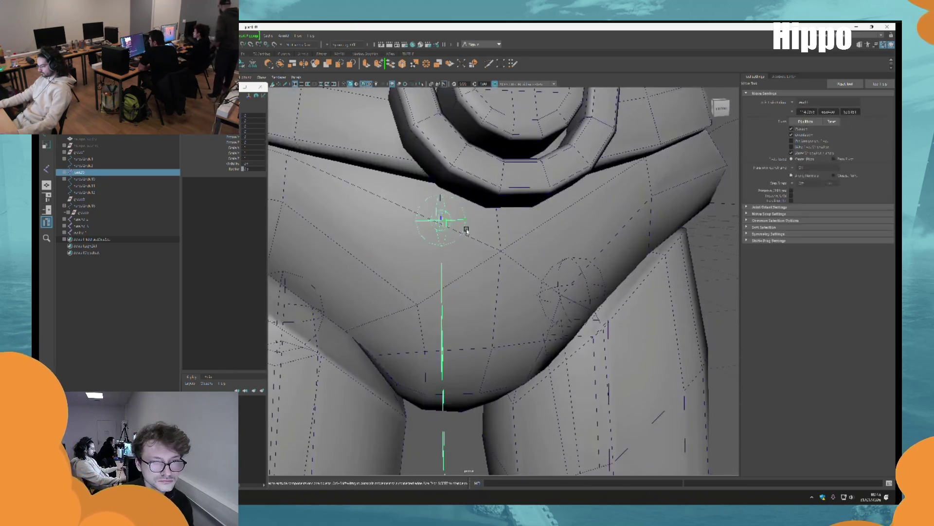
Apply Orient Joint from the Skeleton options to the ankle joint.
key("ctrl+z")
key("ctrl+z")
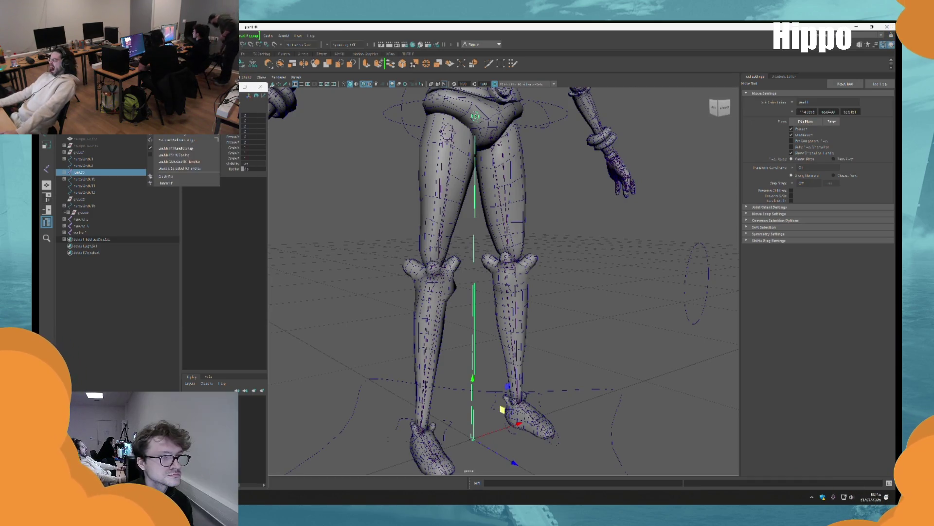
left_click(166, 176)
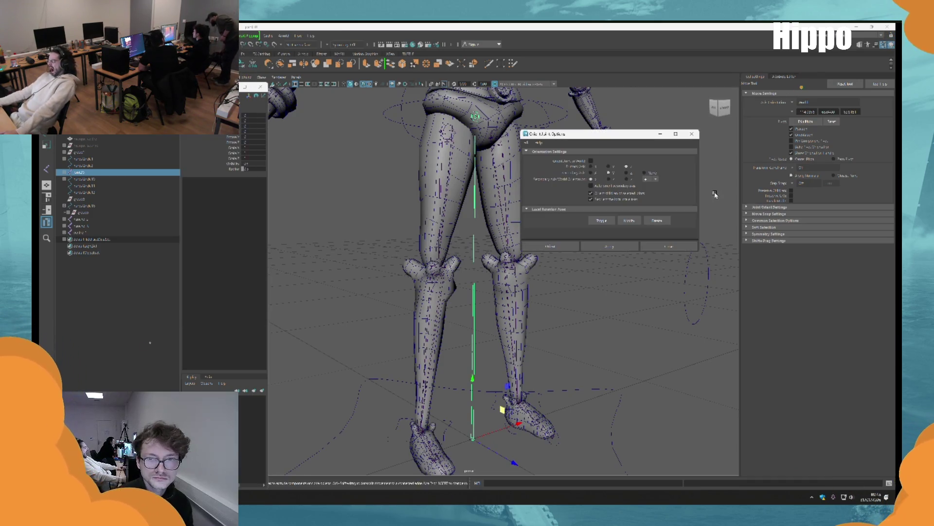
left_click(612, 247)
key("f")
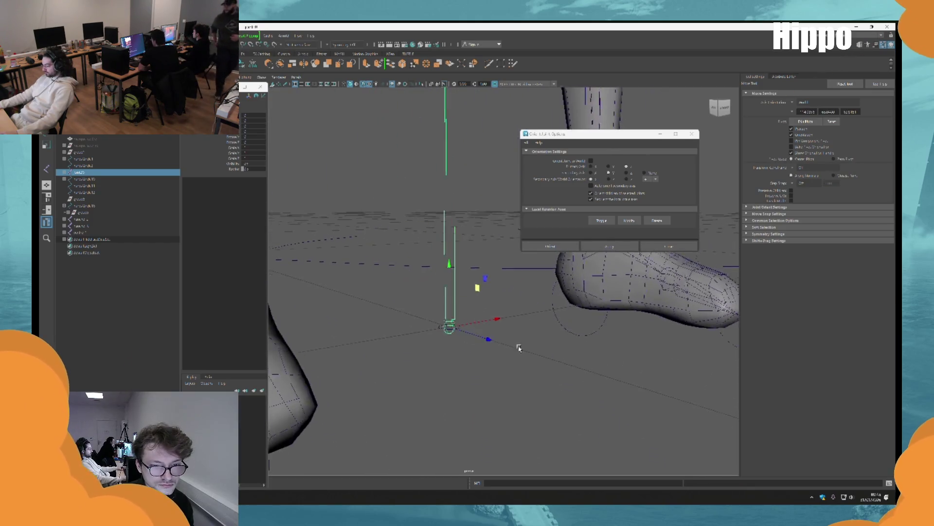
key("q")
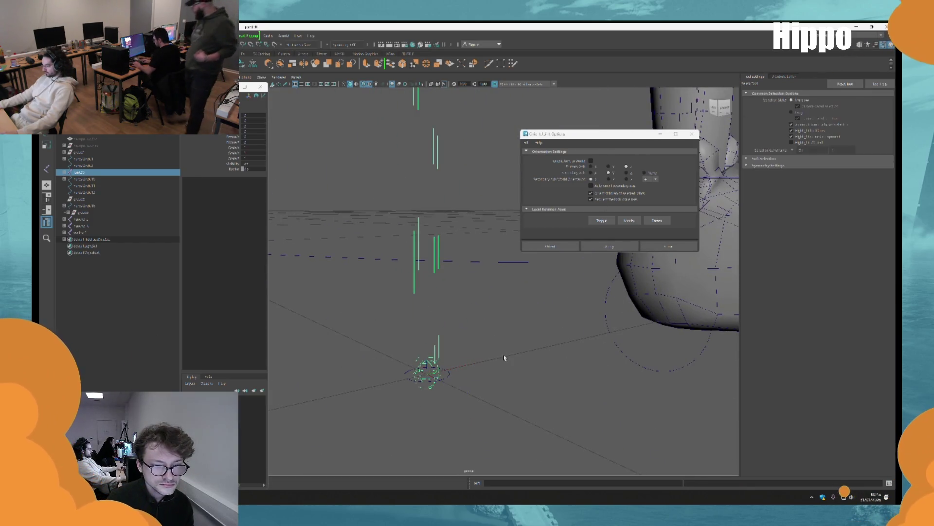
key("w")
key("q")
Select the thigh, left hip, spine and belt-buckle joints.
mouse_move(507, 401)
right_mouse_down("alt")
mouse_move(468, 286)
mouse_move(558, 414)
right_mouse_up("alt")
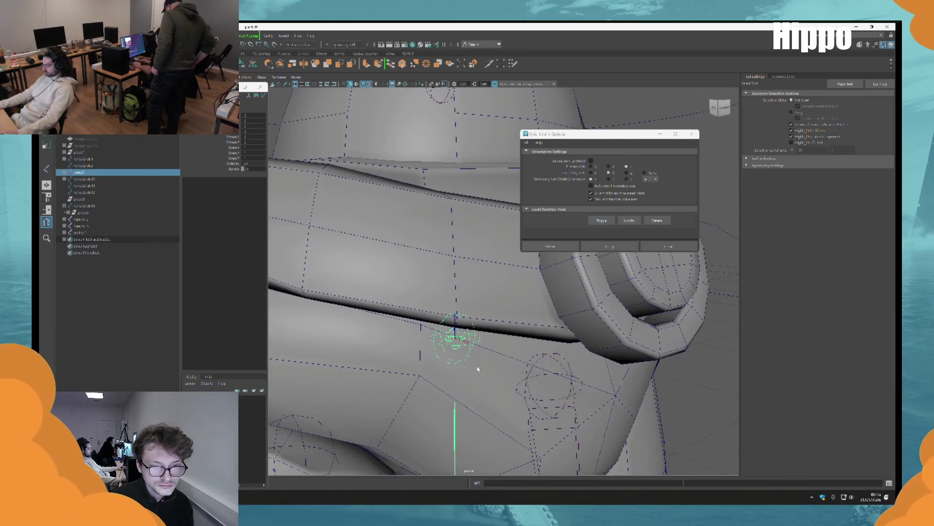
key("a")
key("f")
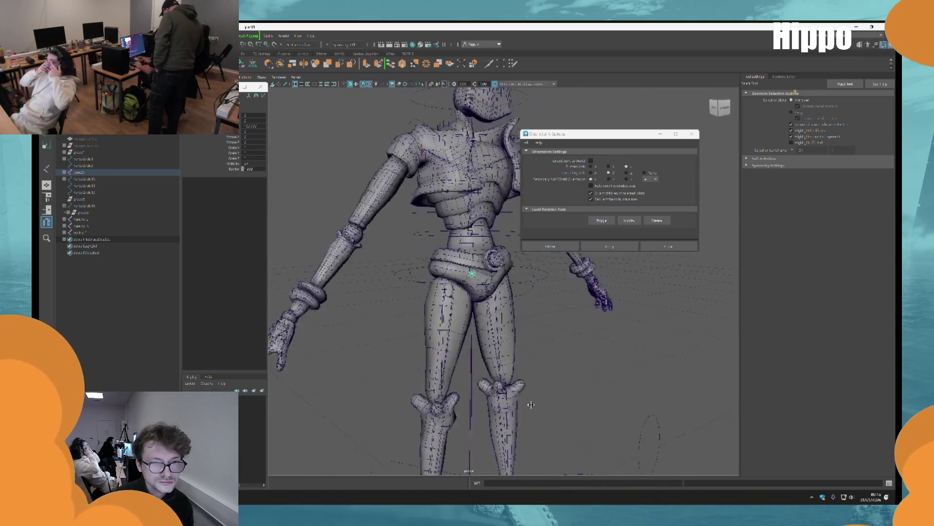
left_click_drag(527, 323, 523, 333, "alt")
left_click(526, 336)
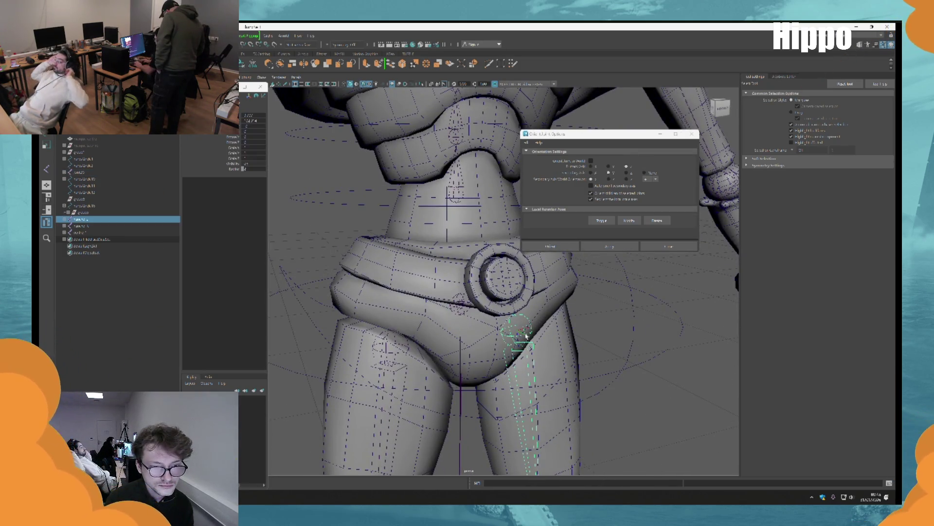
left_click(395, 352, "shift")
left_click(461, 196, "shift")
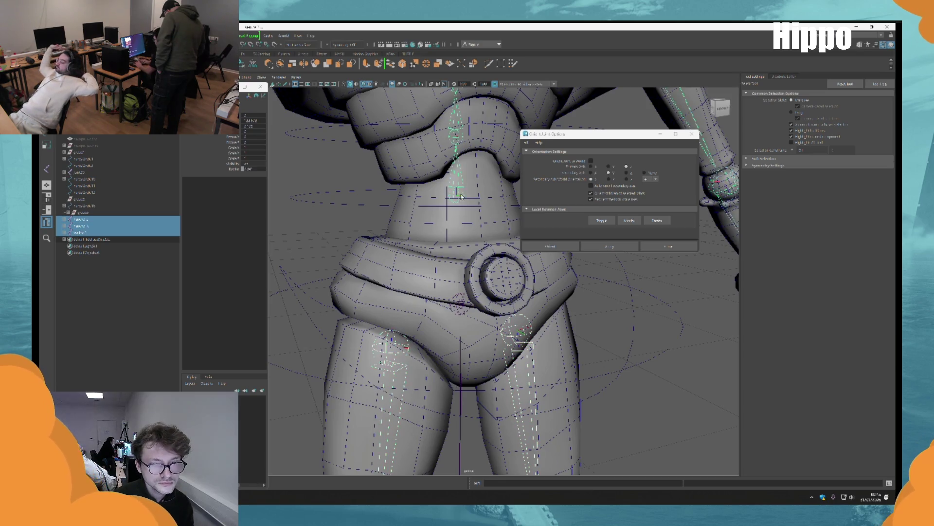
scroll(462, 304, "up", 5)
left_click(451, 361, "shift")
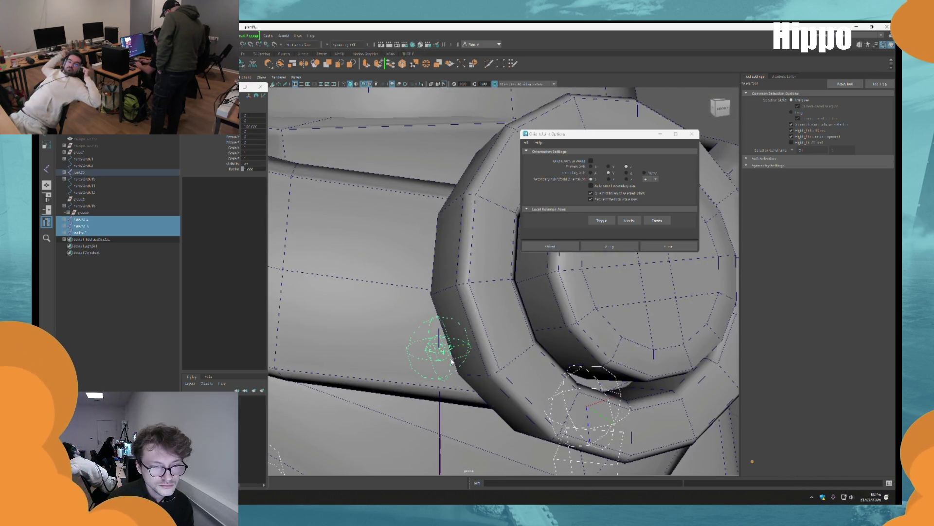
scroll(457, 361, "down", 5)
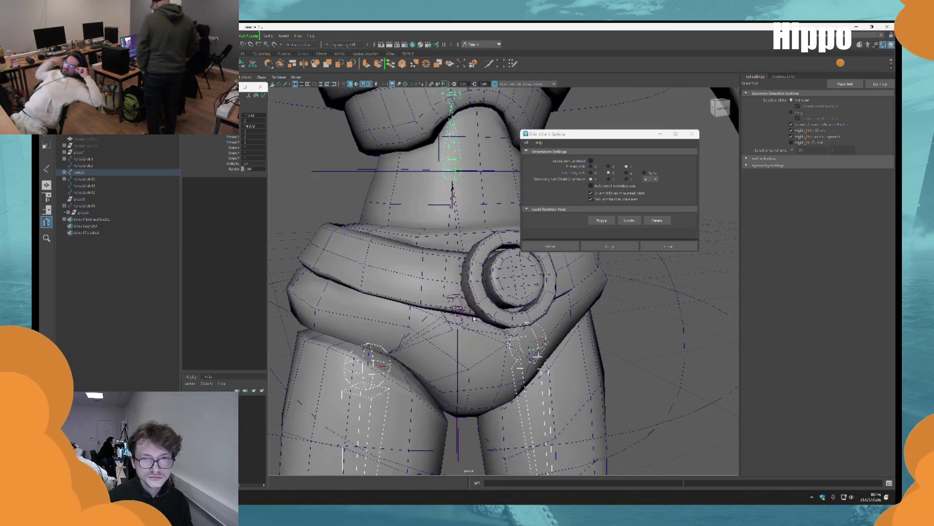
Close the Orient Joint options and select the whole skeleton hierarchy.
left_click(693, 135)
scroll(603, 323, "down", 5)
left_click(559, 257)
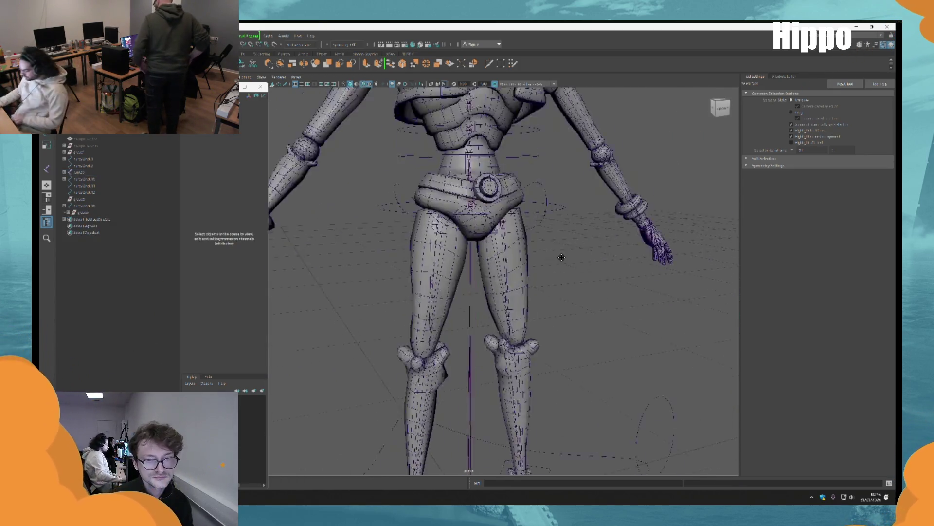
scroll(479, 317, "down", 3)
left_click(469, 320)
Deselect the skeleton and orbit to a low front view over both legs.
key("w")
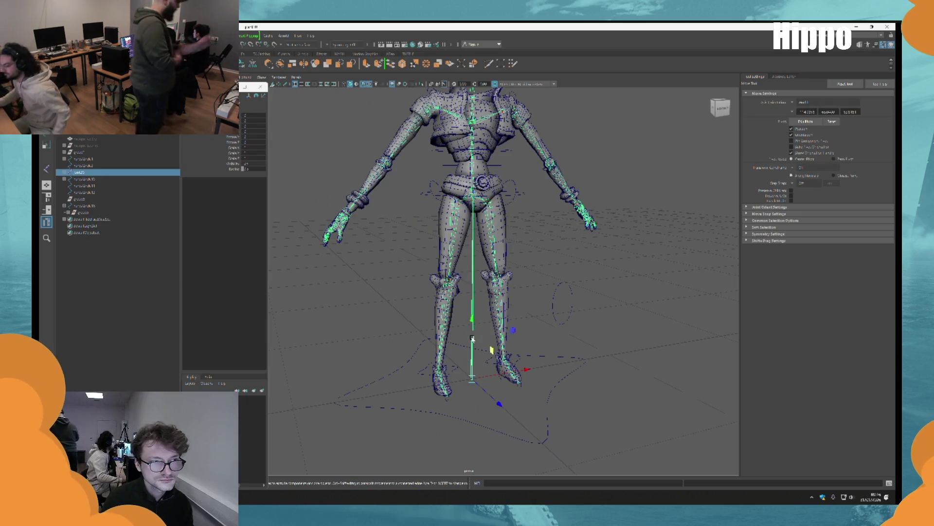
left_click(402, 265)
left_click_drag(402, 265, 471, 354, "alt")
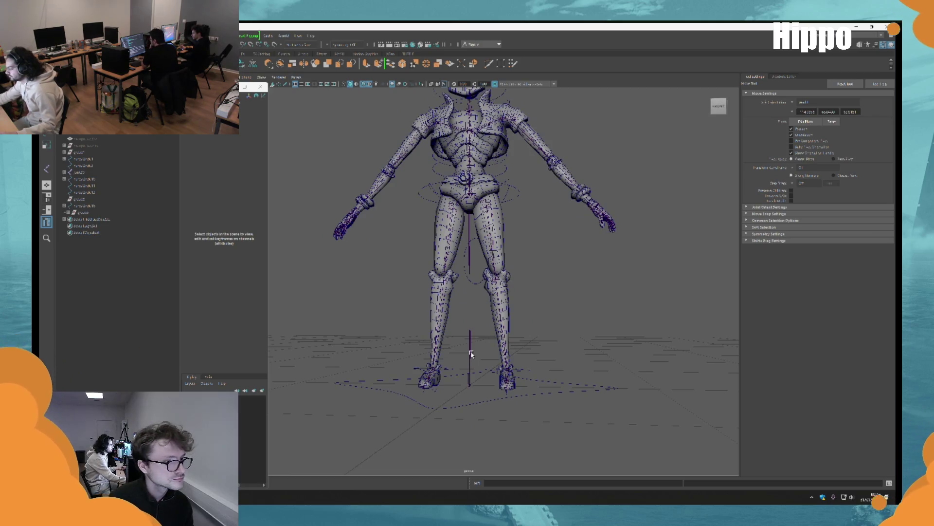
scroll(471, 354, "up", 5)
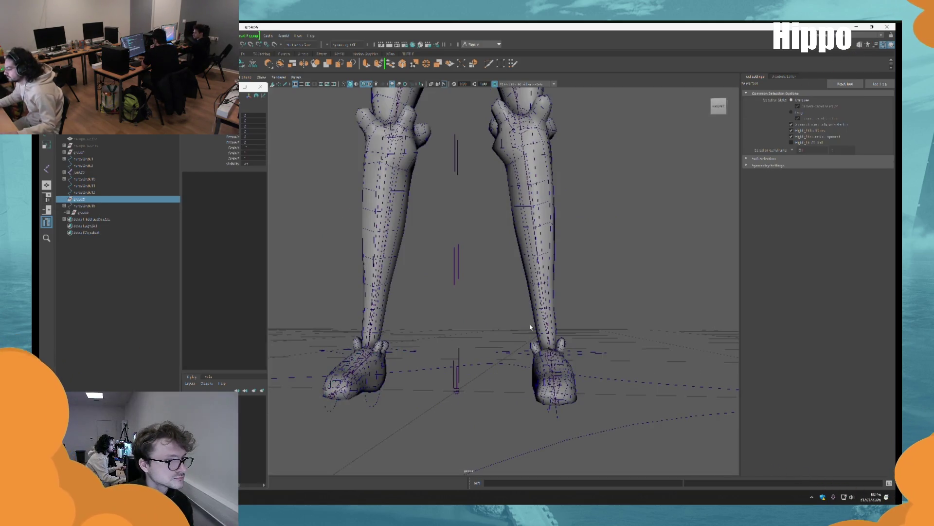
key("Delete")
scroll(614, 257, "up", 2)
mouse_move(615, 257)
left_mouse_down("alt")
mouse_move(532, 298)
mouse_move(536, 321)
mouse_move(597, 260)
mouse_move(599, 225)
mouse_move(607, 227)
mouse_move(515, 227)
mouse_move(510, 244)
left_mouse_up("alt")
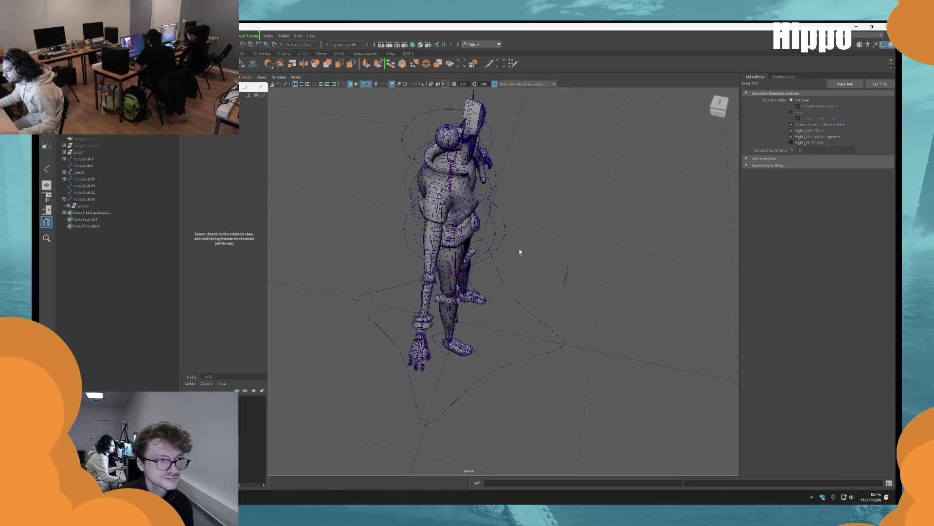
left_click_drag(520, 252, 641, 365, "alt")
Scale nurbsCircle17 and move it onto the knee as a pole-vector control.
left_click(640, 365)
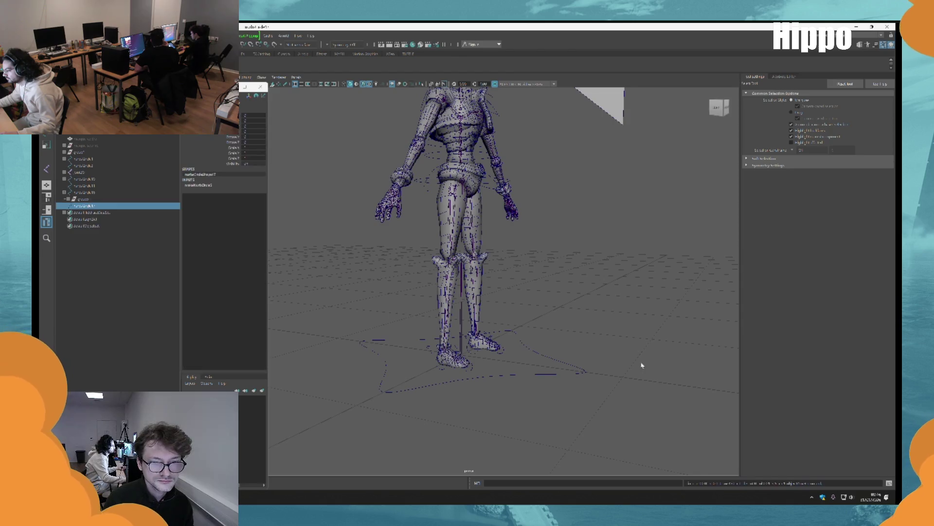
key("r")
scroll(593, 350, "up", 5)
key("w")
scroll(509, 376, "down", 4)
mouse_move(509, 376)
left_mouse_down("alt")
mouse_move(467, 418)
mouse_move(453, 295)
left_mouse_up("alt")
scroll(435, 455, "up", 3)
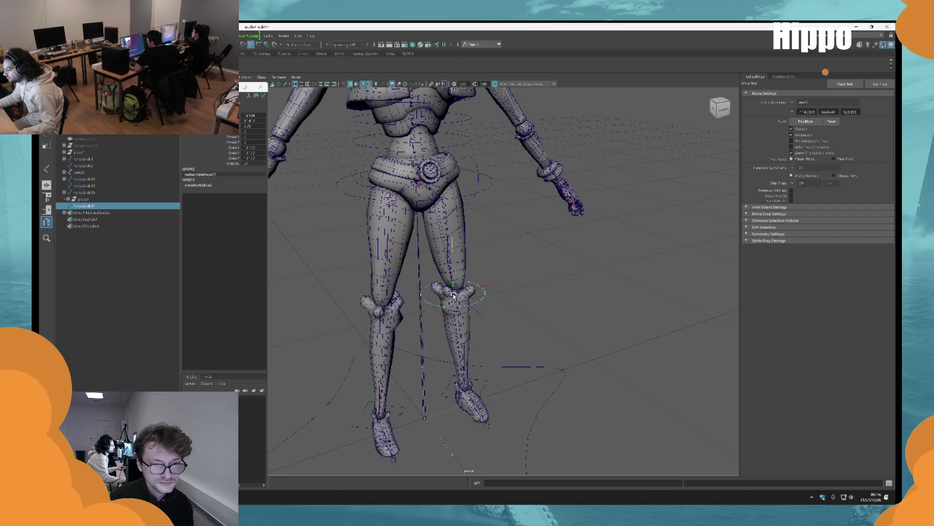
scroll(454, 292, "up", 5)
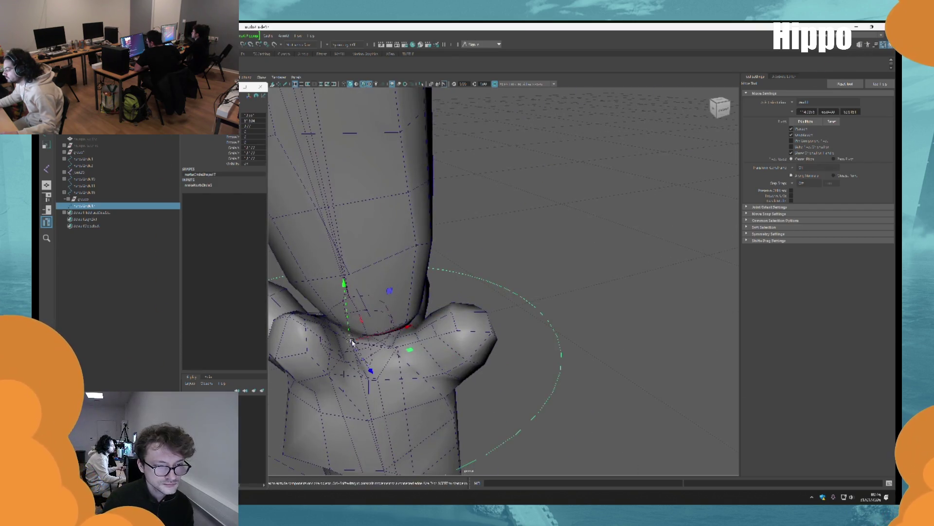
left_click_drag(352, 342, 381, 331)
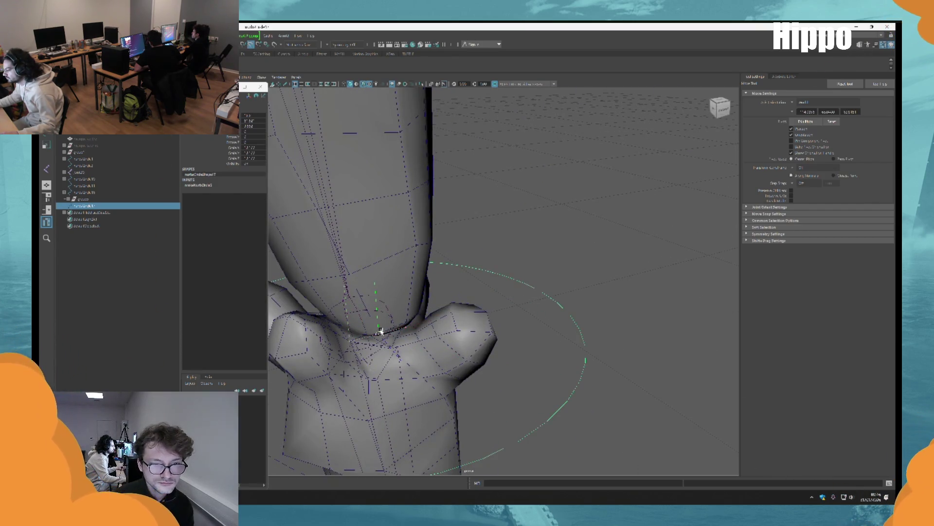
scroll(381, 331, "down", 10)
Frame the other knee circle and select both knee circles, ready to rotate.
left_click(578, 262)
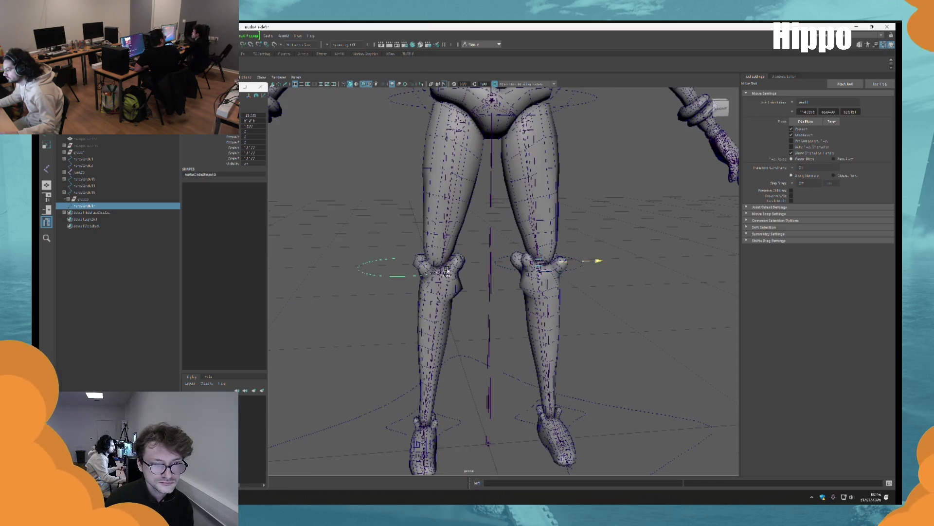
key("f")
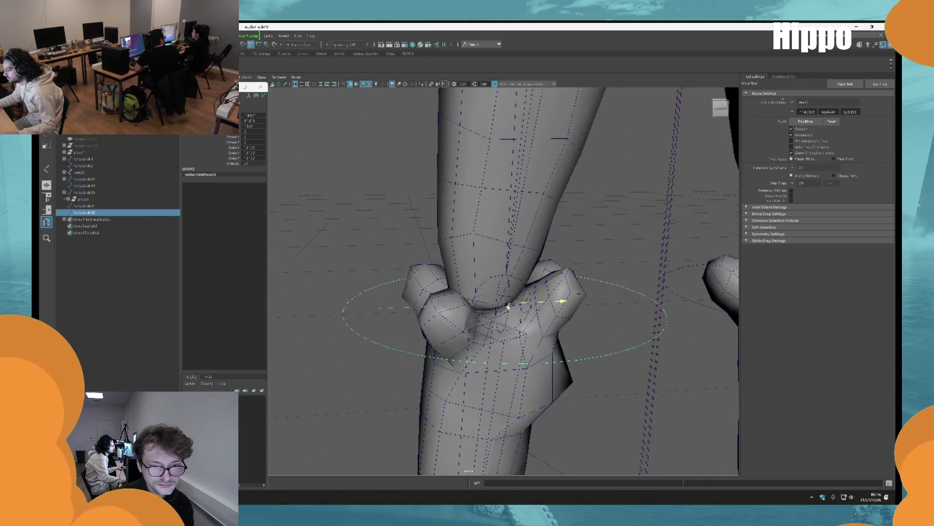
left_click_drag(504, 315, 495, 313, "alt")
scroll(498, 311, "down", 10)
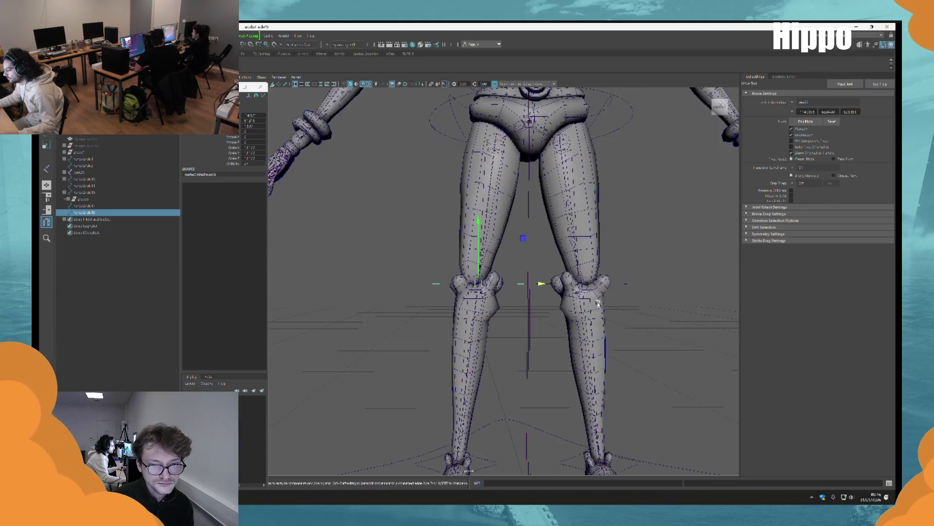
key("q")
left_click(529, 296, "shift")
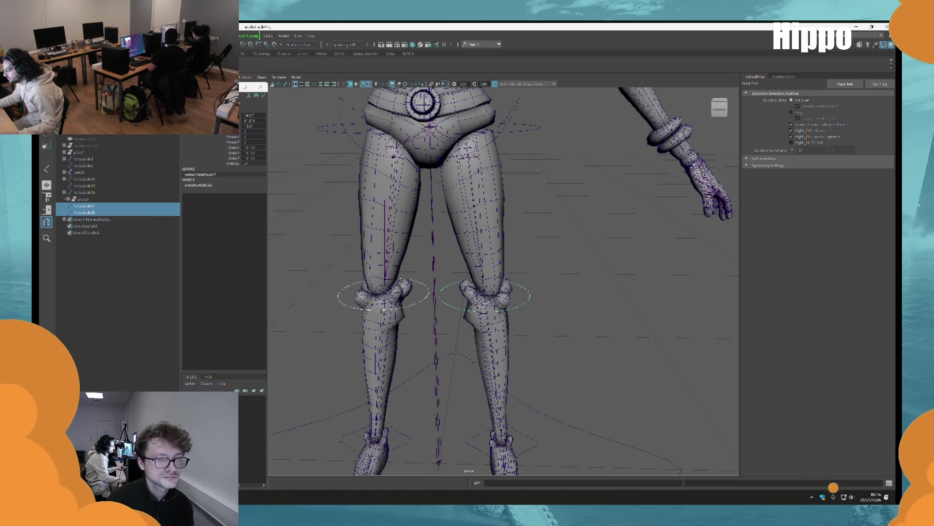
key("w")
left_click_drag(443, 265, 572, 280, "alt")
key("e")
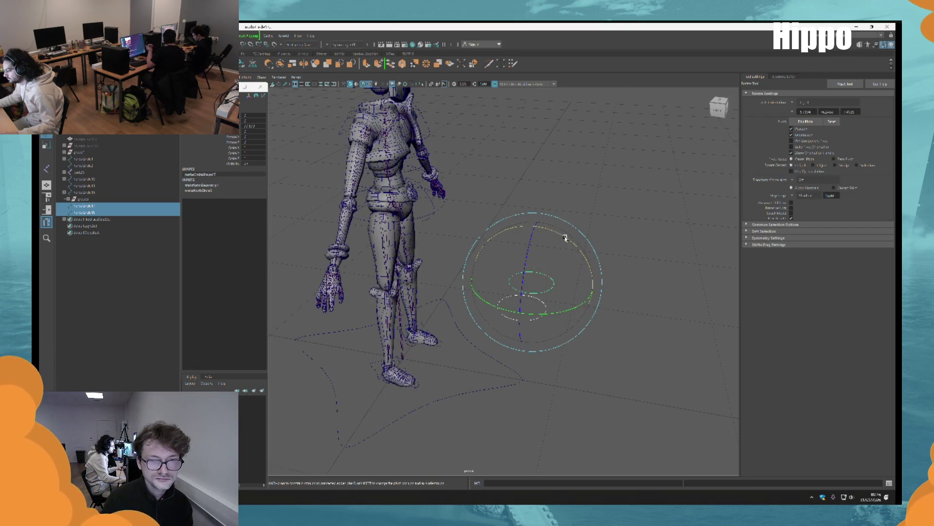
Rotate both knee circles upright so they face forward beside the legs.
left_click_drag(537, 228, 594, 215)
scroll(540, 273, "up", 5)
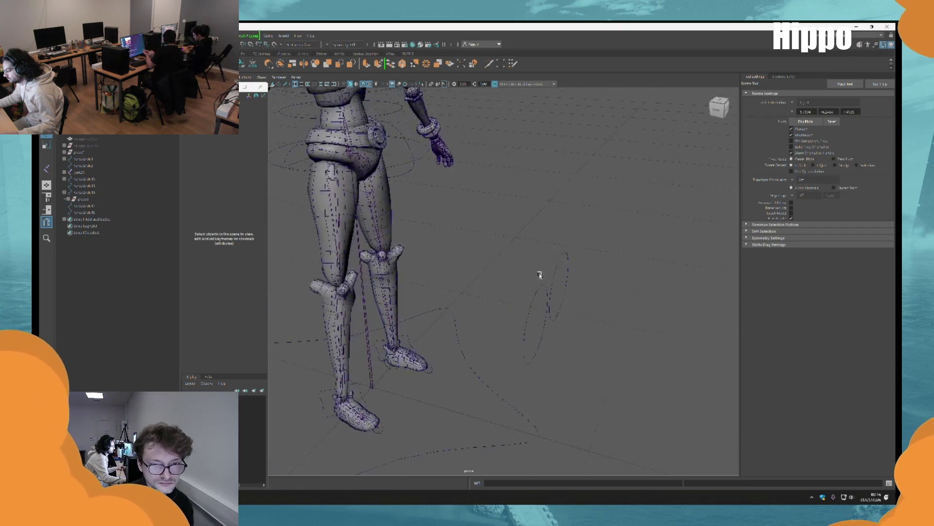
key("q")
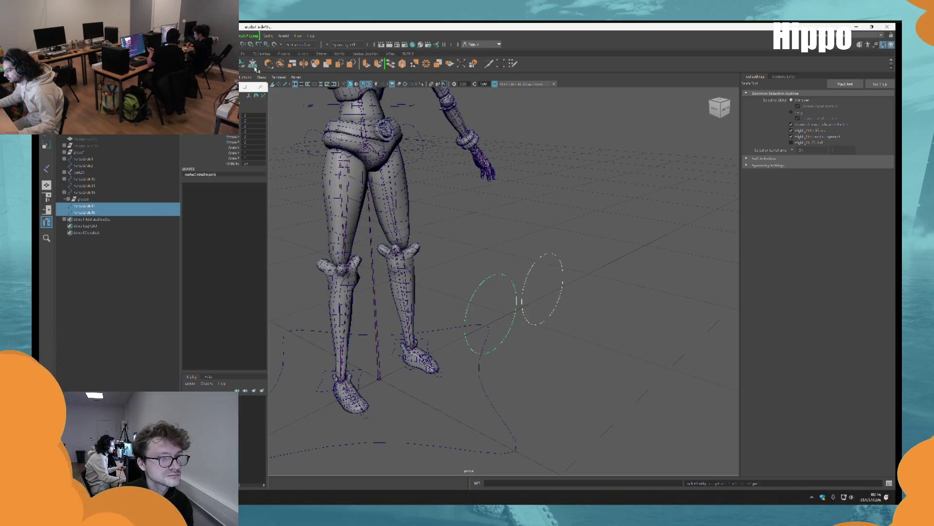
mouse_move(525, 203)
left_mouse_down("alt")
mouse_move(506, 209)
mouse_move(479, 244)
left_mouse_up("alt")
key("r")
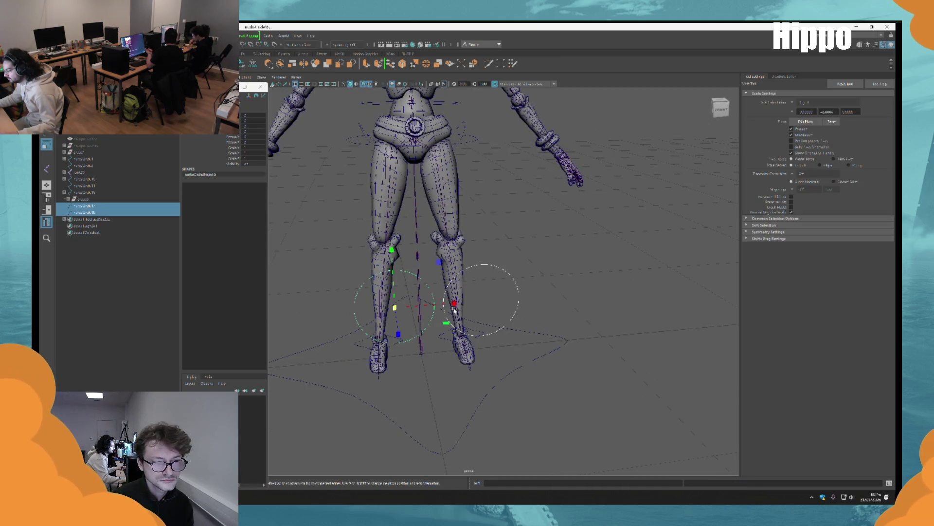
left_click(554, 261)
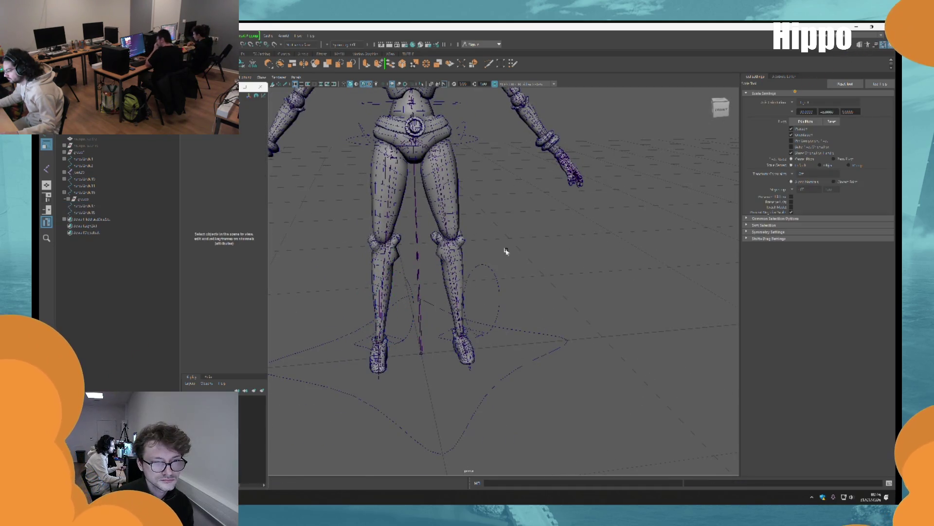
left_click_drag(507, 253, 526, 236, "alt")
left_click(527, 289)
left_click_drag(527, 290, 340, 277, "alt")
key("q")
left_click(341, 292, "shift")
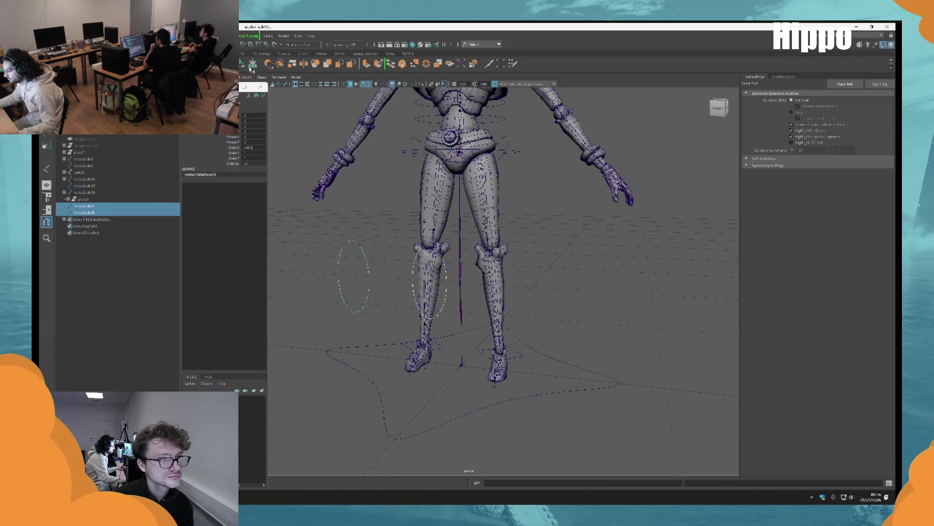
Frame the legs from the front and create an IK handle from hip joint to ankle joint.
left_click(542, 285)
mouse_move(542, 286)
left_mouse_down("alt")
mouse_move(548, 267)
mouse_move(537, 299)
mouse_move(598, 365)
left_mouse_up("alt")
key("w")
mouse_move(599, 365)
middle_mouse_down("alt")
mouse_move(540, 253)
mouse_move(503, 261)
middle_mouse_up("alt")
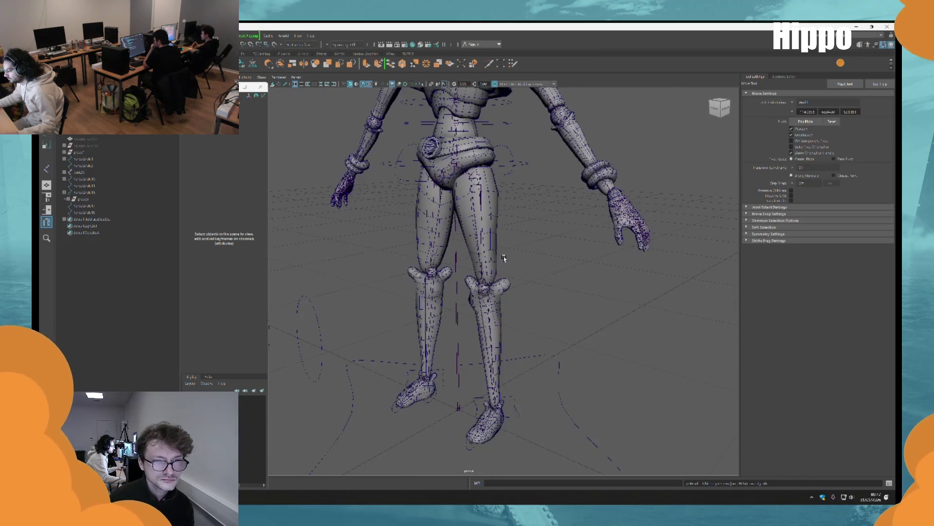
scroll(465, 211, "up", 2)
left_click_drag(466, 210, 477, 206, "alt")
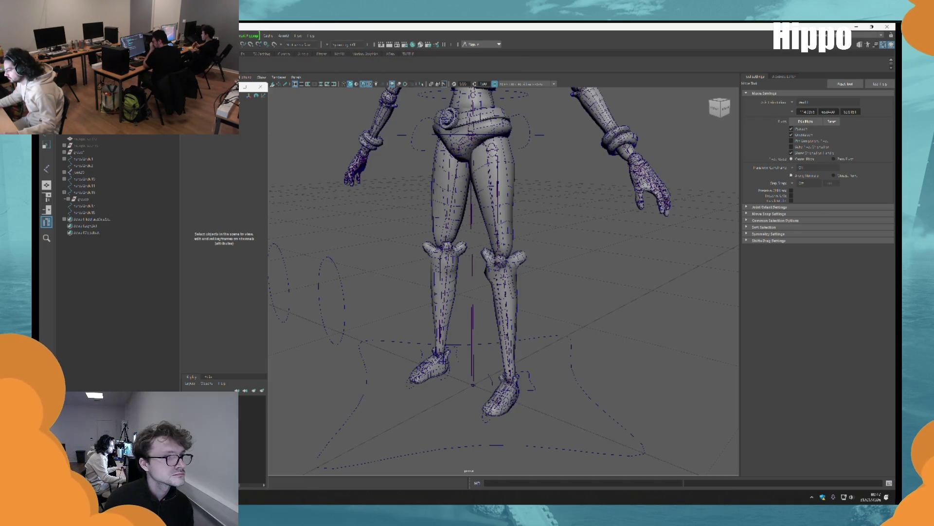
key("y")
left_click_drag(84, 206, 83, 212)
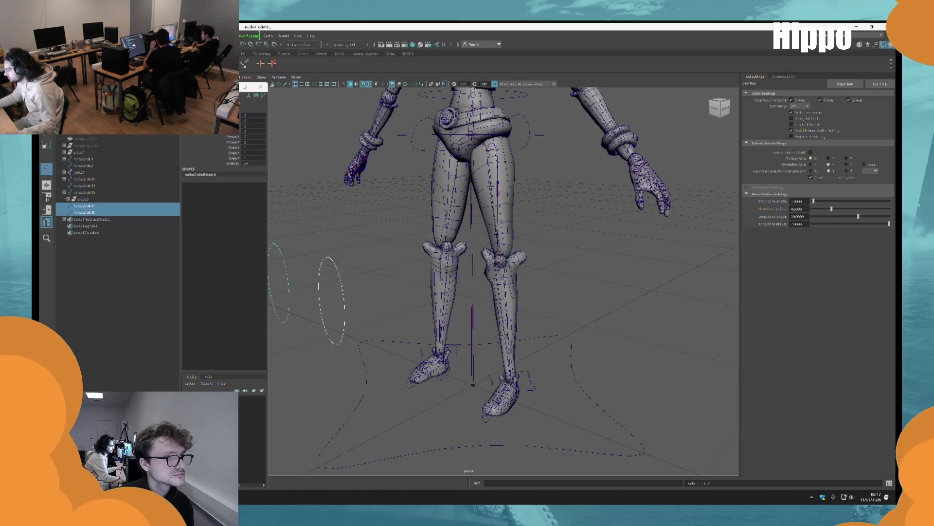
middle_click_drag(499, 154, 474, 202, "alt")
left_click(482, 199)
left_click(484, 403)
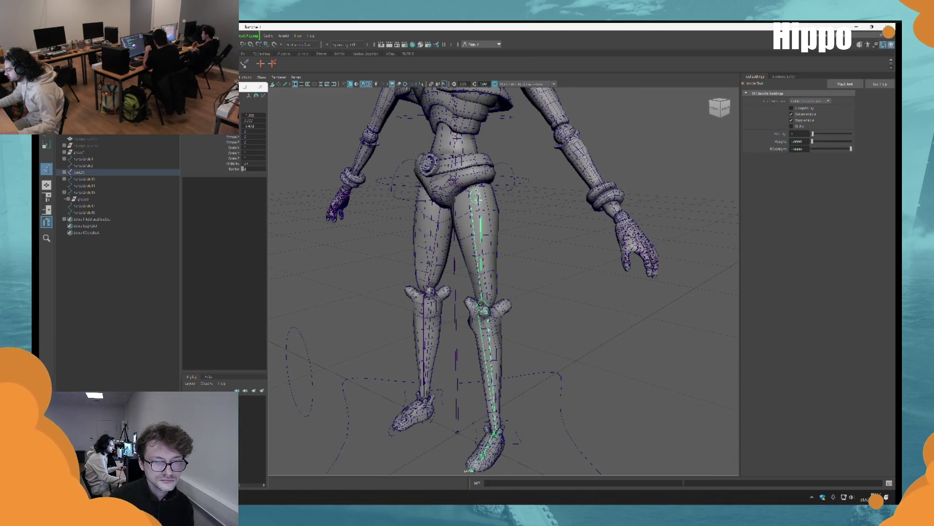
Finish the leg IK and add an ankle-to-ball IK handle on the right foot.
middle_click_drag(487, 399, 471, 180, "alt")
key("w")
key("f")
left_click_drag(678, 355, 484, 329, "alt")
key("y")
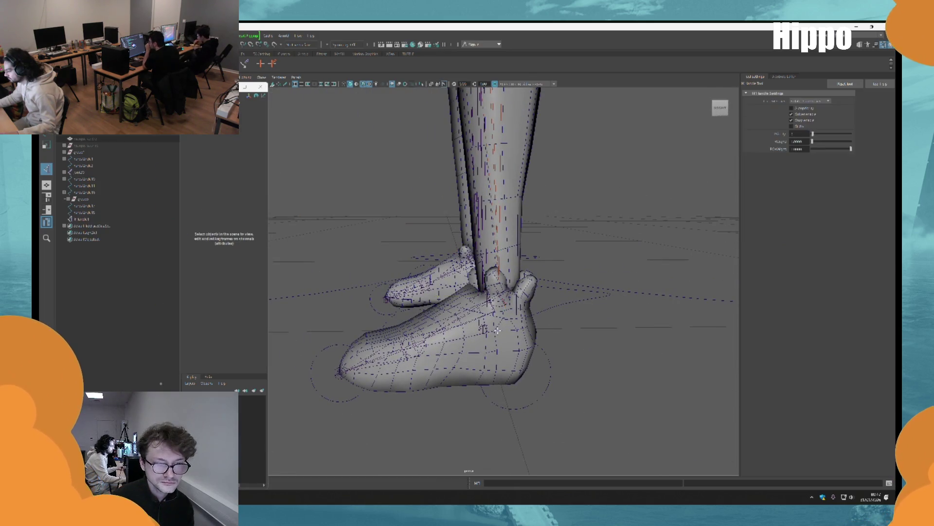
left_click(501, 293)
left_click(340, 372)
mouse_move(340, 372)
left_mouse_down("alt")
mouse_move(442, 357)
mouse_move(509, 298)
mouse_move(462, 292)
left_mouse_up("alt")
key("w")
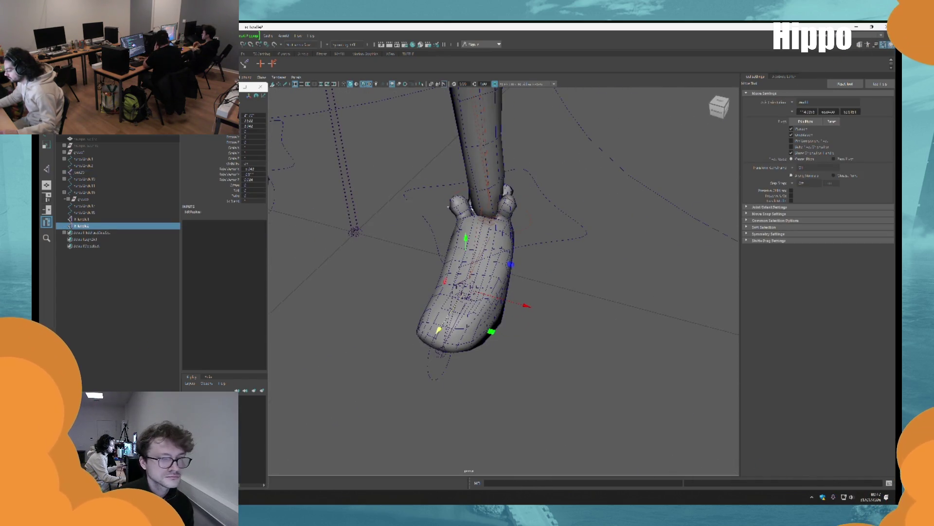
Add a ball-to-toe IK handle on the same foot.
key("y")
left_click_drag(448, 207, 445, 289, "alt")
left_click(464, 287)
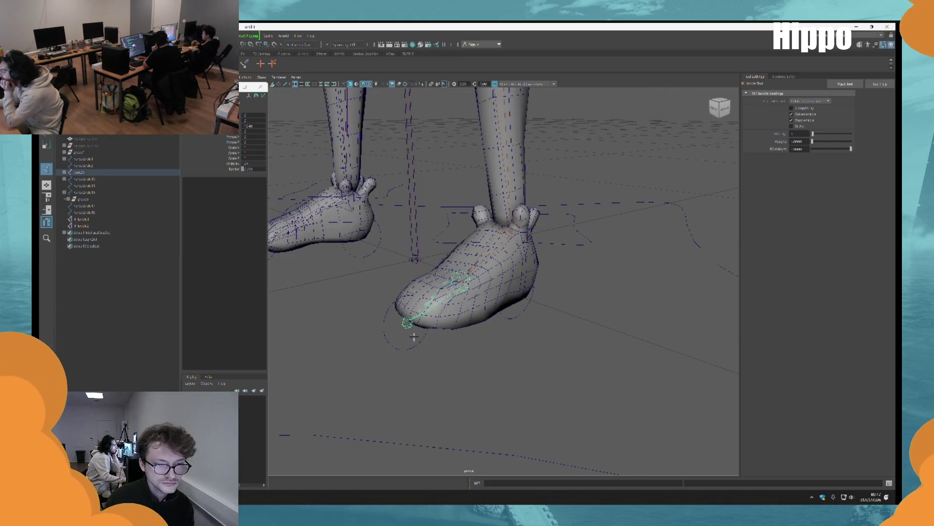
left_click(412, 331)
key("w")
mouse_move(411, 331)
left_mouse_down("alt")
mouse_move(525, 313)
mouse_move(541, 327)
mouse_move(520, 334)
mouse_move(468, 411)
mouse_move(403, 349)
left_mouse_up("alt")
Parent the foot's IK handle under its pivot circle, then select the ankle IK handle.
key("q")
left_click(468, 411)
right_click_drag(403, 349, 493, 427, "alt")
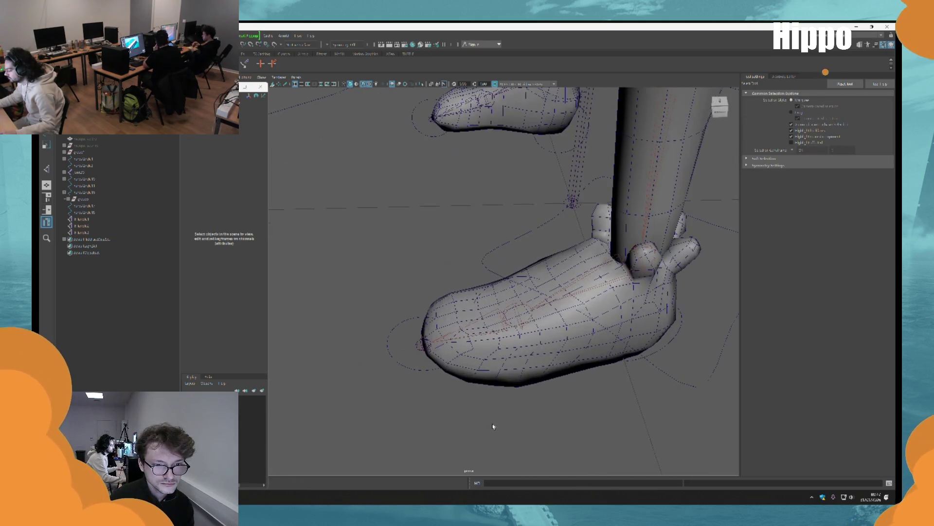
right_click_drag(450, 370, 428, 358, "alt")
mouse_move(429, 358)
left_mouse_down("alt")
mouse_move(418, 350)
mouse_move(399, 389)
mouse_move(487, 356)
mouse_move(586, 334)
mouse_move(487, 292)
left_mouse_up("alt")
left_click(395, 368)
left_click(370, 363)
left_click(588, 334)
key("p")
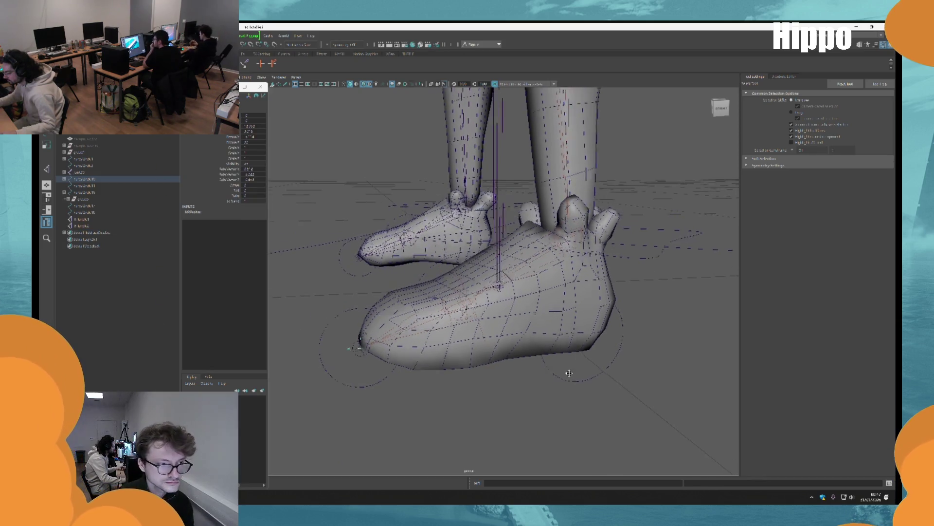
left_click(82, 226)
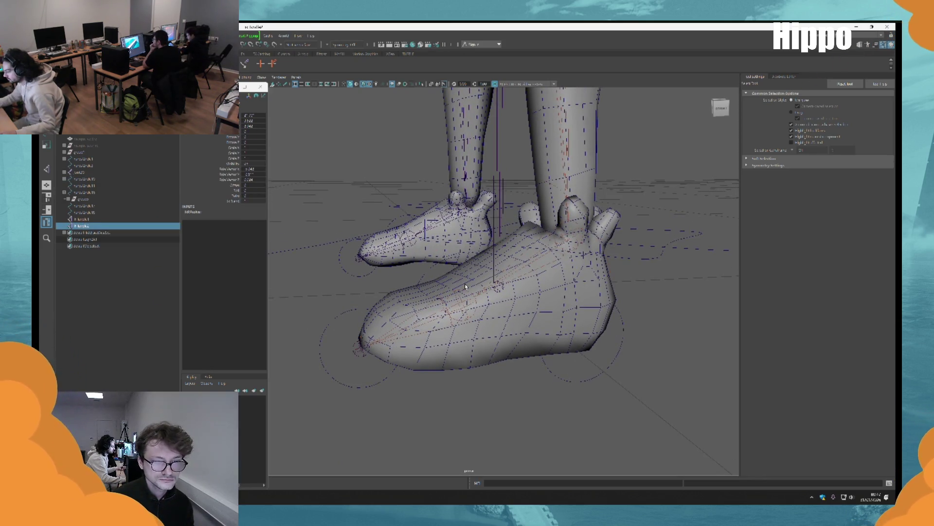
In wireframe view, parent IK_leg under the toe circle.
key("4")
mouse_move(559, 240)
left_mouse_down("alt")
mouse_move(543, 247)
mouse_move(549, 258)
left_mouse_up("alt")
mouse_move(447, 293)
left_mouse_down("alt")
mouse_move(472, 231)
mouse_move(400, 299)
mouse_move(447, 277)
mouse_move(362, 277)
left_mouse_up("alt")
left_click(411, 277)
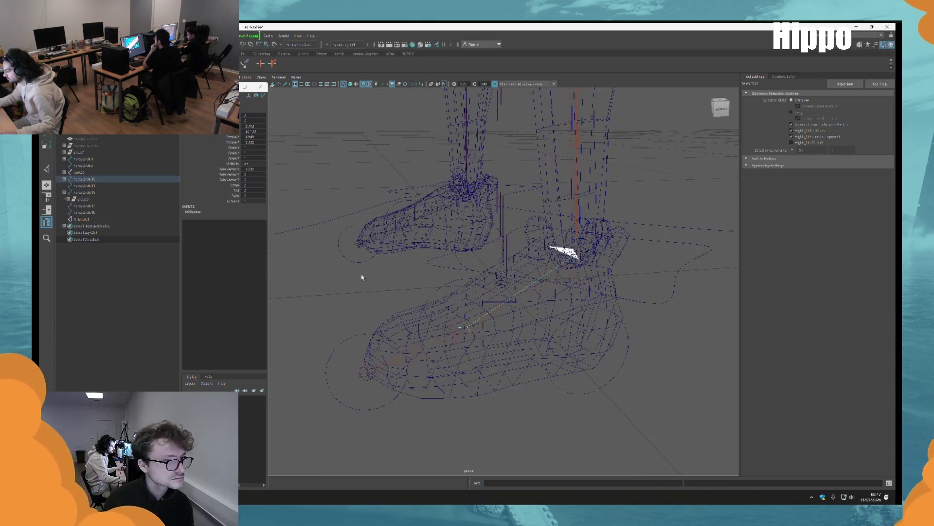
left_click(82, 219)
left_click_drag(448, 271, 408, 288, "alt")
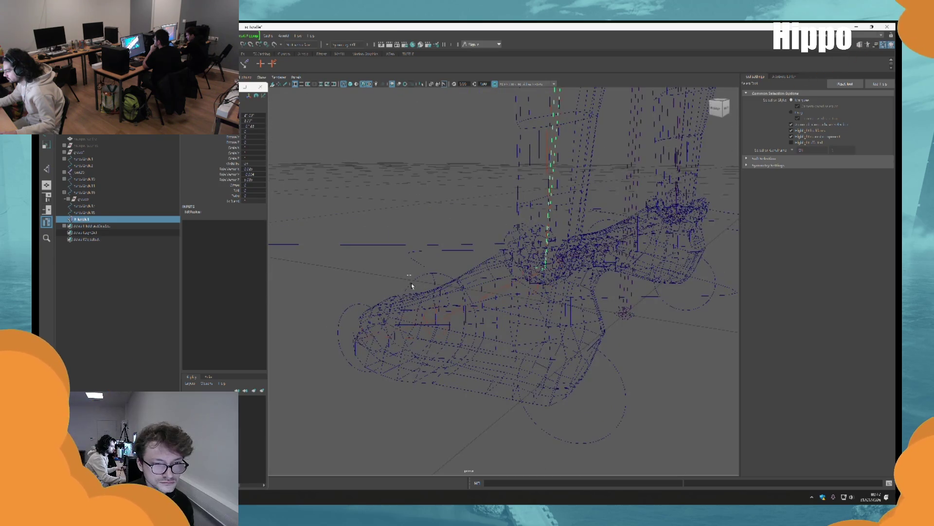
left_click(413, 287)
key("p")
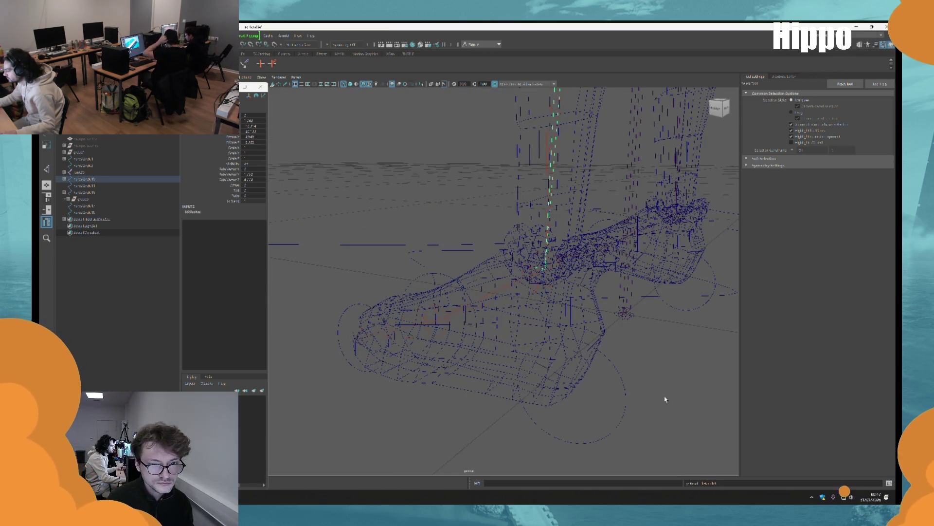
Test the foot rig by rotating the toe, toe-tip and heel pivot circles.
left_click_drag(665, 399, 511, 323, "alt")
left_click(434, 291)
key("e")
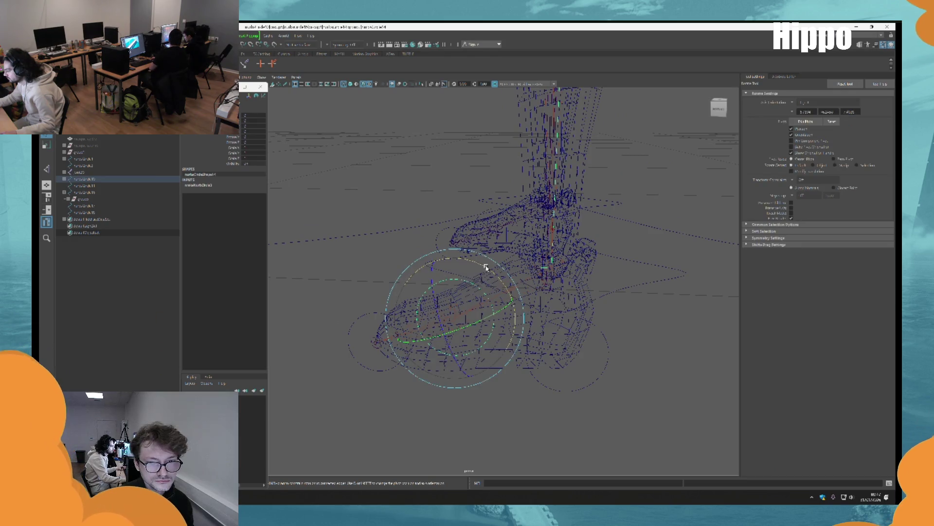
left_click(343, 340)
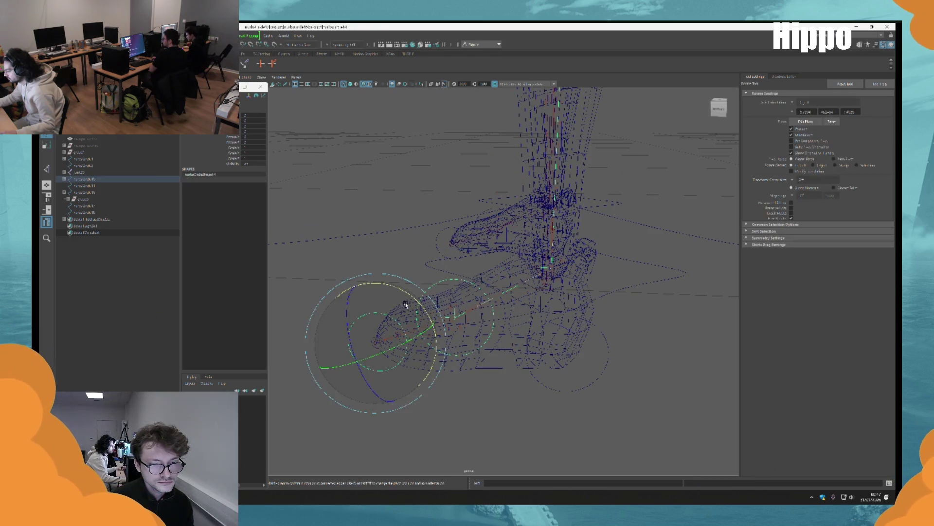
left_click(593, 397)
mouse_move(590, 307)
left_mouse_down()
mouse_move(612, 313)
mouse_move(593, 305)
left_mouse_up()
key("w")
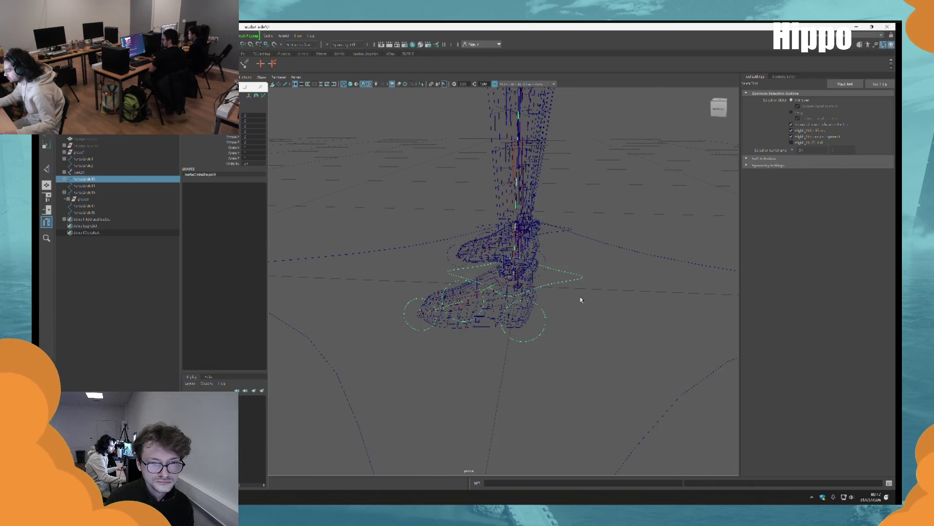
scroll(446, 135, "down", 5)
Return to shaded display and create the IK handle on the other leg.
left_click_drag(446, 136, 431, 328, "alt")
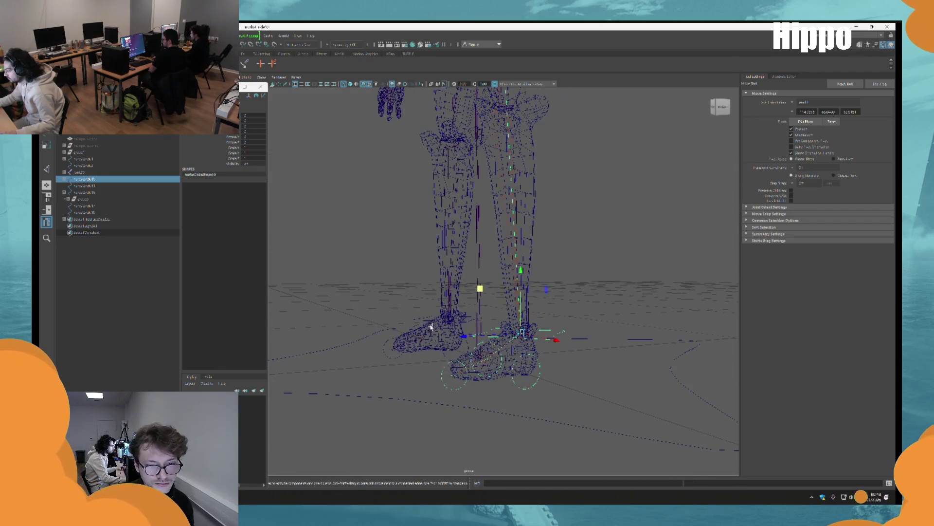
key("5")
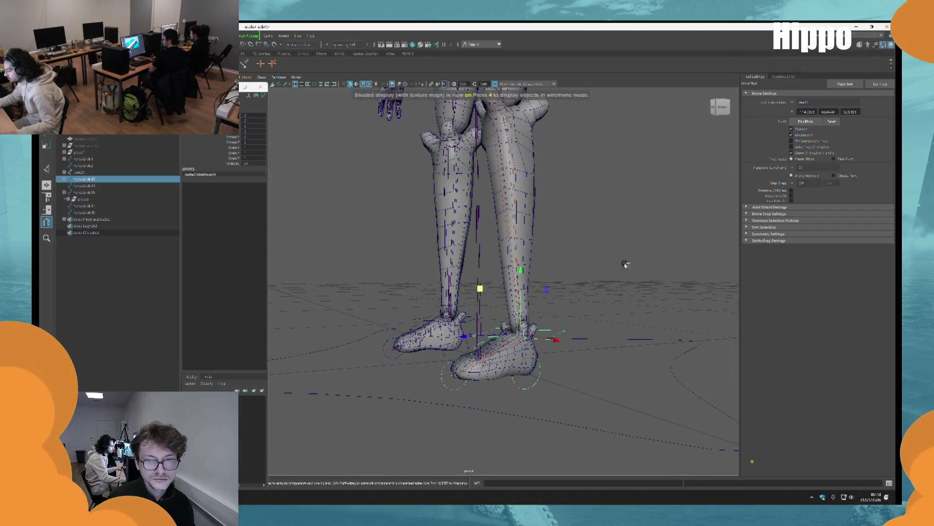
mouse_move(519, 238)
left_mouse_down("alt")
mouse_move(536, 138)
mouse_move(521, 172)
mouse_move(493, 194)
left_mouse_up("alt")
scroll(507, 195, "up", 5)
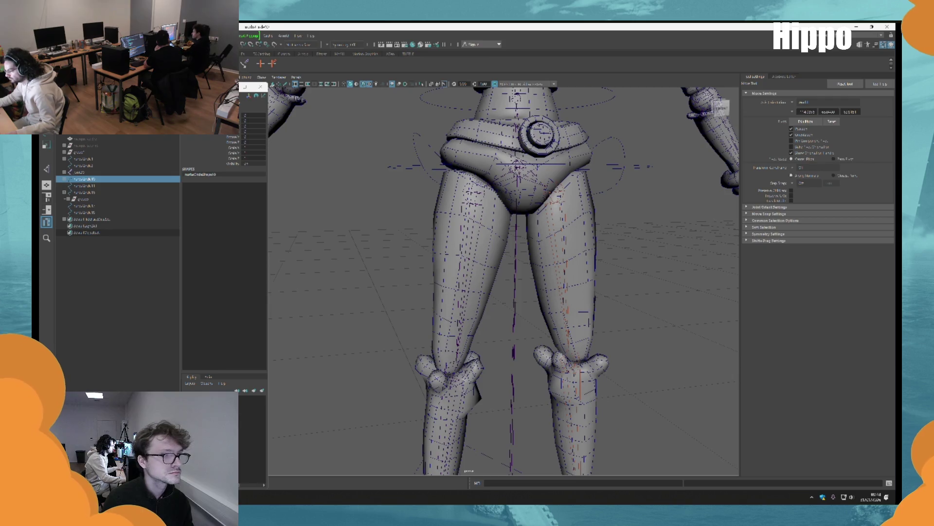
left_click(146, 172)
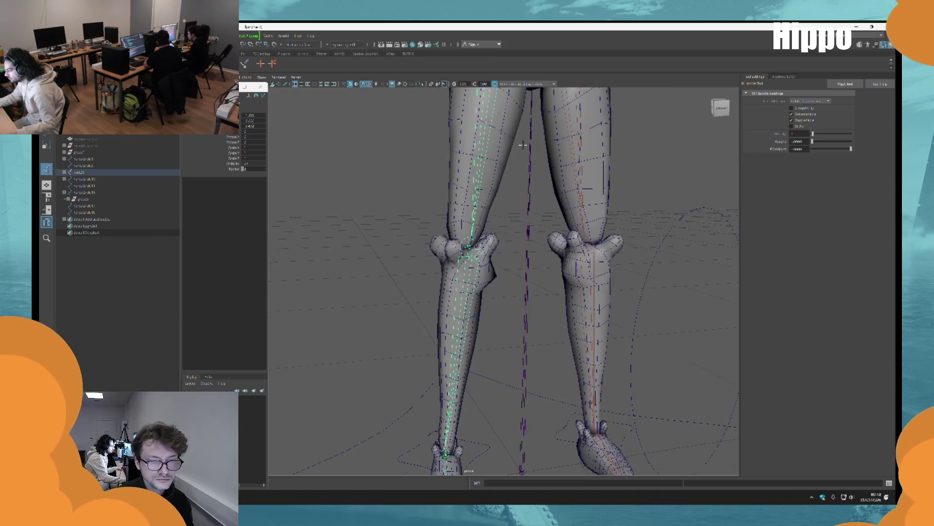
key("f")
key("w")
mouse_move(486, 273)
left_mouse_down("alt")
mouse_move(479, 258)
mouse_move(481, 349)
left_mouse_up("alt")
left_click_drag(549, 267, 521, 266, "alt")
Add ankle-to-ball and ball-to-toe IK handles on the other foot.
key("f")
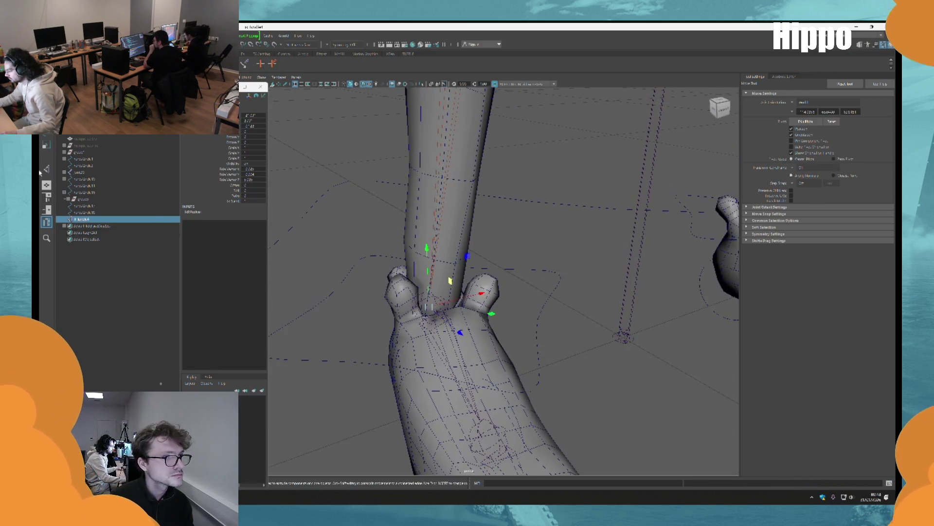
left_click_drag(375, 326, 419, 307, "alt")
left_click(432, 303)
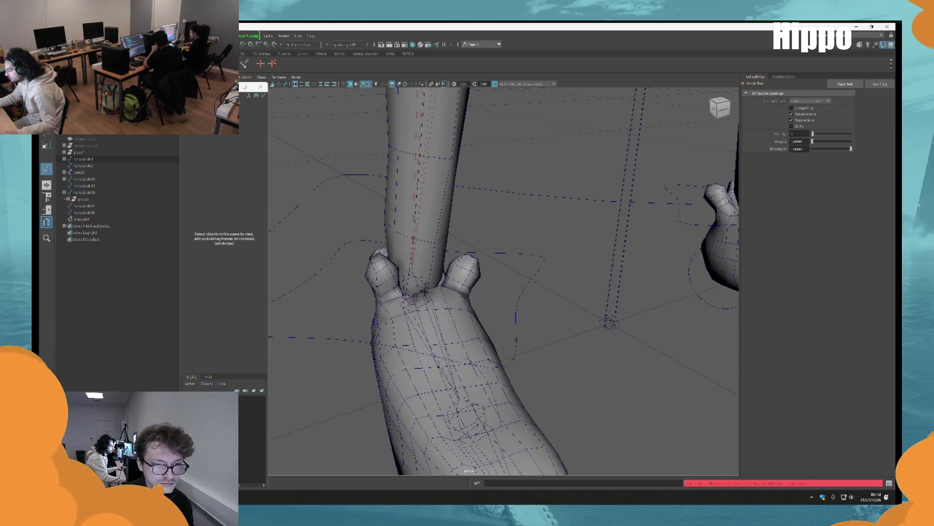
left_click(479, 445)
left_click_drag(480, 445, 443, 315, "alt")
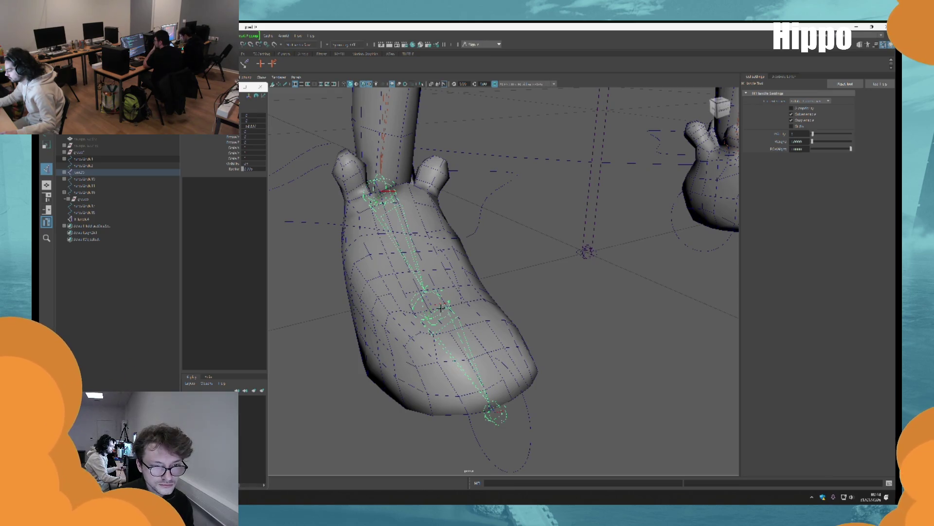
left_click(509, 417)
left_click(443, 319)
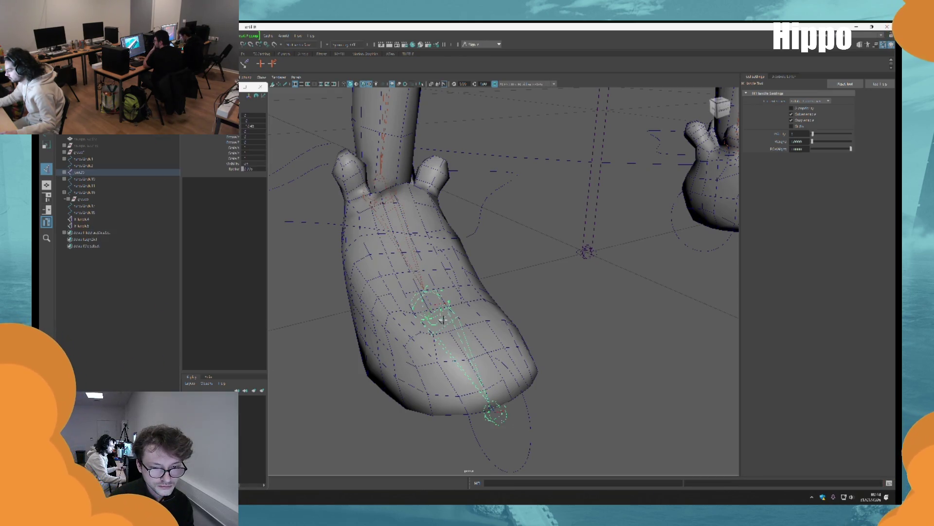
left_click(501, 417)
mouse_move(501, 292)
left_mouse_down("alt")
mouse_move(510, 356)
mouse_move(414, 345)
mouse_move(629, 324)
left_mouse_up("alt")
Parent the other foot's IK handles under its toe circle and pivot circle.
left_click(412, 344)
left_click(421, 336)
left_click(83, 226)
left_click(633, 324)
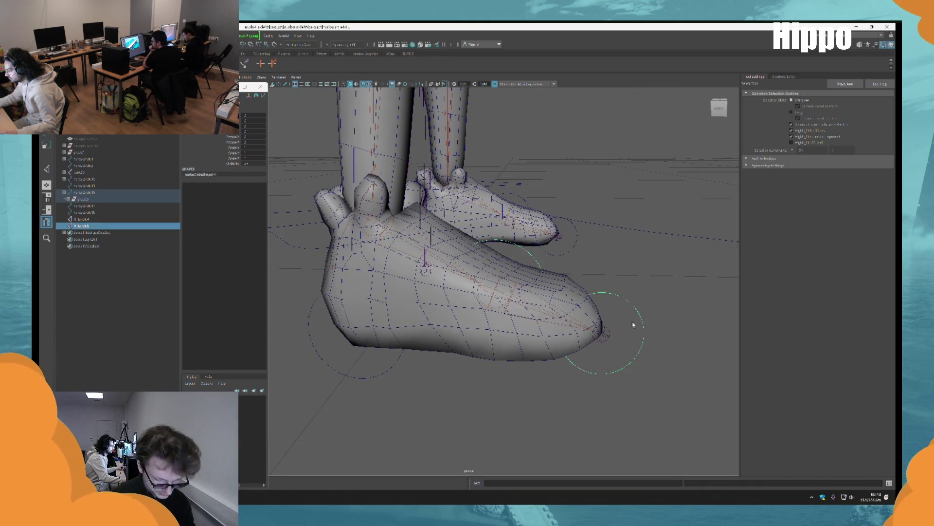
key("p")
left_click(90, 220)
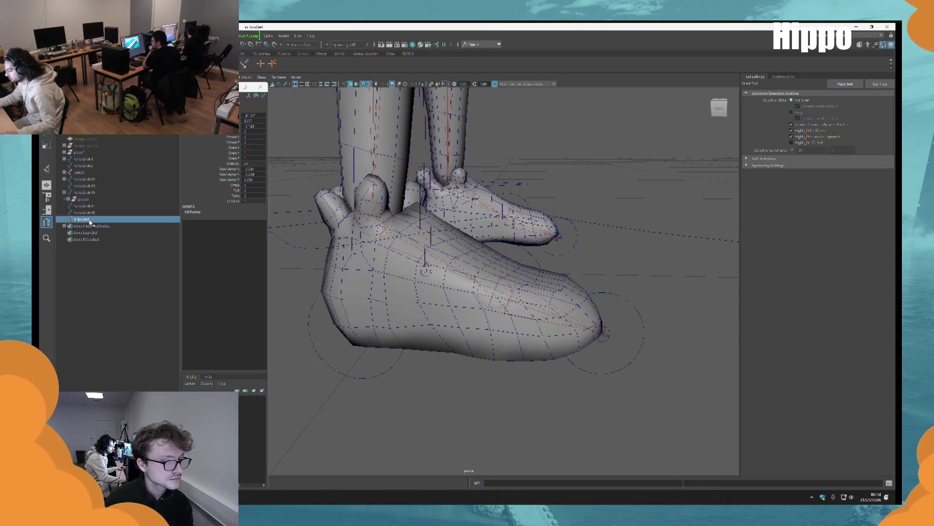
left_click_drag(528, 285, 500, 302, "alt")
left_click(524, 287, "shift")
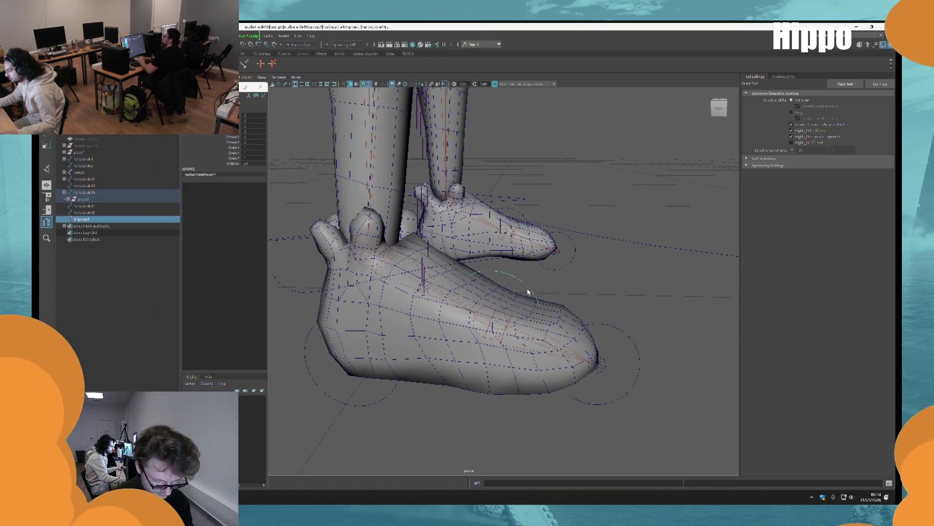
key("p")
Check the heel, toe and ball pivot circles and the main foot control.
left_click(348, 399)
key("e")
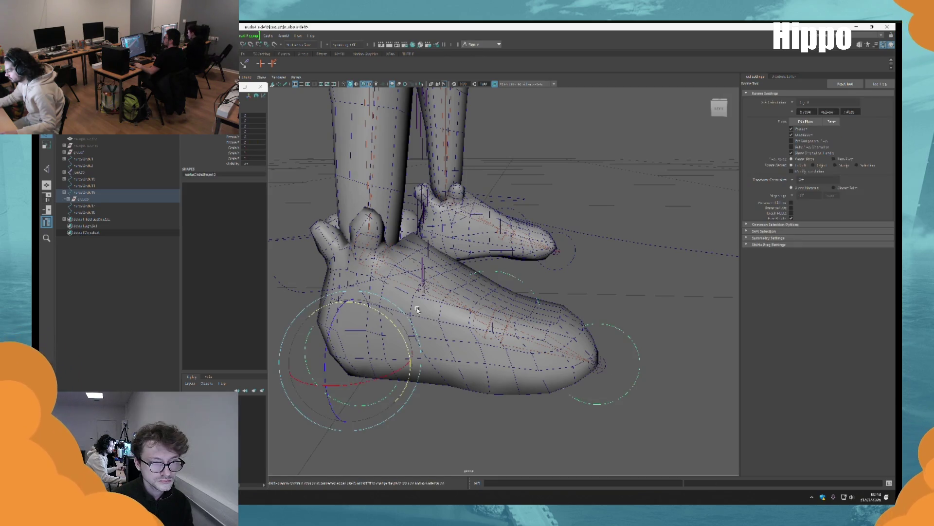
left_click(623, 372)
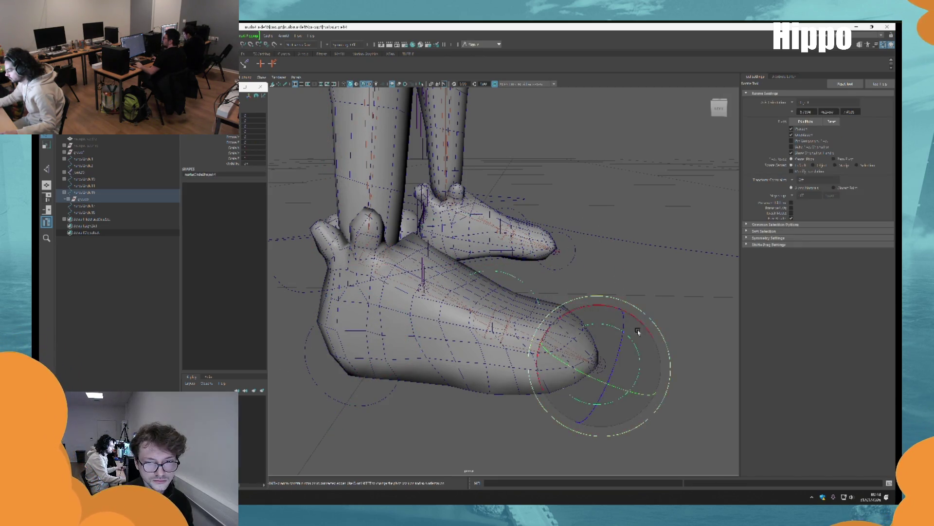
left_click(553, 288)
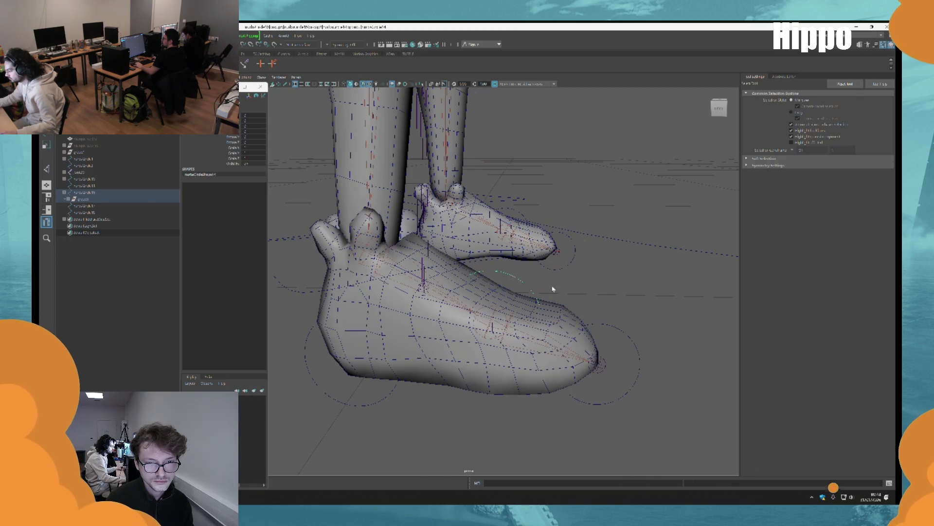
left_click(553, 300)
scroll(552, 280, "down", 5)
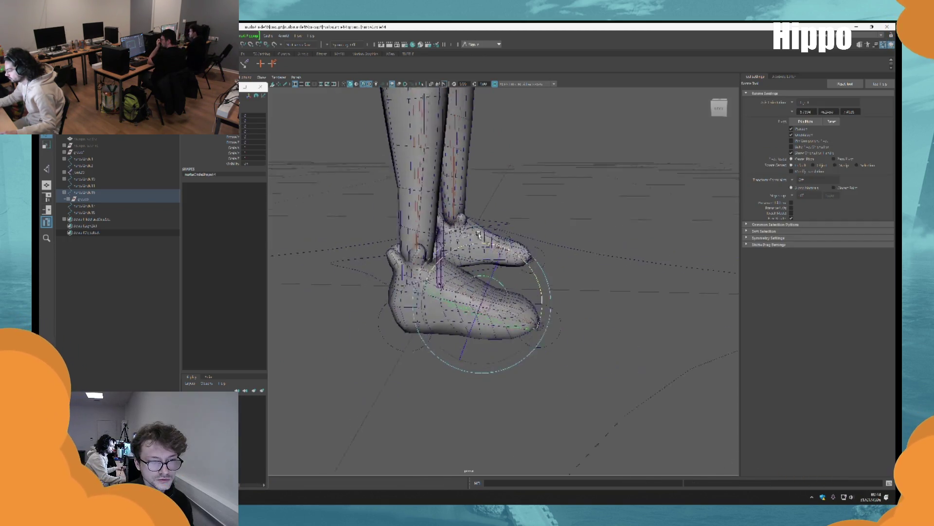
key("w")
left_click(366, 309)
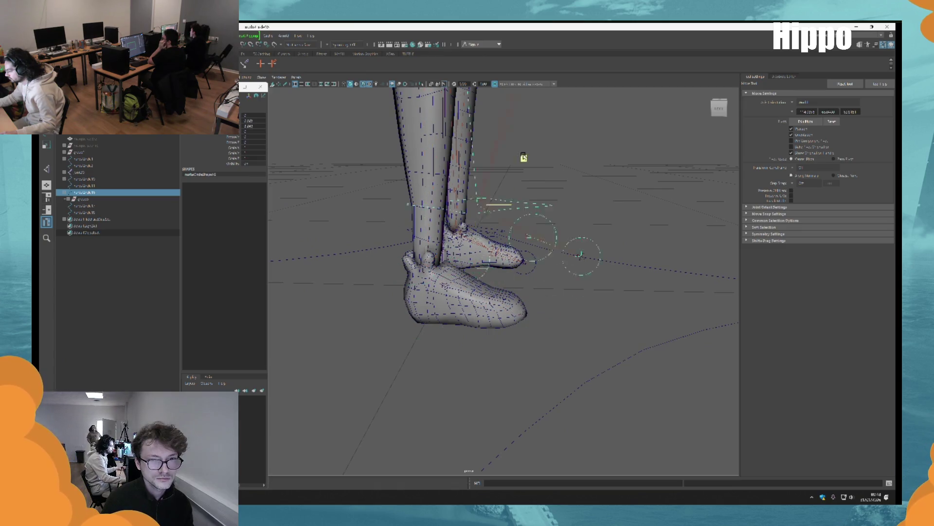
scroll(522, 170, "down", 4)
mouse_move(522, 184)
left_mouse_down("alt")
mouse_move(526, 307)
mouse_move(564, 270)
mouse_move(538, 277)
mouse_move(527, 330)
left_mouse_up("alt")
Return to selection mode and bring the character's legs into a close front view.
key("q")
scroll(534, 265, "up", 4)
middle_click_drag(575, 259, 557, 195, "alt")
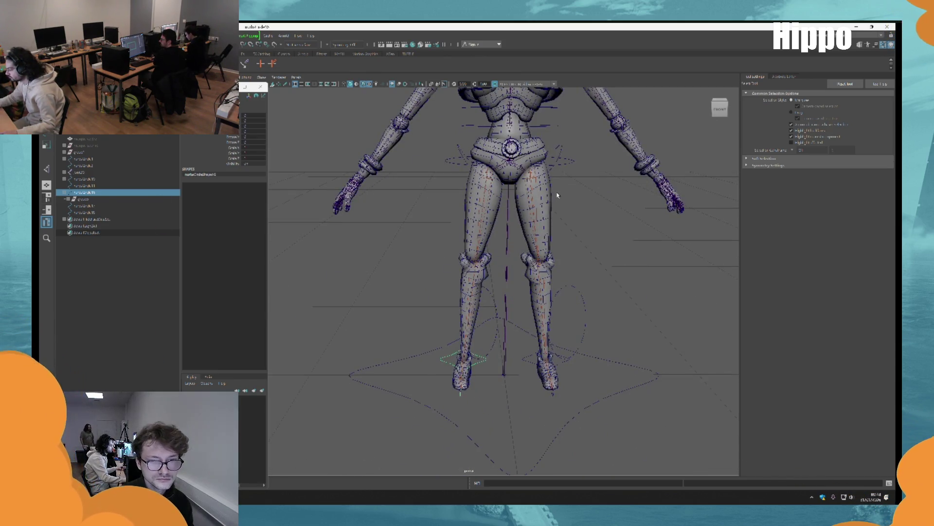
scroll(569, 228, "down", 3)
mouse_move(584, 267)
left_mouse_down("alt")
mouse_move(406, 267)
mouse_move(490, 204)
left_mouse_up("alt")
mouse_move(554, 265)
left_mouse_down("alt")
mouse_move(455, 182)
mouse_move(370, 233)
left_mouse_up("alt")
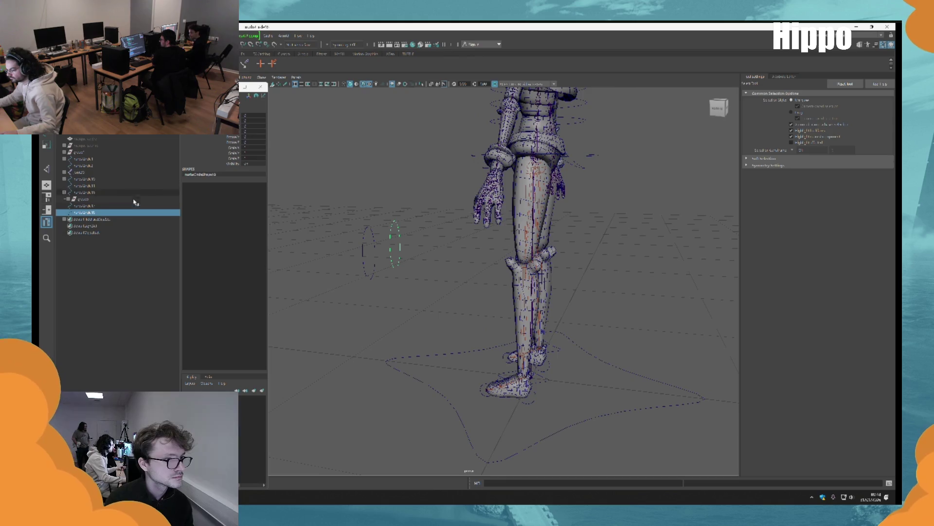
key("alt+Home")
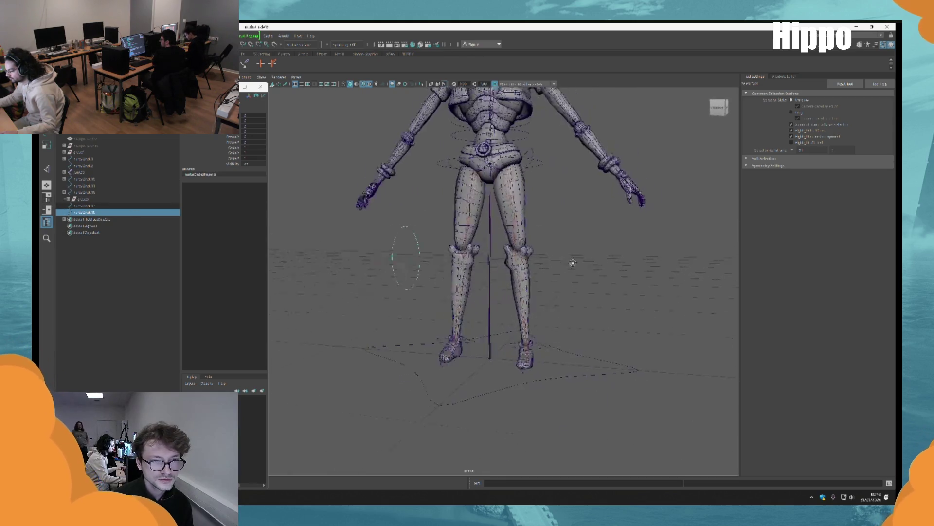
mouse_move(445, 298)
left_mouse_down("alt")
mouse_move(463, 224)
mouse_move(468, 267)
mouse_move(350, 308)
mouse_move(263, 196)
mouse_move(519, 205)
left_mouse_up("alt")
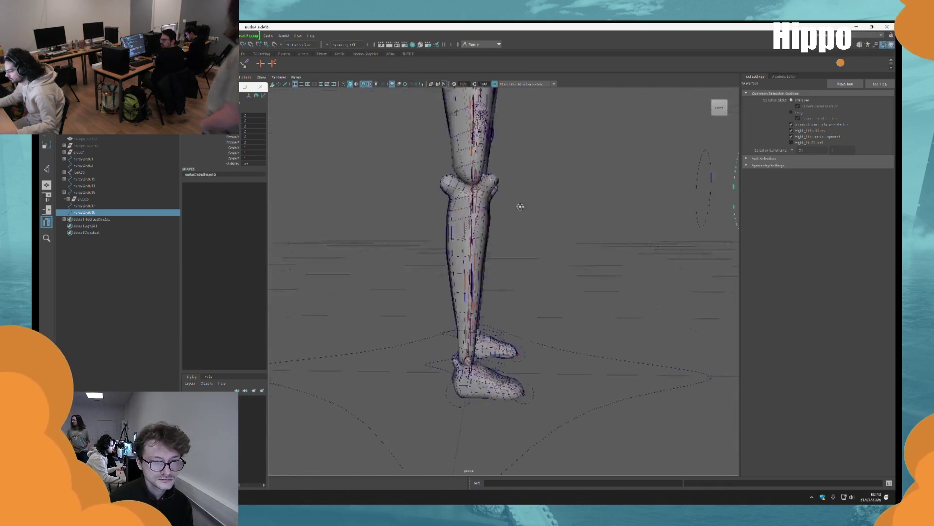
scroll(487, 292, "up", 6)
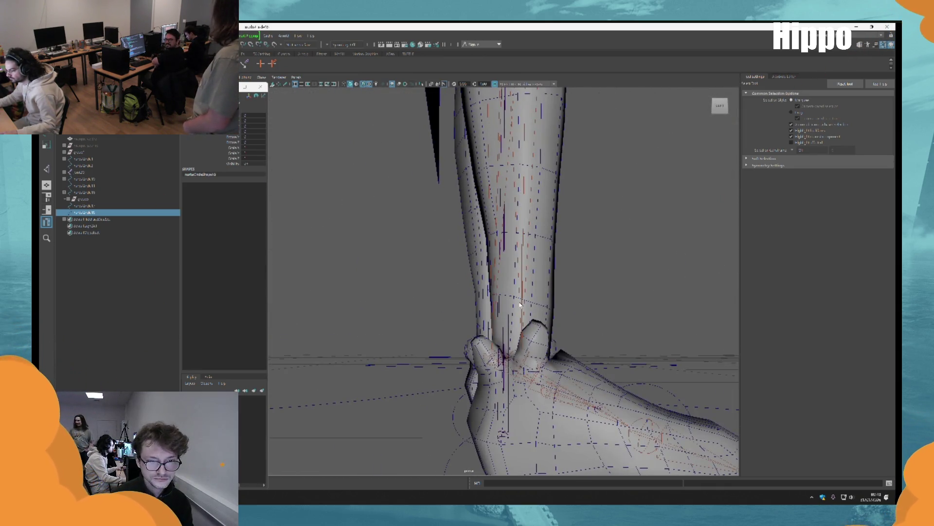
Show the character in wireframe and select a control curve near the foot.
key("4")
mouse_move(534, 298)
left_mouse_down("alt")
mouse_move(430, 130)
mouse_move(444, 176)
mouse_move(539, 292)
mouse_move(672, 357)
mouse_move(490, 311)
mouse_move(509, 319)
left_mouse_up("alt")
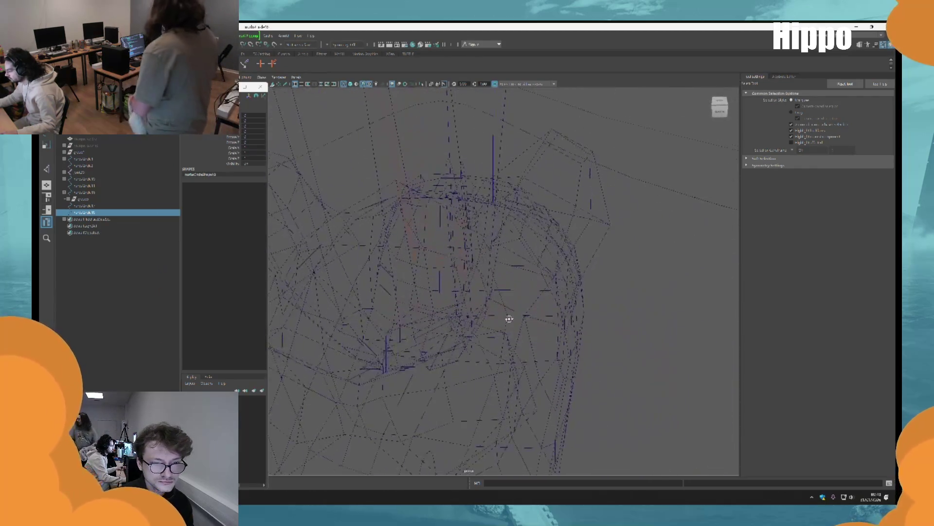
scroll(509, 318, "up", 10)
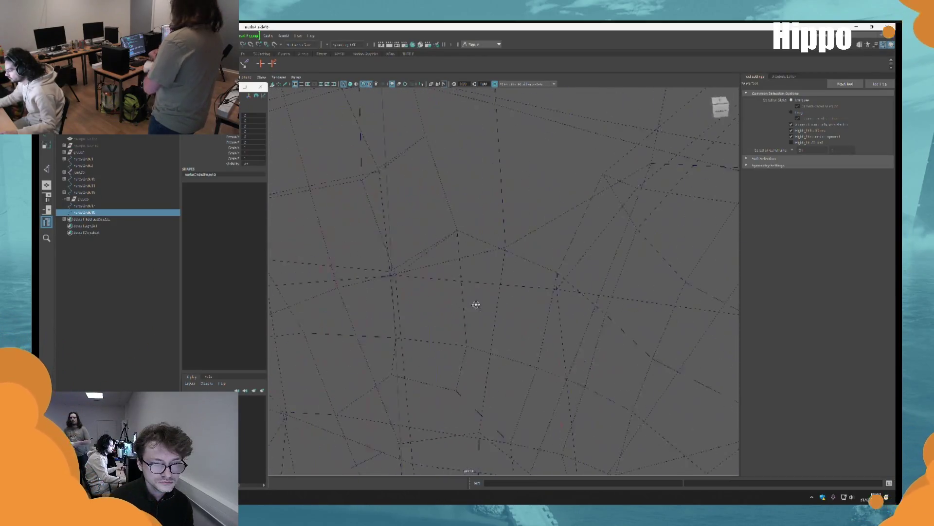
scroll(476, 304, "down", 5)
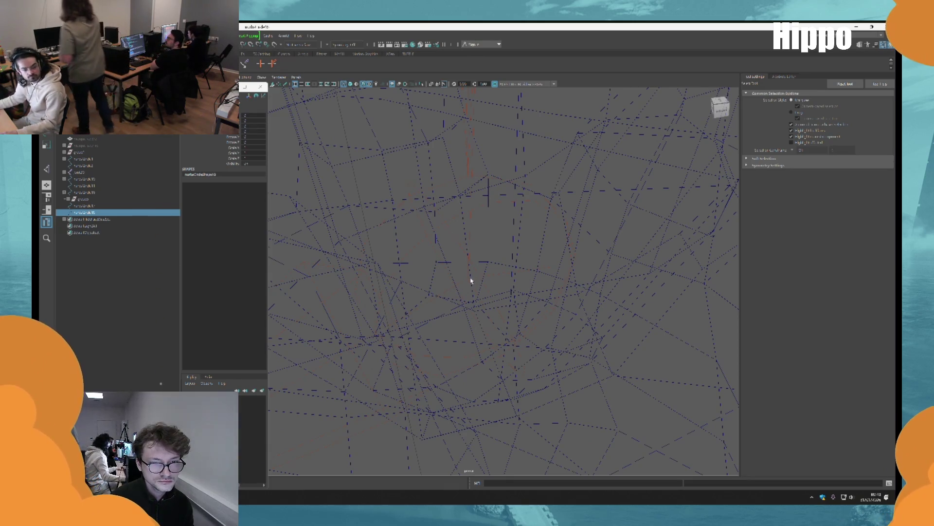
left_click(487, 282)
scroll(488, 283, "down", 15)
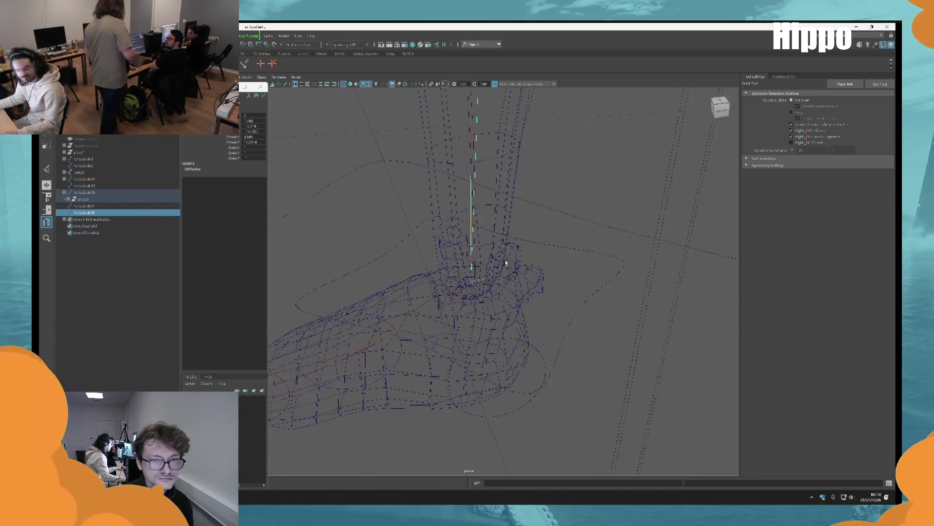
left_click_drag(531, 279, 521, 312, "alt")
scroll(557, 294, "down", 10)
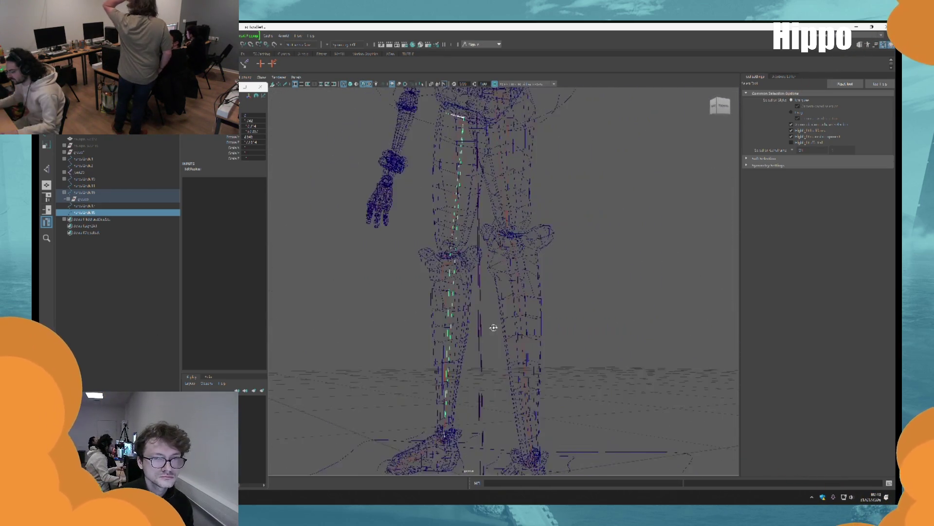
Close in on the foot wireframe and try selecting individual control curves.
left_click(444, 284)
scroll(444, 284, "up", 8)
left_click_drag(443, 285, 494, 257, "alt")
mouse_move(494, 257)
right_mouse_down("alt")
mouse_move(594, 407)
mouse_move(664, 440)
right_mouse_up("alt")
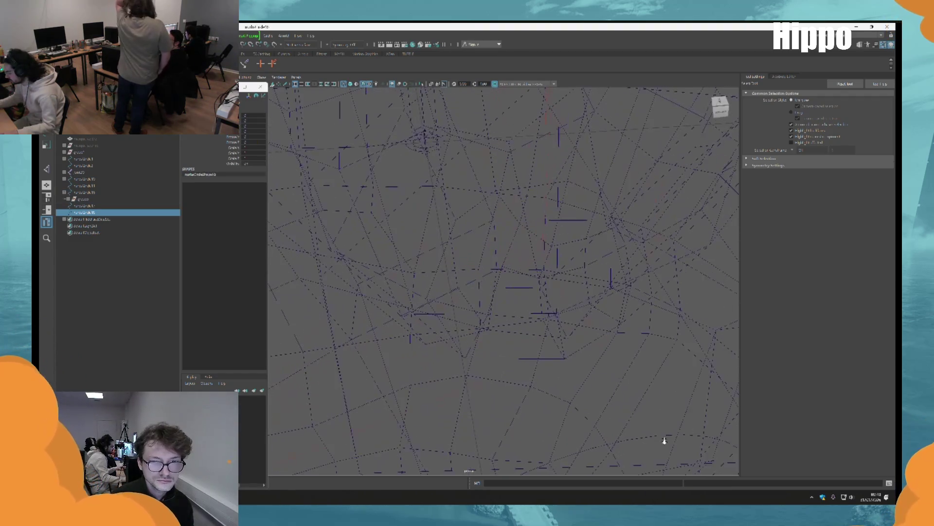
left_click(495, 255)
scroll(598, 273, "down", 10)
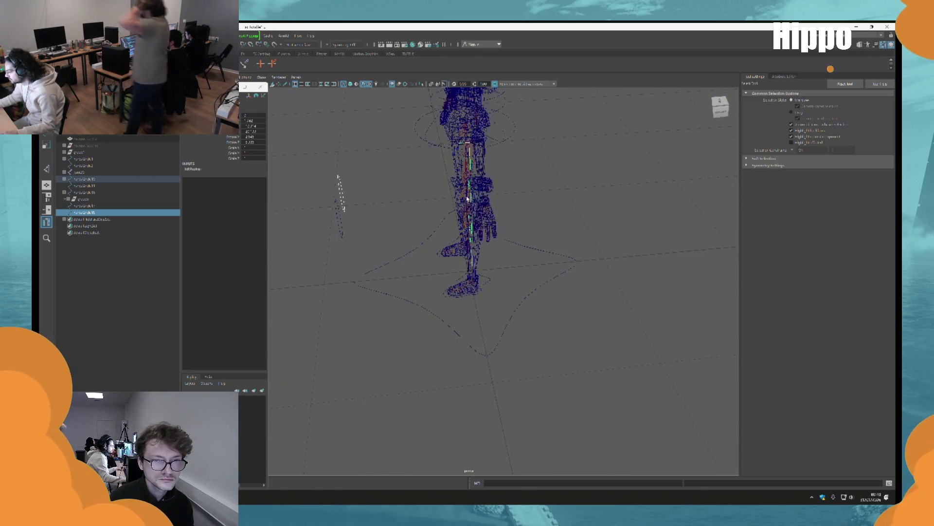
scroll(515, 328, "down", 3)
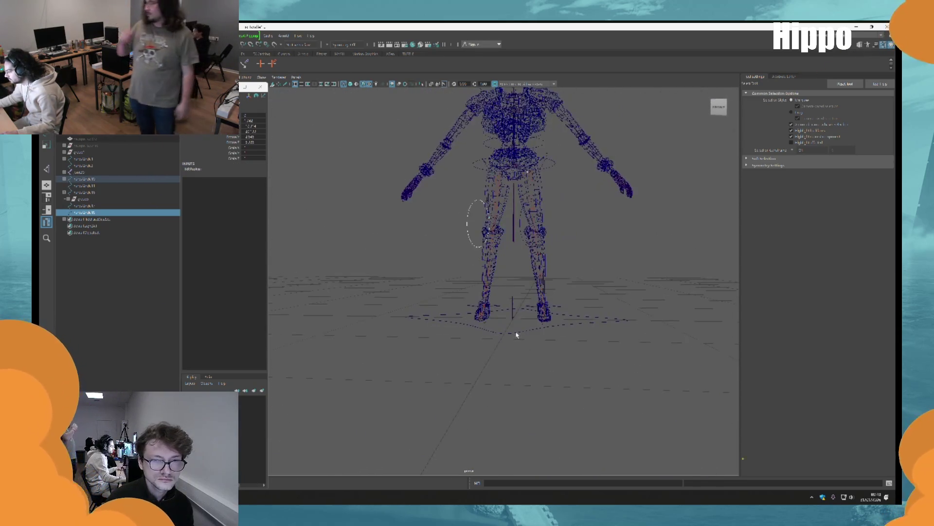
Select the leg's knee control curve and open the Constrain > Pole Vector options.
left_click(516, 332)
scroll(520, 330, "up", 5)
right_click_drag(519, 330, 661, 458, "alt")
scroll(512, 234, "up", 3)
right_click_drag(511, 233, 576, 367, "alt")
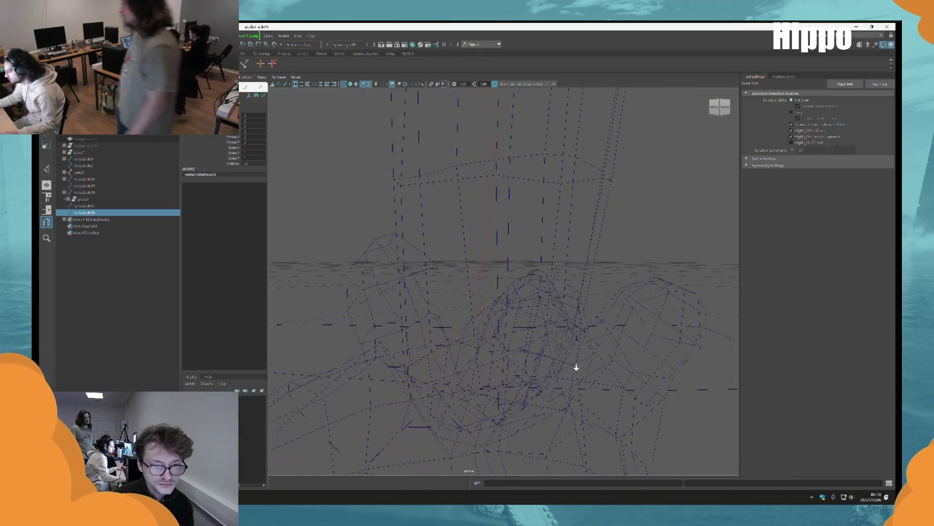
scroll(440, 381, "up", 1)
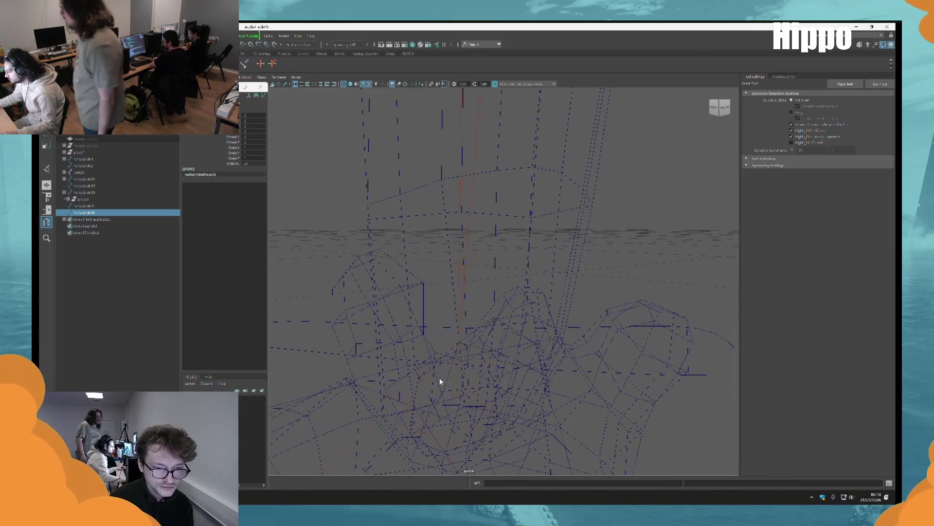
left_click(460, 397)
scroll(327, 166, "down", 5)
scroll(328, 167, "down", 6)
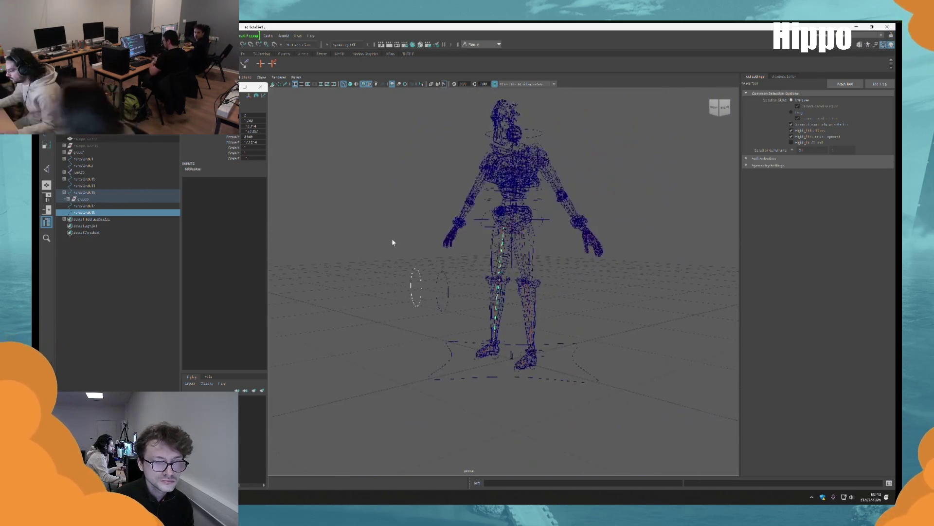
left_click(207, 34)
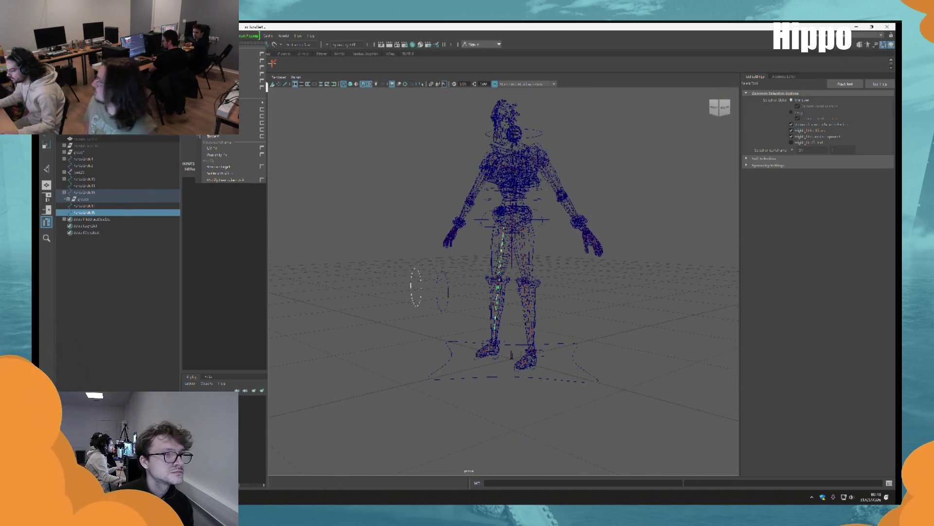
left_click(262, 88)
Select the knee circle control and inspect it with the Move tool from the side.
mouse_move(482, 322)
left_mouse_down("alt")
mouse_move(514, 325)
mouse_move(399, 299)
left_mouse_up("alt")
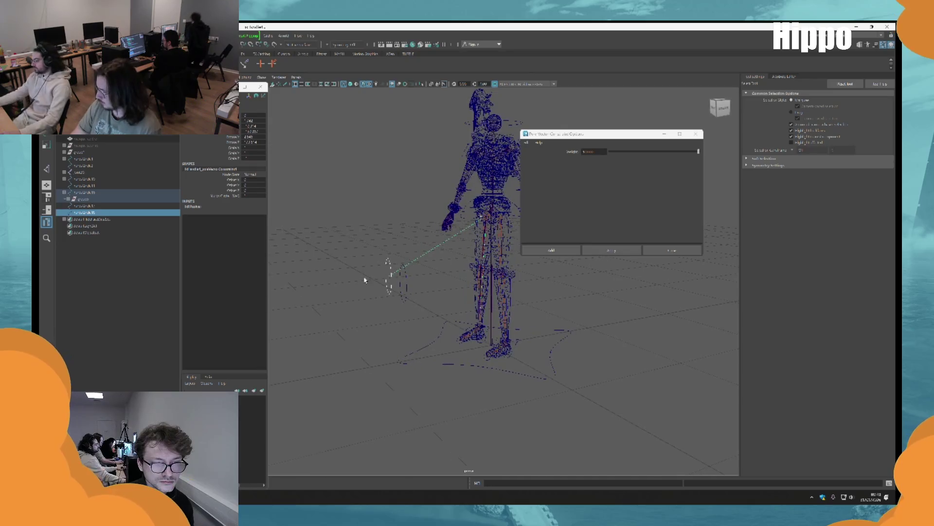
left_click(391, 298)
key("w")
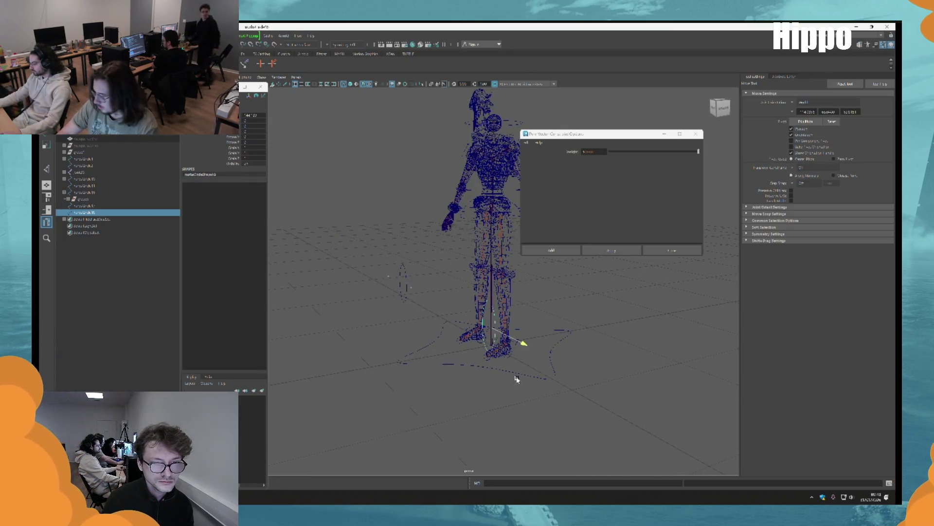
scroll(460, 314, "up", 3)
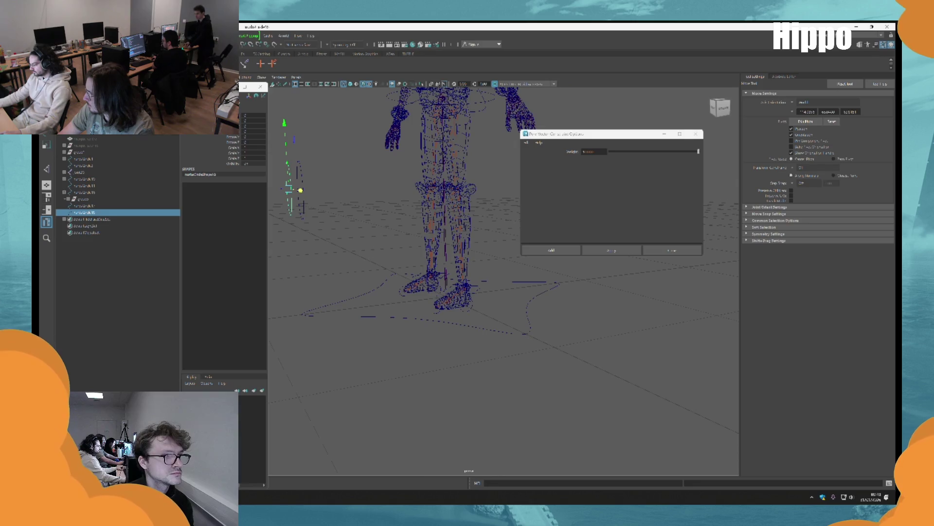
mouse_move(474, 263)
left_mouse_down("alt")
mouse_move(484, 308)
mouse_move(441, 293)
mouse_move(487, 287)
left_mouse_up("alt")
scroll(389, 273, "up", 3)
key("q")
left_click_drag(348, 258, 410, 282)
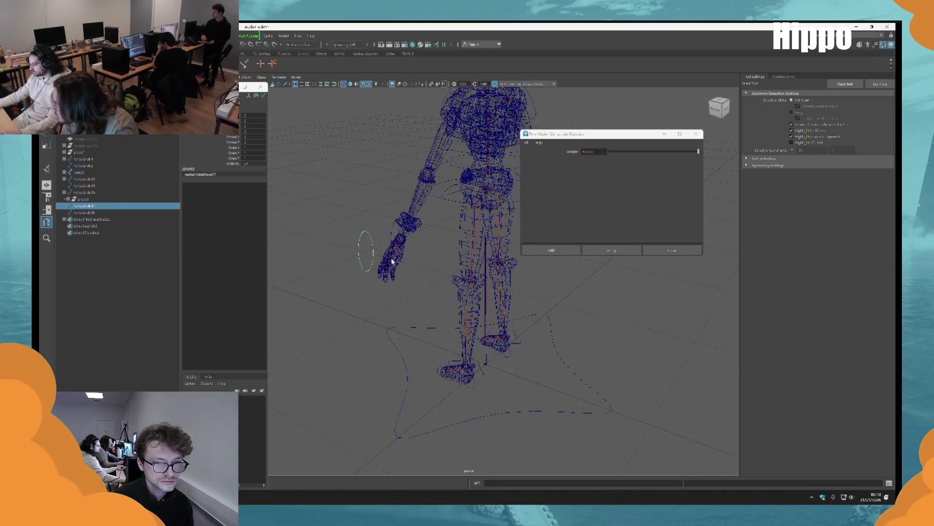
Frame the feet and select the foot control with the Move tool.
key("f")
mouse_move(521, 222)
left_mouse_down("alt")
mouse_move(455, 271)
mouse_move(611, 452)
mouse_move(531, 318)
left_mouse_up("alt")
left_click_drag(493, 327, 452, 273, "alt")
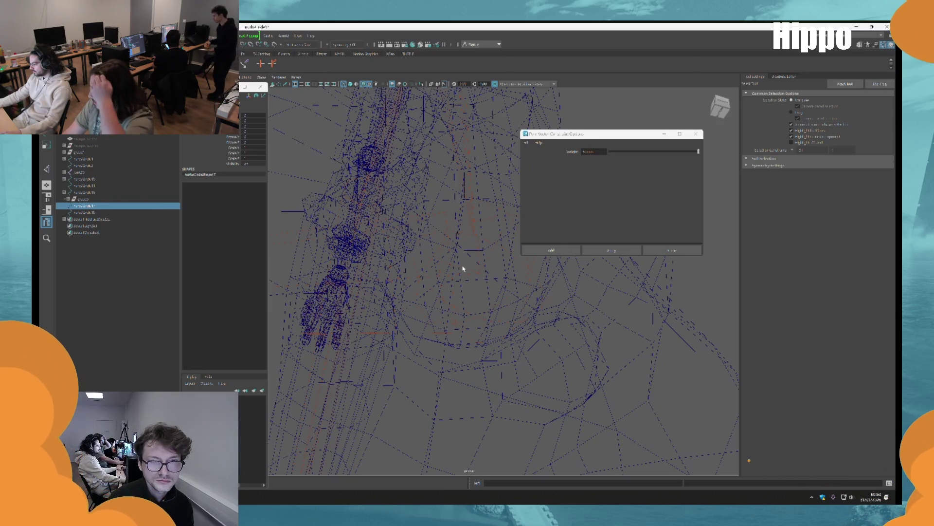
left_click_drag(463, 269, 459, 329, "alt")
left_click(465, 338)
key("w")
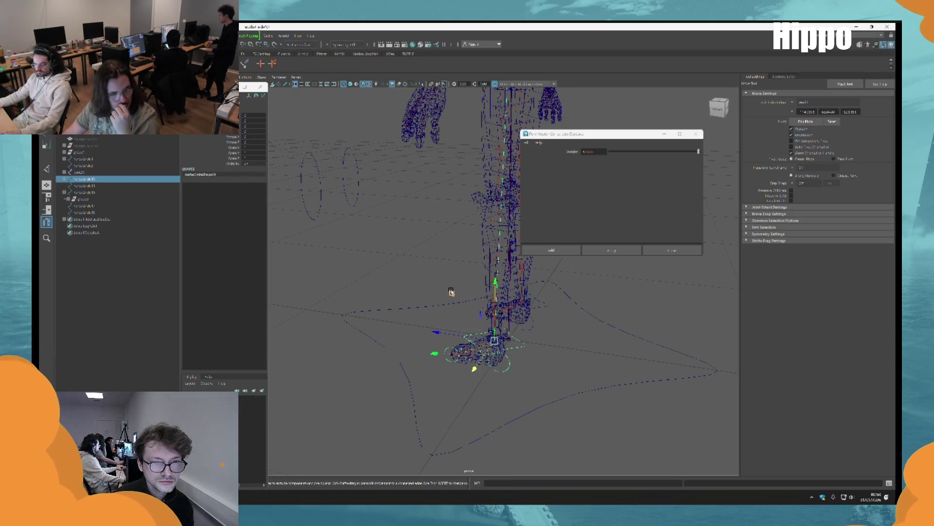
mouse_move(411, 217)
left_mouse_down("alt")
mouse_move(474, 338)
mouse_move(487, 326)
mouse_move(476, 314)
left_mouse_up("alt")
Close the Pole Vector options, deselect, frame the knight and show textured shading.
left_click(694, 134)
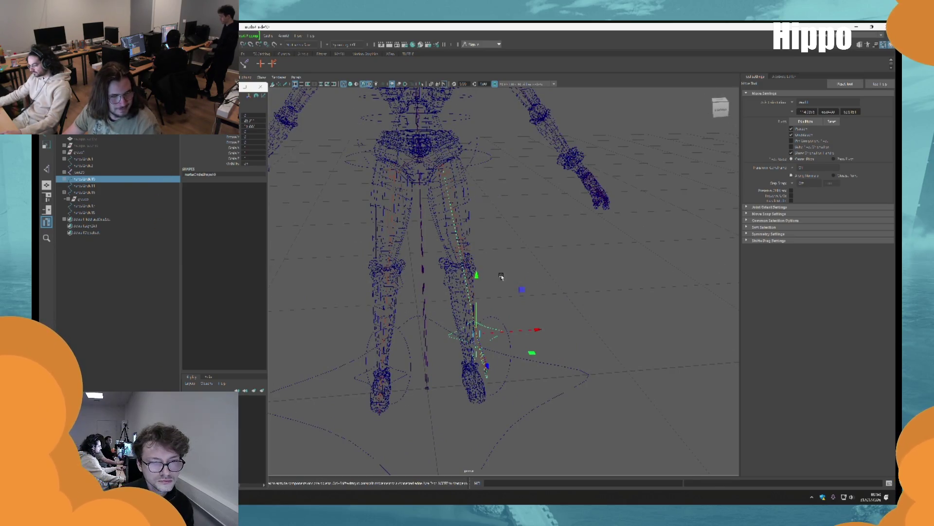
left_click(532, 290)
key("f")
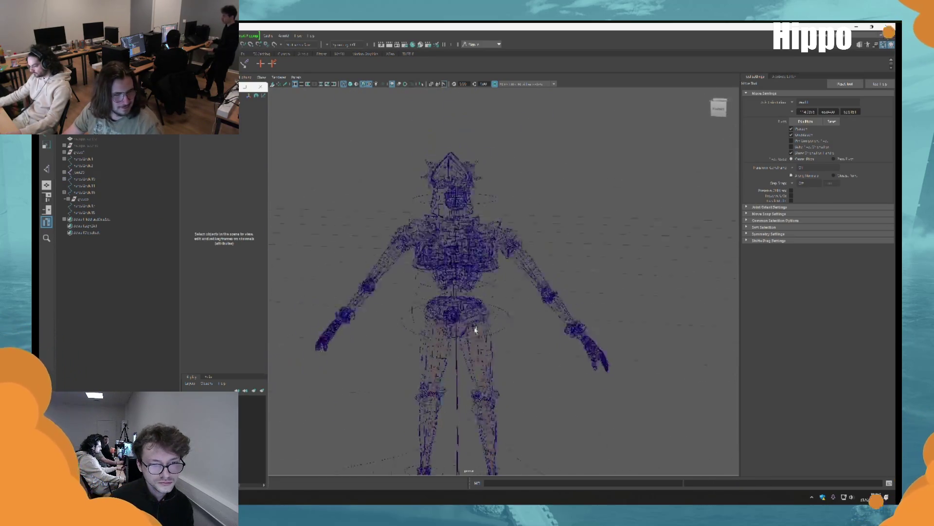
key("6")
left_click_drag(457, 346, 549, 349, "alt")
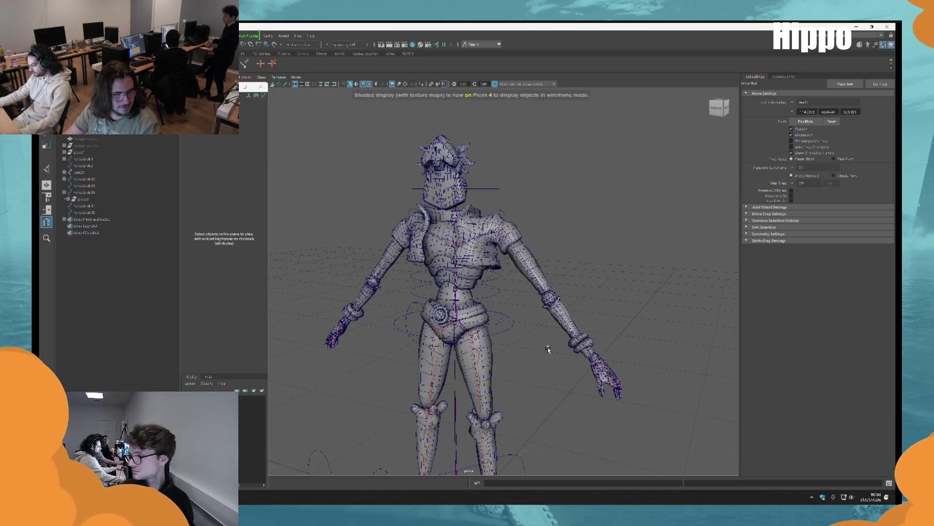
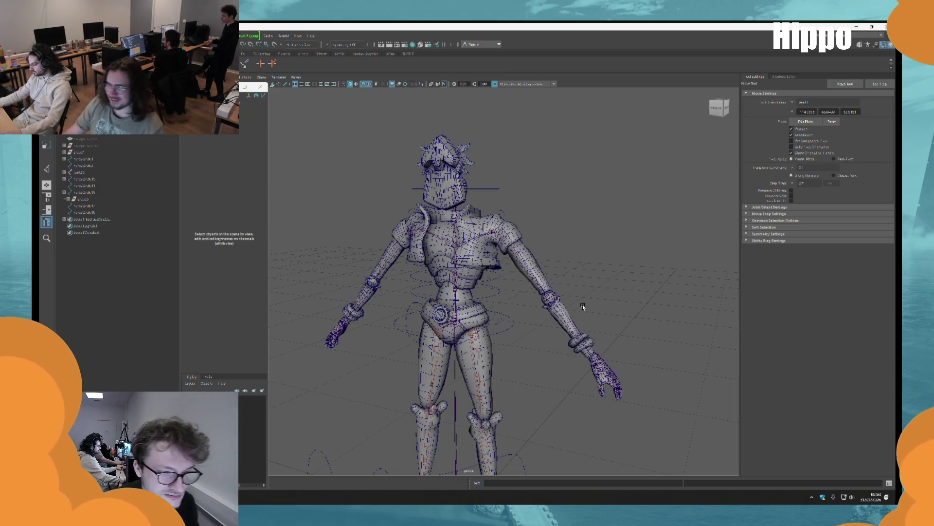
Select the skeleton joint chain, frame the view on it and switch to the Move tool.
scroll(518, 305, "up", 6)
scroll(620, 317, "down", 4)
key("q")
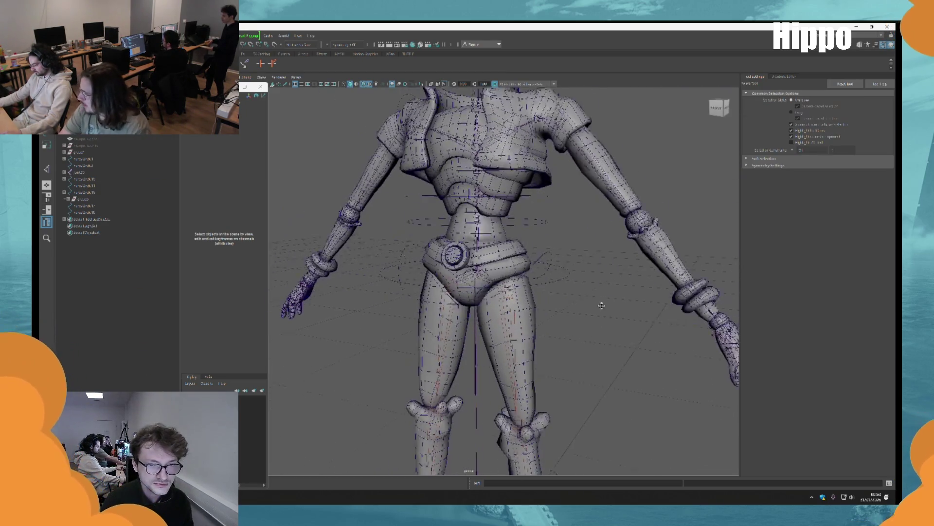
scroll(604, 307, "up", 6)
scroll(622, 148, "down", 4)
scroll(584, 219, "up", 6)
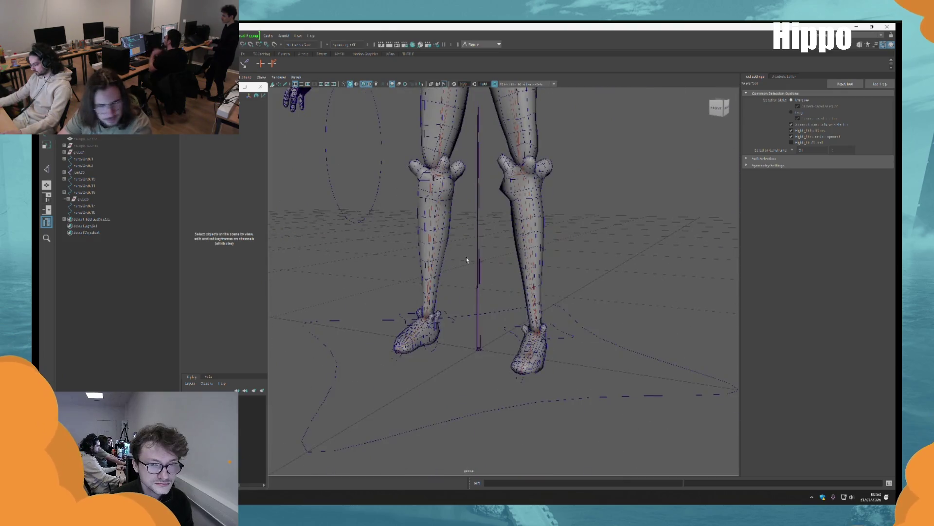
left_click(485, 258)
scroll(485, 258, "down", 4)
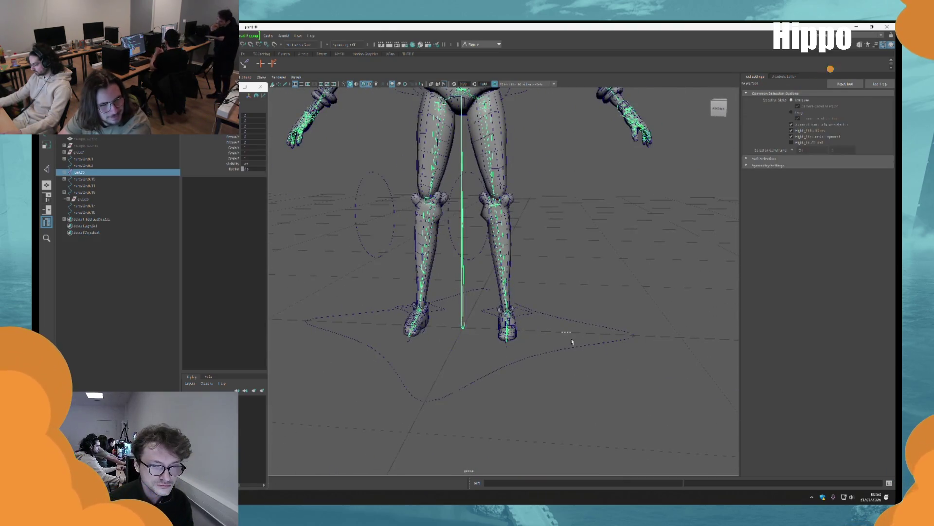
left_click(459, 293)
left_click(468, 267)
left_click(475, 268)
key("f")
key("w")
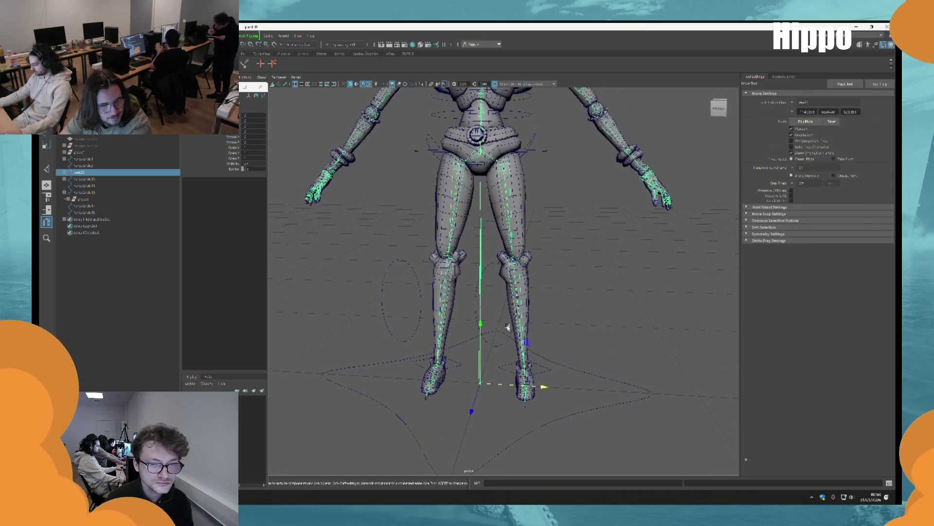
Change the Move tool's axis orientation and orbit the view from the back to the legs and feet.
left_click_drag(482, 292, 498, 312, "alt")
scroll(498, 312, "down", 3)
scroll(639, 279, "up", 6)
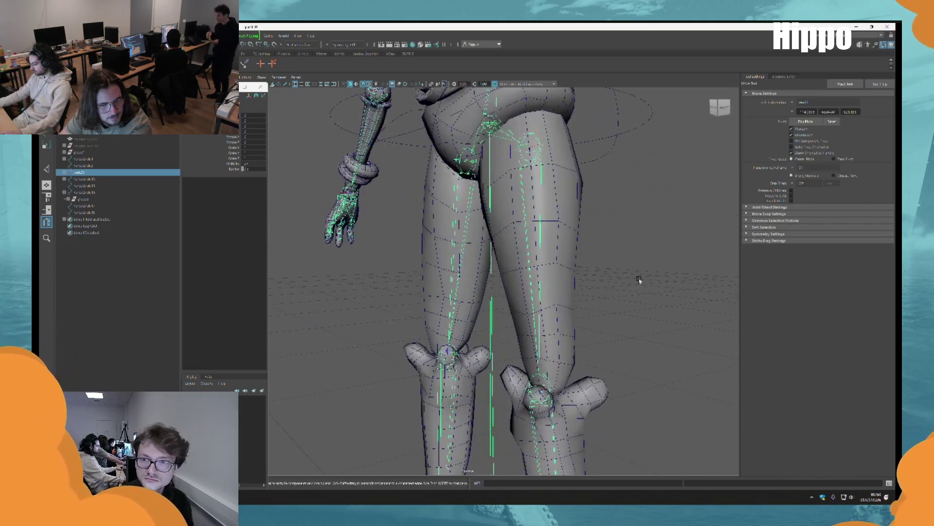
left_click(796, 104)
left_click(808, 122)
left_click_drag(438, 244, 505, 371, "alt")
scroll(505, 371, "down", 3)
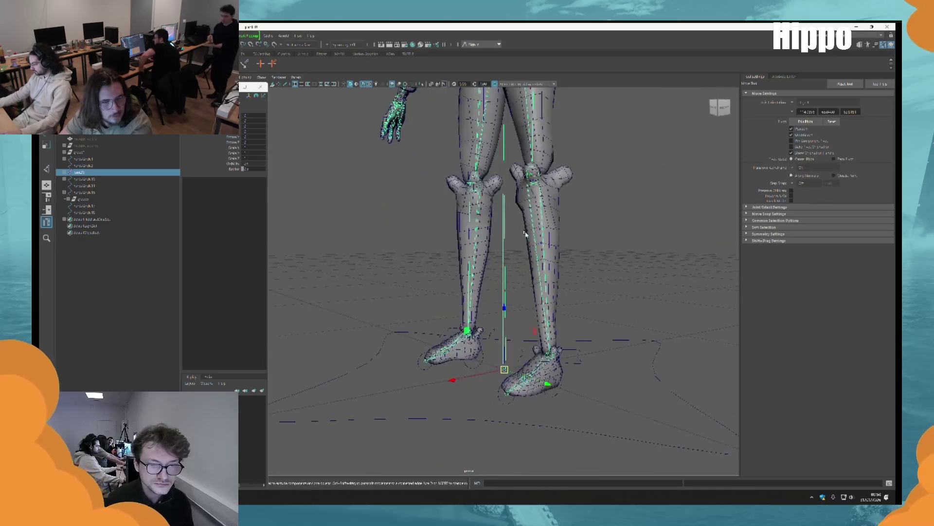
scroll(596, 371, "up", 4)
scroll(596, 371, "down", 3)
mouse_move(619, 375)
left_mouse_down("alt")
mouse_move(516, 338)
mouse_move(510, 256)
left_mouse_up("alt")
scroll(516, 338, "up", 3)
Try selecting the hip control circle and the thigh controls from a side view of the hip.
left_click(510, 257)
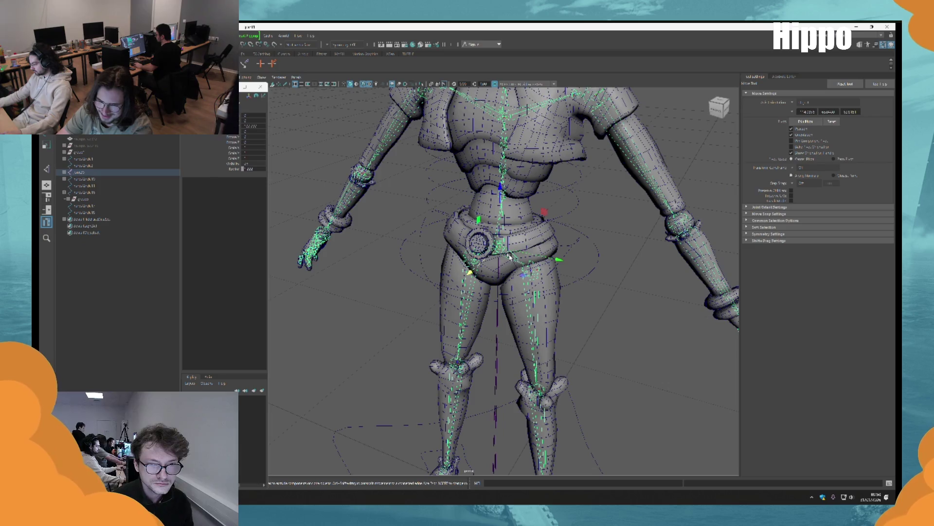
left_click(662, 362)
scroll(584, 298, "down", 3)
middle_click_drag(584, 299, 561, 263, "alt")
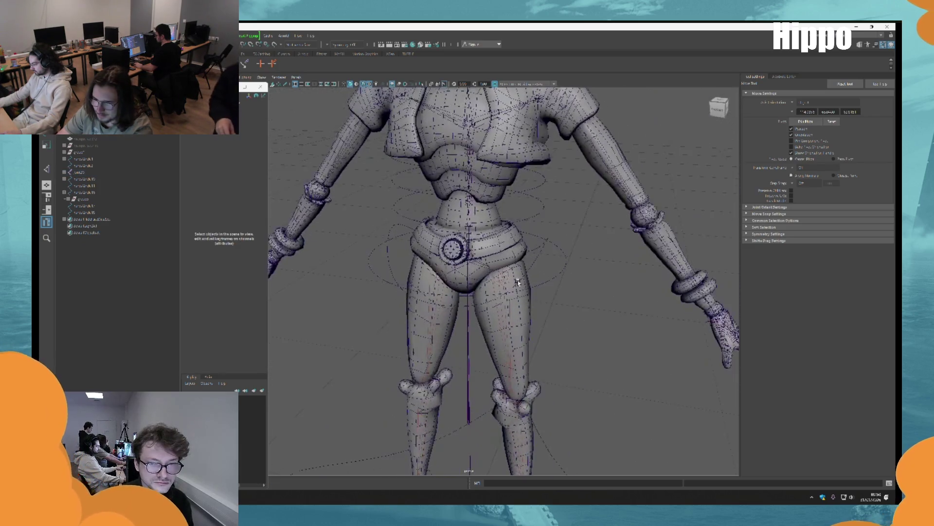
scroll(562, 261, "up", 4)
left_click(562, 260)
scroll(535, 253, "up", 8)
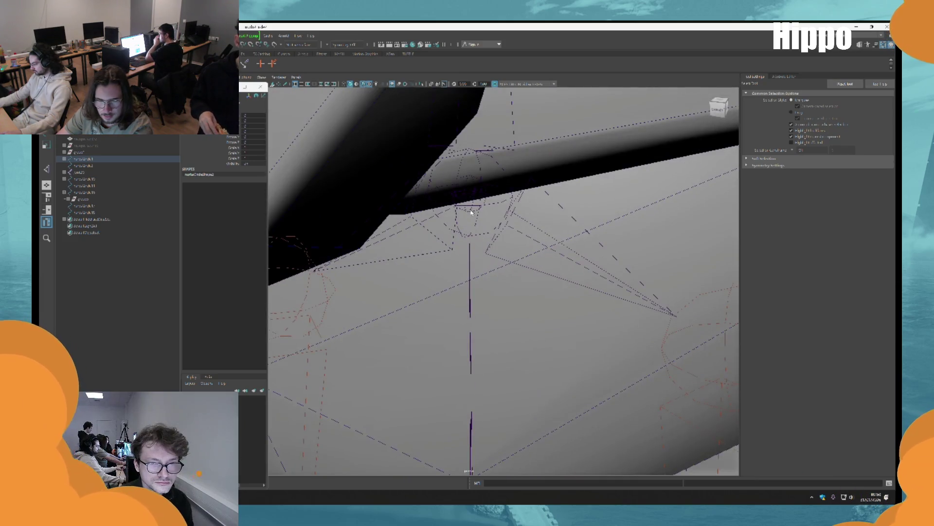
left_click(472, 212)
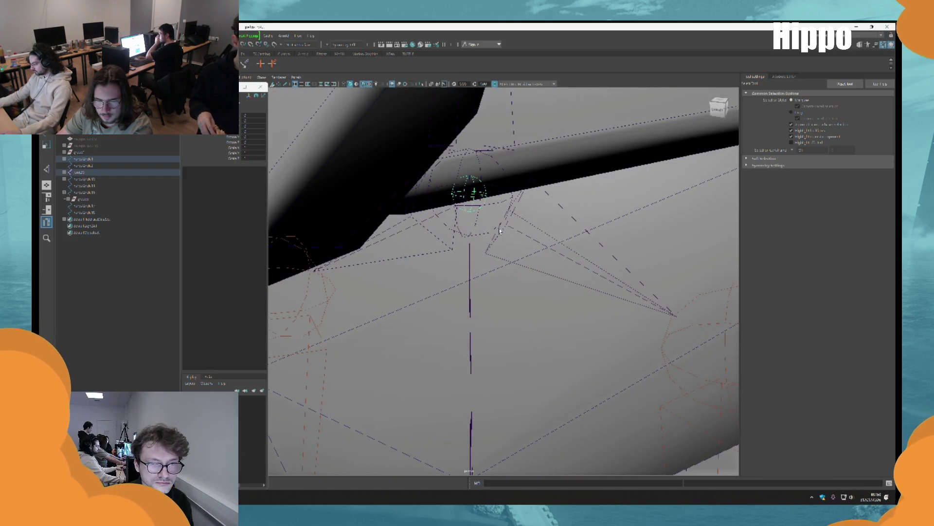
scroll(475, 243, "down", 6)
left_click_drag(497, 279, 532, 314, "alt")
scroll(532, 314, "up", 5)
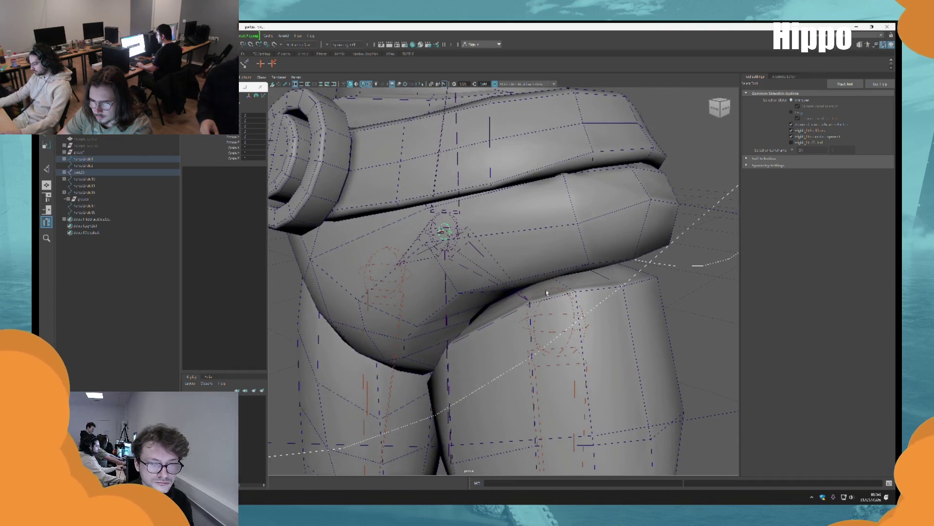
left_click(546, 292)
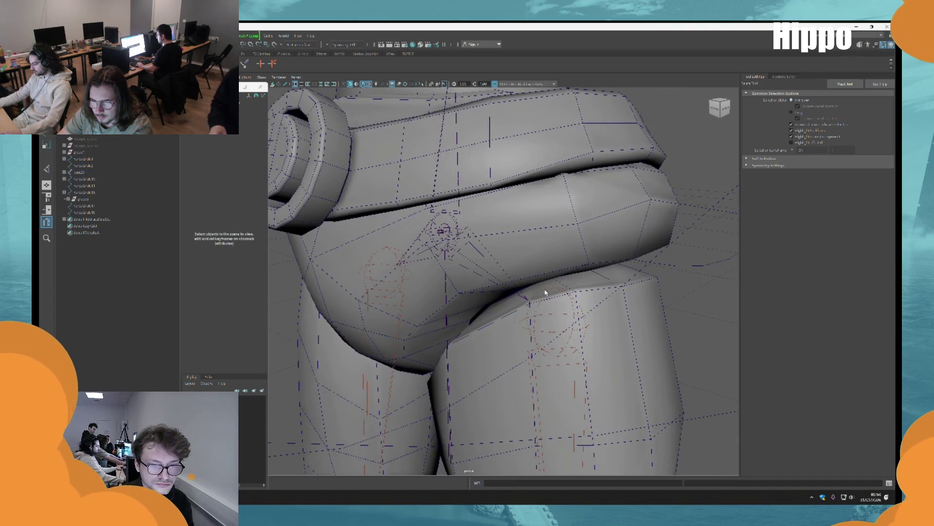
left_click(381, 252, "shift")
scroll(441, 227, "up", 2)
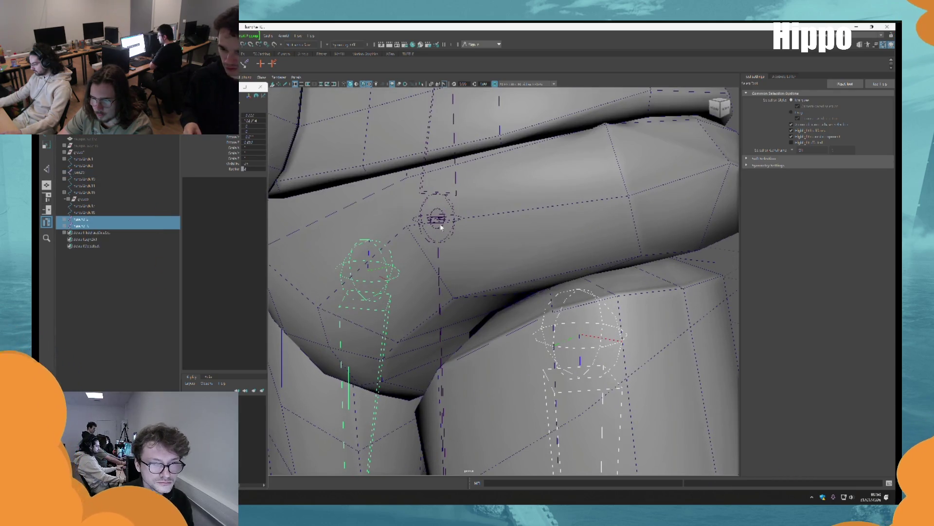
Select the small hip control, undo back to the left thigh control, then clear the selection.
left_click(441, 227)
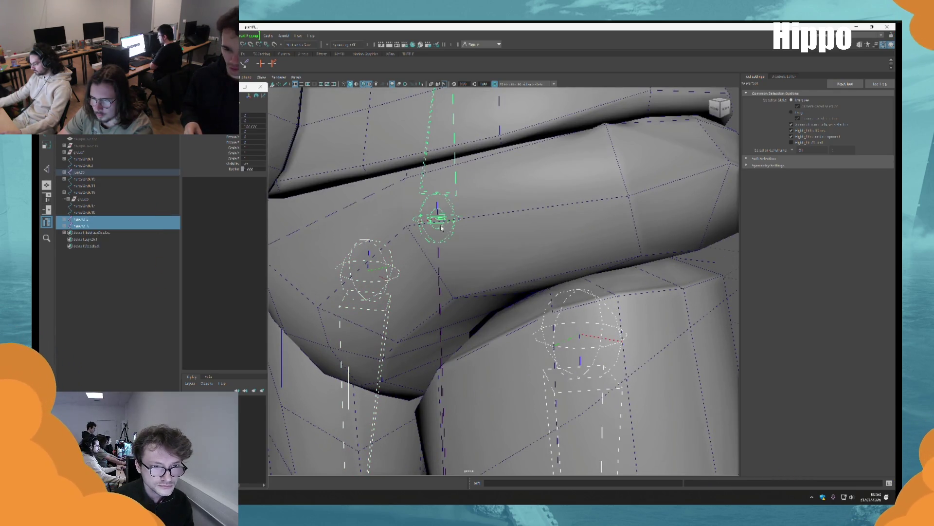
key("ctrl+z")
left_click(439, 229)
key("ctrl+z")
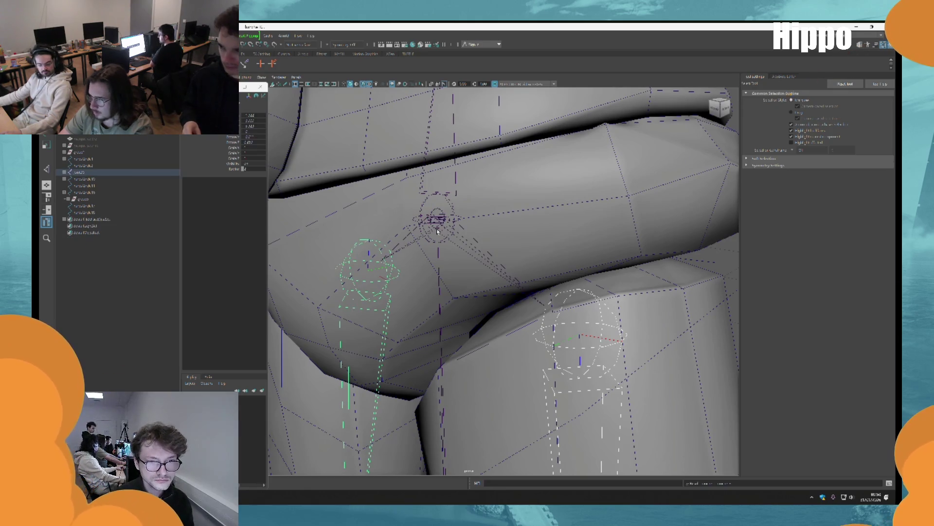
scroll(487, 263, "down", 5)
scroll(524, 295, "up", 5)
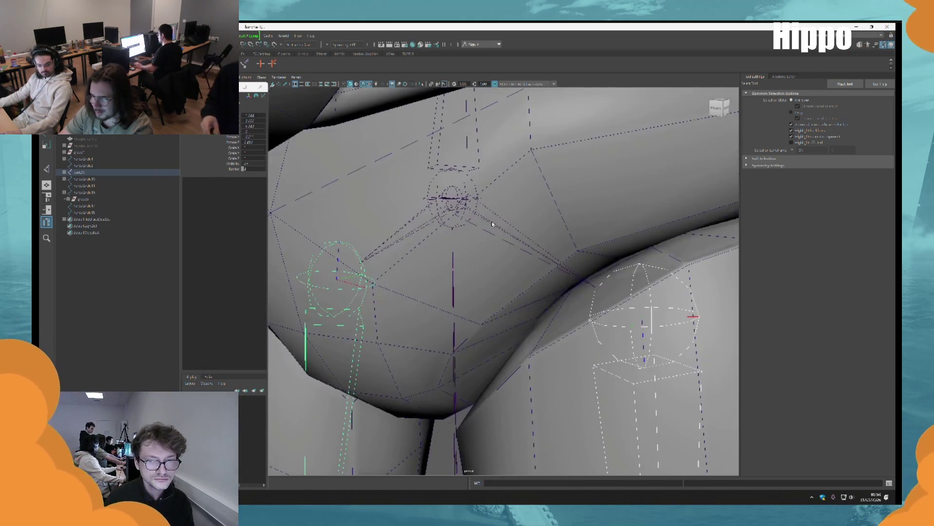
scroll(538, 263, "down", 3)
left_click(637, 264)
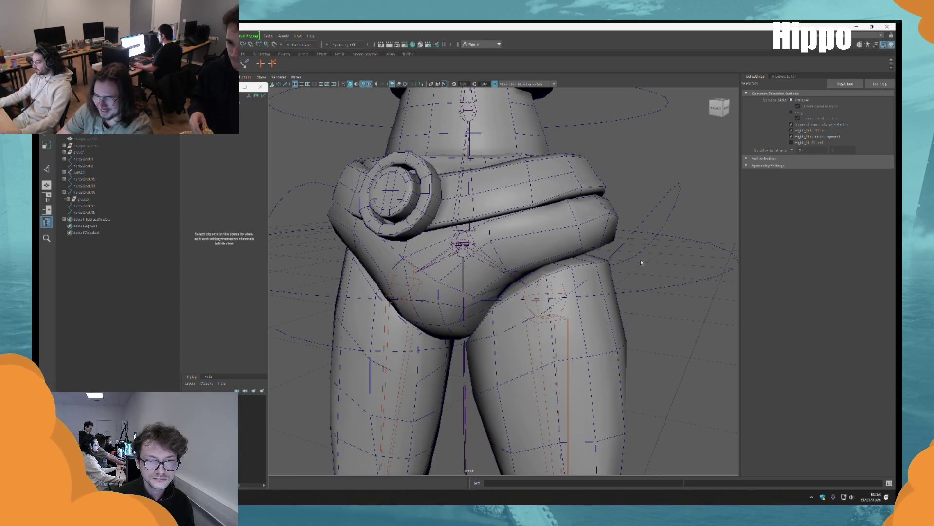
Parent-constrain the hip joint to the tilted hip control curve.
left_click(579, 292)
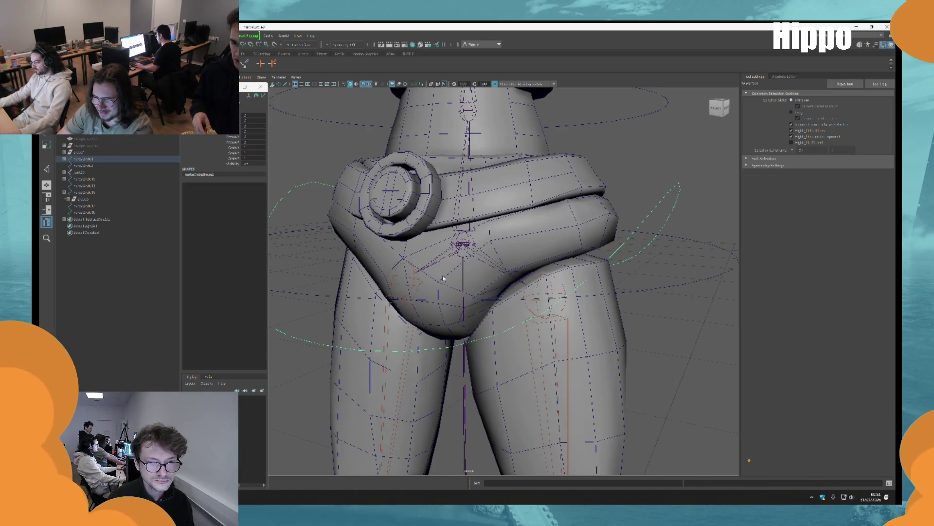
scroll(627, 281, "down", 3)
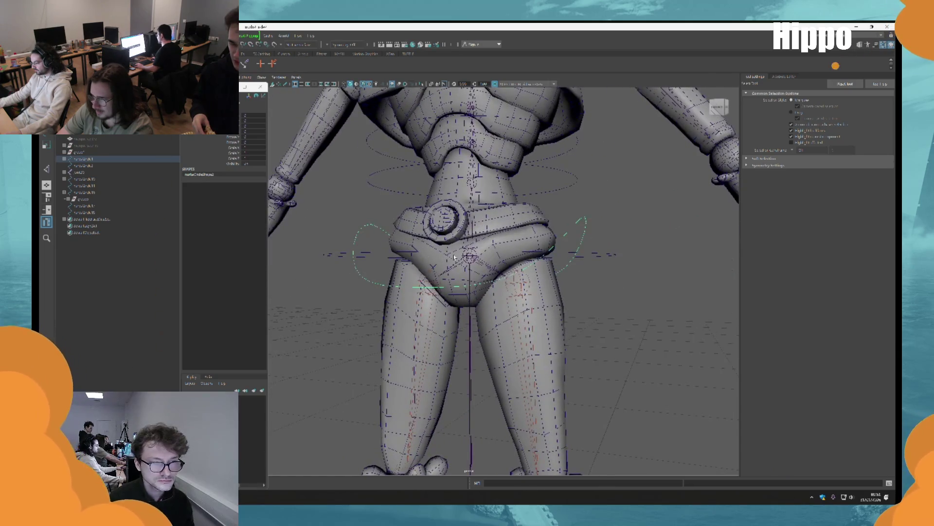
scroll(454, 256, "up", 2)
scroll(469, 244, "up", 5)
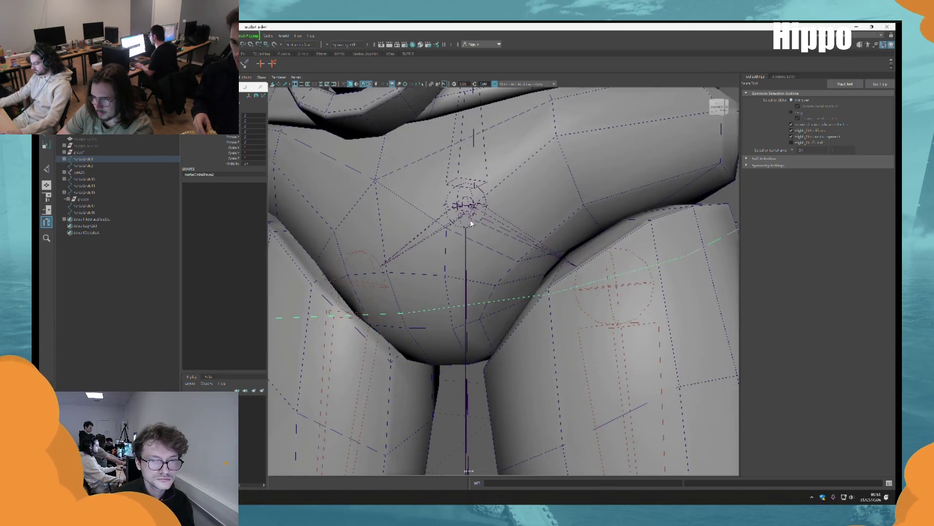
left_click(468, 215, "shift")
left_click(194, 36)
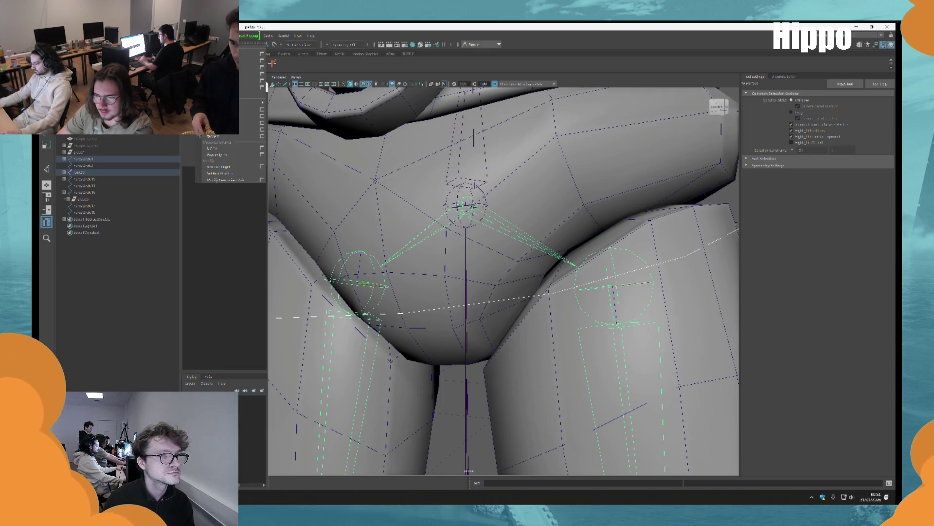
left_click(212, 136)
Inspect the new parent constraint, then return to the hip control selection.
scroll(330, 158, "down", 10)
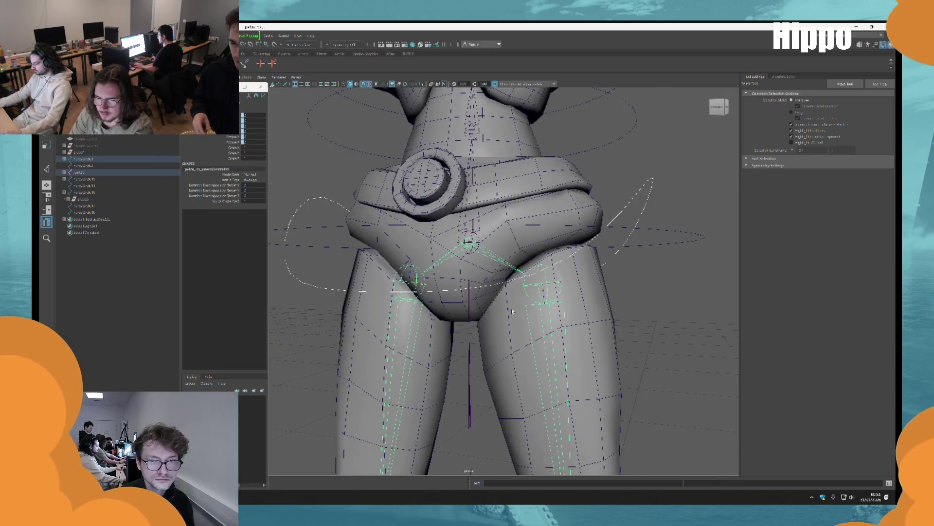
left_click(595, 273)
scroll(487, 199, "up", 10)
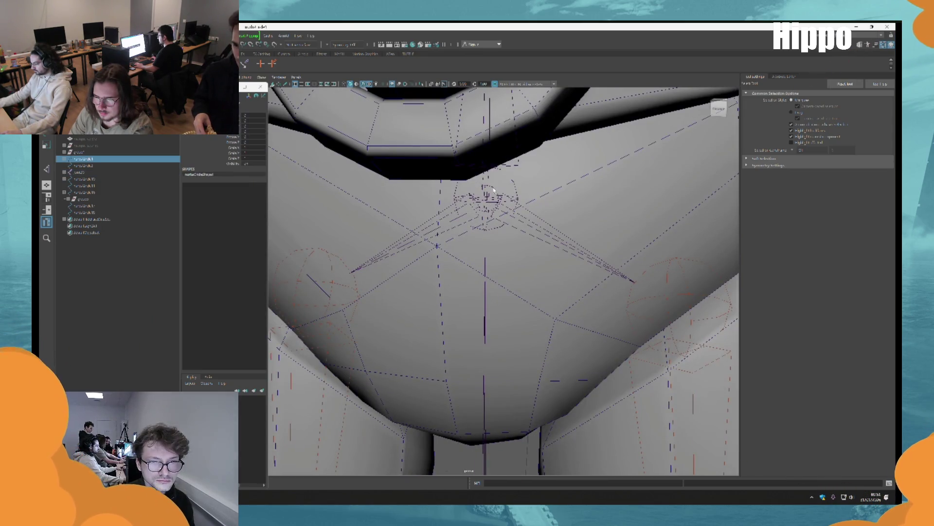
left_click(493, 190, "shift")
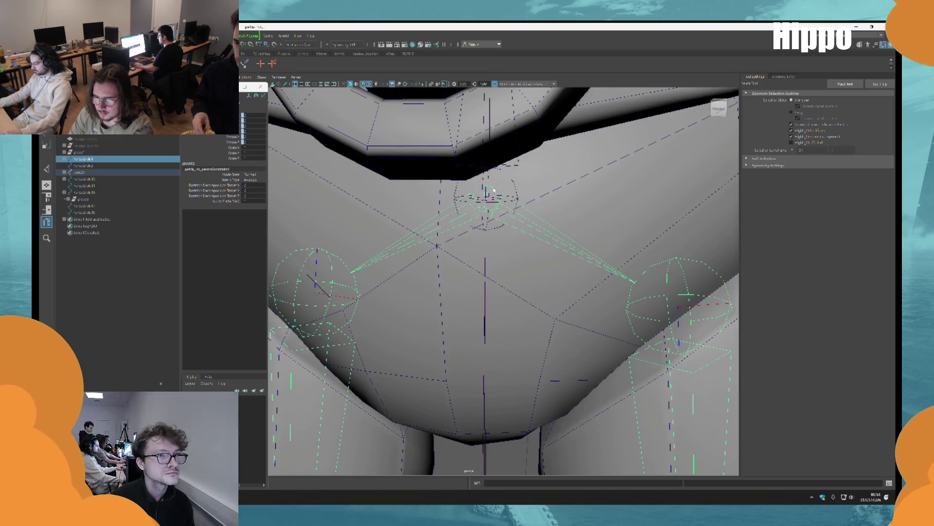
key("ctrl+z")
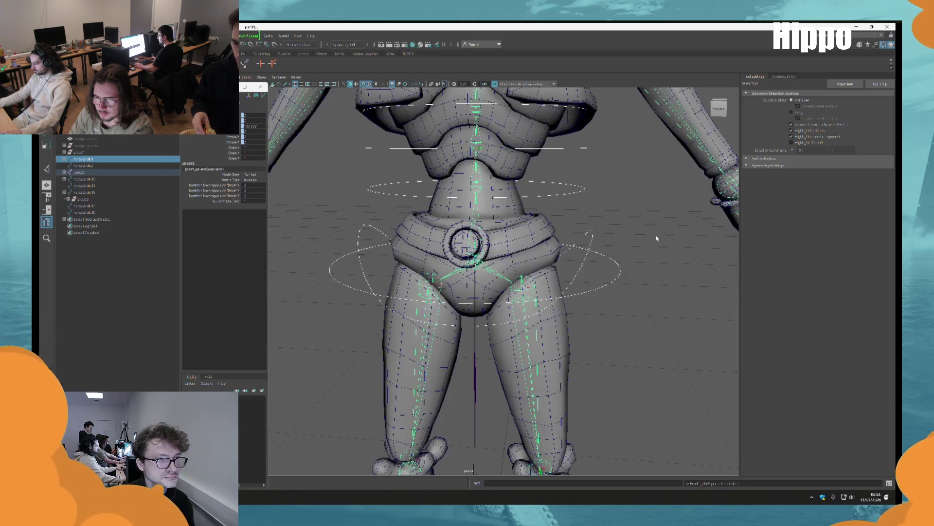
Test the hip constraint by moving the hip control down, then return to selection mode.
key("w")
left_click_drag(479, 217, 481, 233)
key("e")
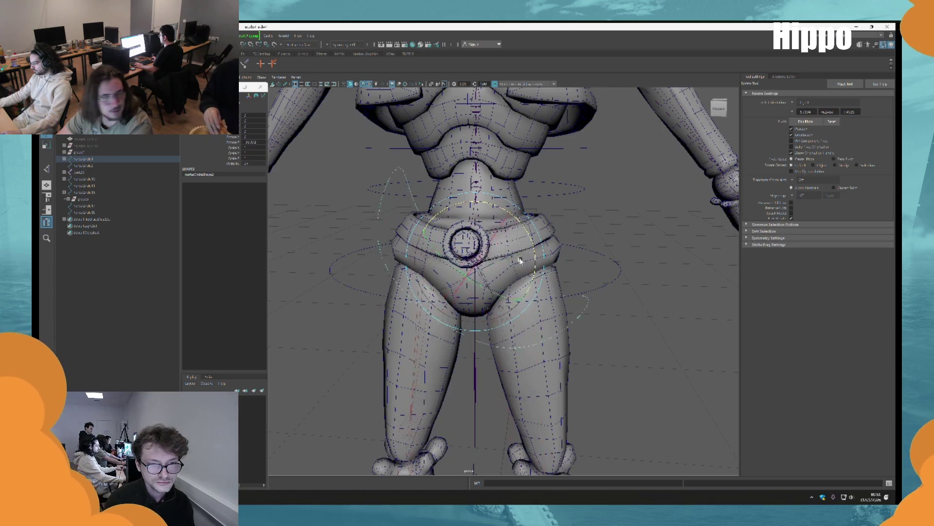
scroll(545, 320, "down", 5)
key("q")
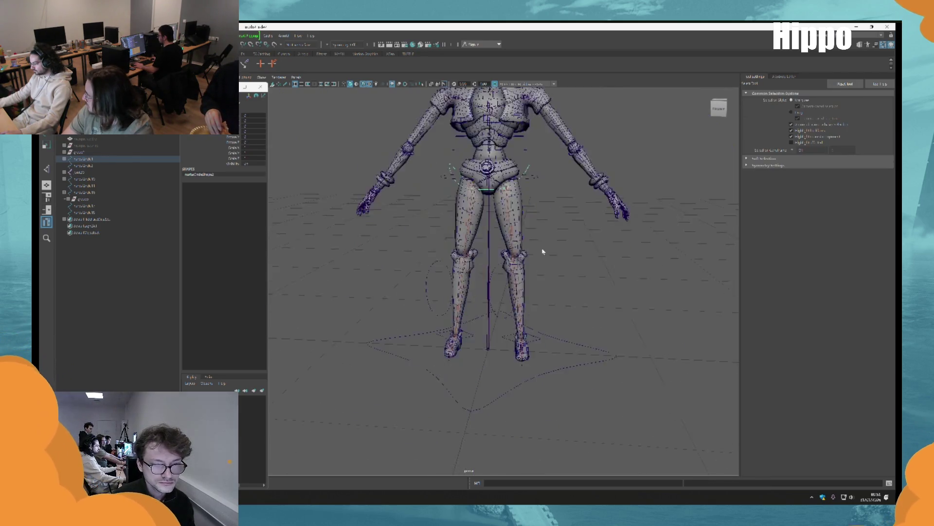
Add the spine joint to the waist control selection and open the Parent Constraint options.
scroll(542, 250, "up", 4)
scroll(511, 298, "down", 3)
scroll(442, 207, "up", 5)
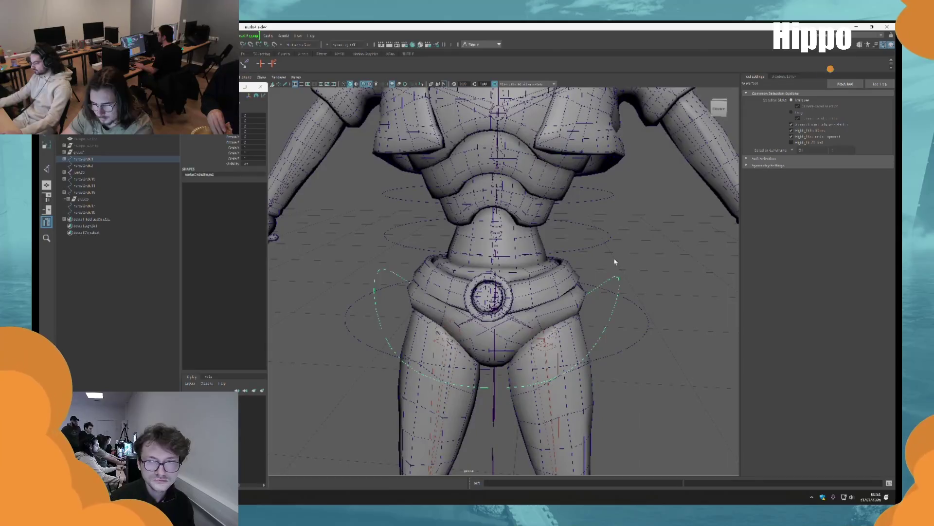
scroll(510, 229, "up", 3)
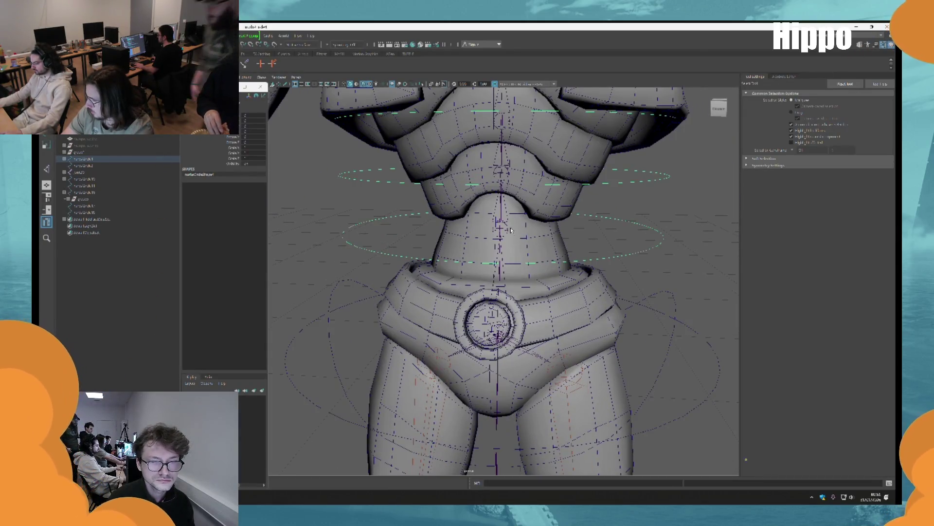
left_click(510, 230)
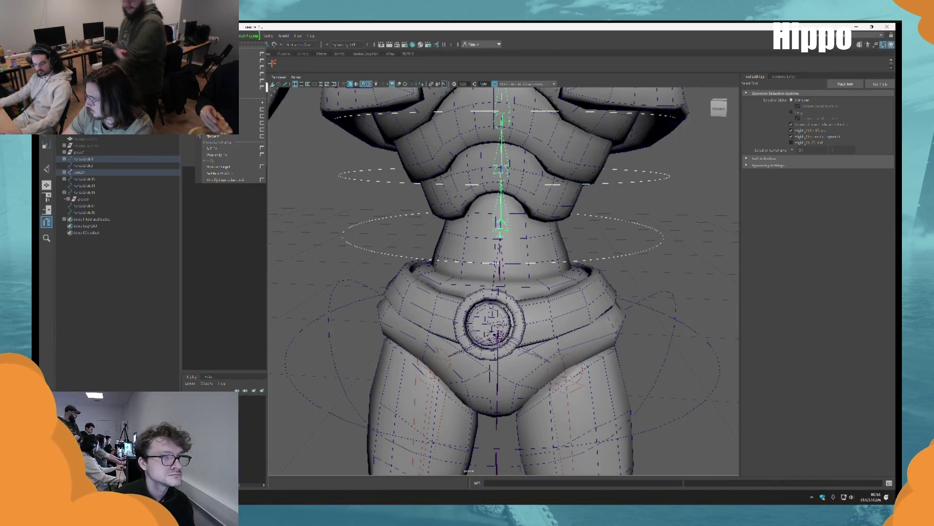
left_click(261, 54)
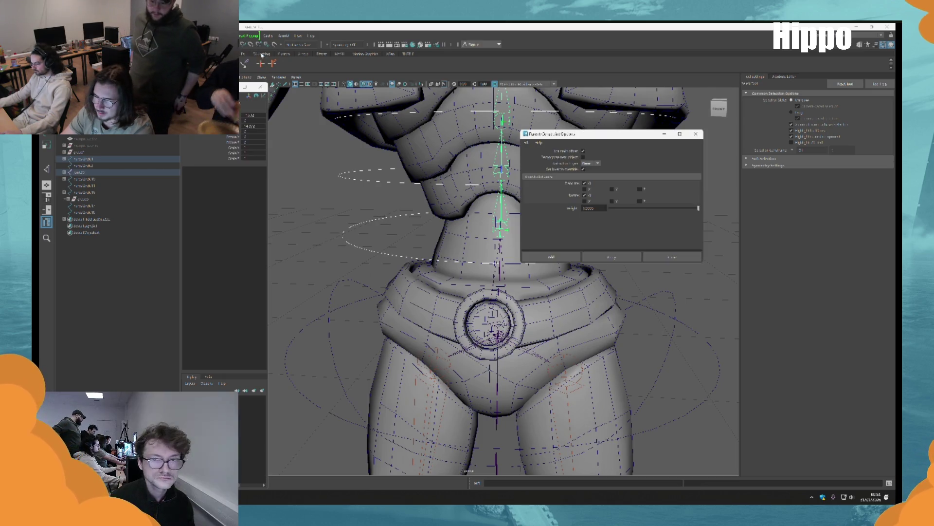
Constrain the spine joint to the waist control, then the next spine joint to its ring.
left_click(611, 256)
left_click_drag(586, 138, 702, 159)
mouse_move(560, 243)
left_mouse_down("alt")
mouse_move(535, 219)
mouse_move(602, 251)
left_mouse_up("alt")
left_click(602, 251)
left_click(445, 233)
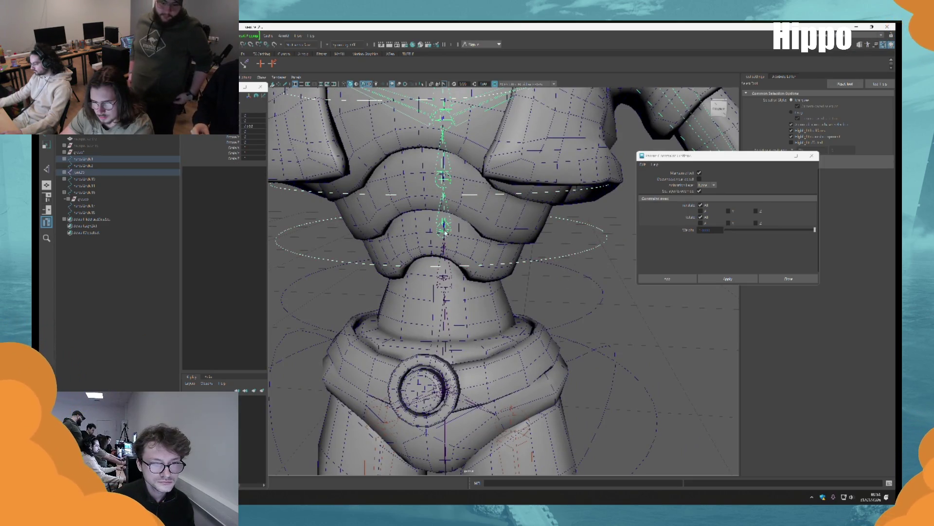
left_click(738, 283)
left_click_drag(535, 272, 447, 245, "alt")
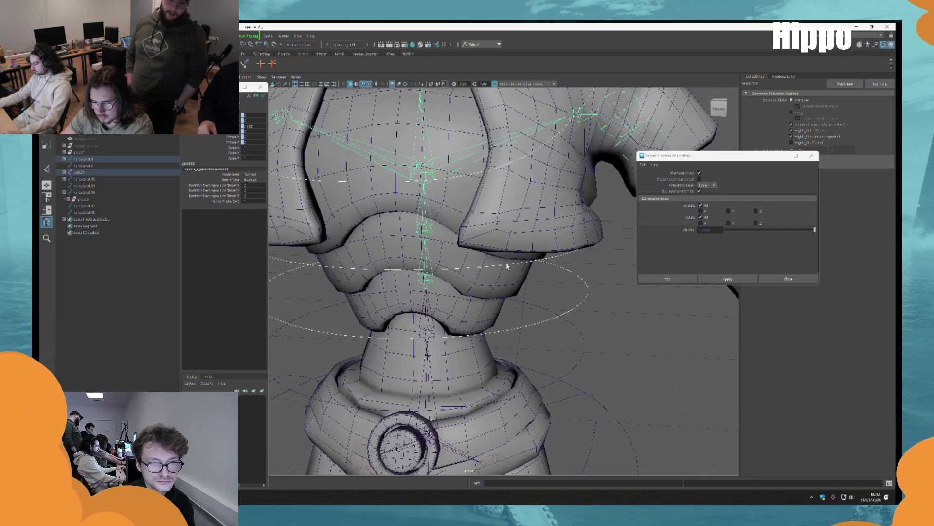
left_click(446, 245)
Constrain the following spine joint and the upper spine joint to their ring controls.
left_click(424, 232, "shift")
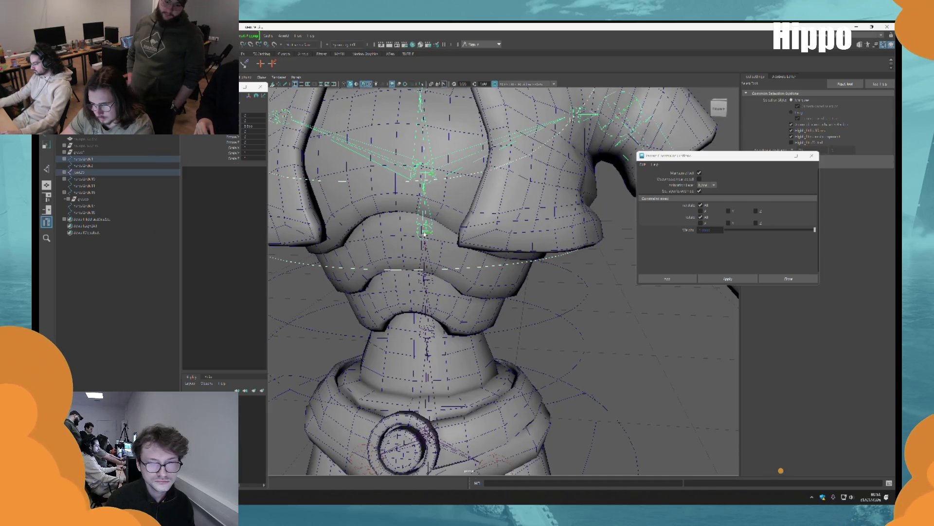
left_click(691, 276)
left_click_drag(491, 272, 474, 258, "alt")
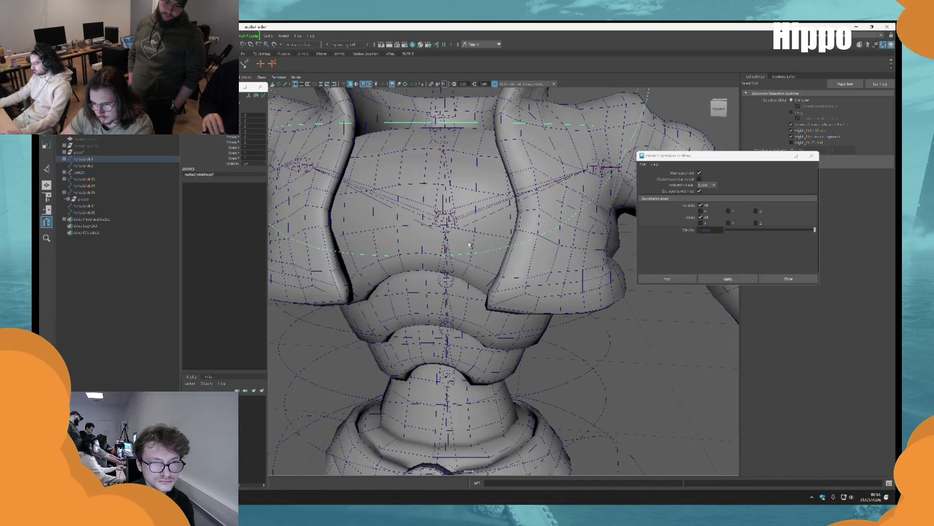
left_click(453, 219)
left_click(728, 278)
Constrain the joint below the neck to its torso ring control.
left_click_drag(506, 288, 479, 266, "alt")
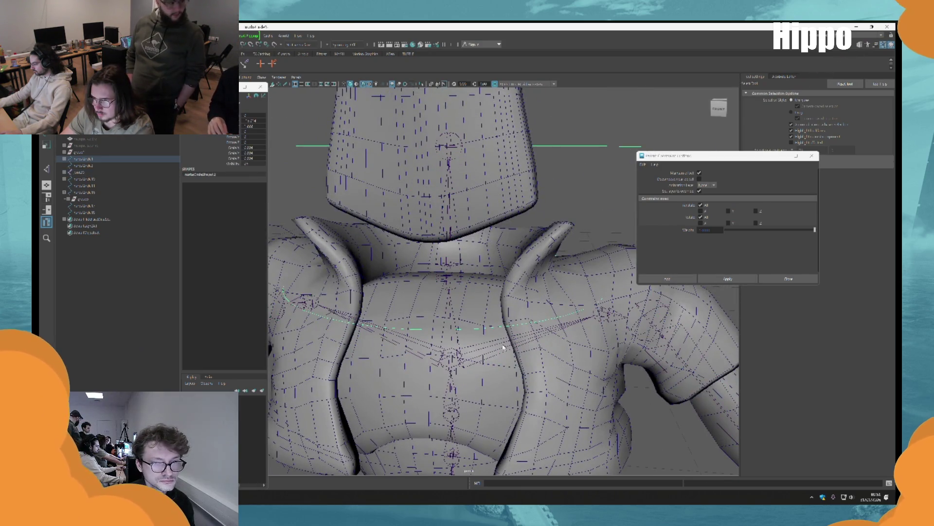
left_click_drag(477, 331, 475, 298, "alt")
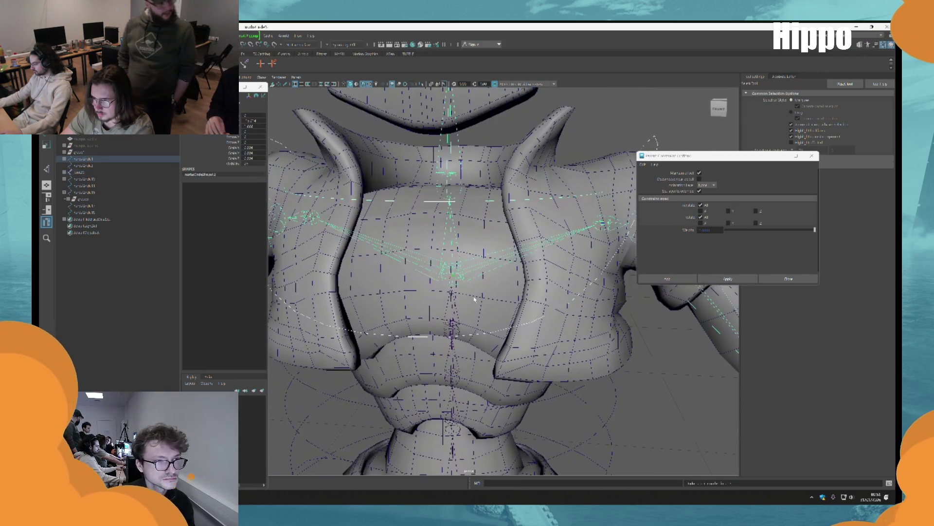
left_click(481, 336)
left_click_drag(468, 232, 475, 222, "alt")
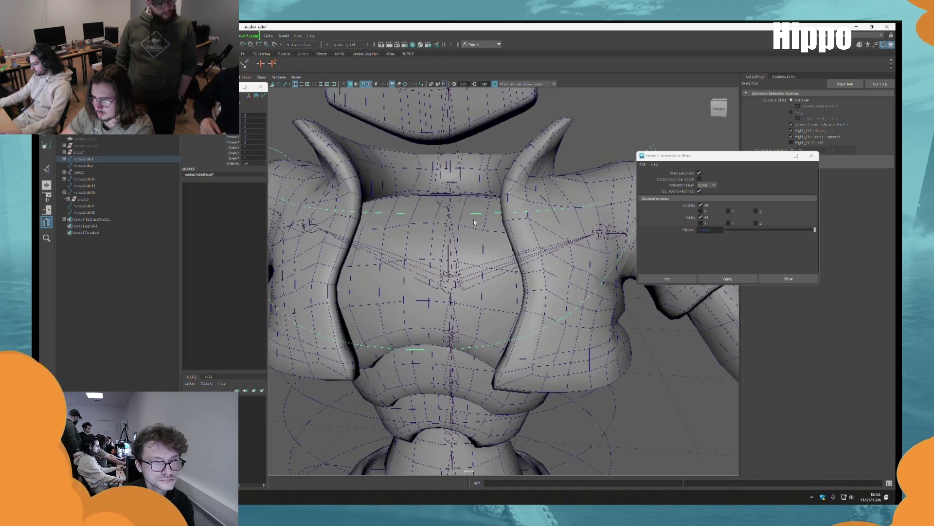
left_click(485, 215)
left_click(453, 192)
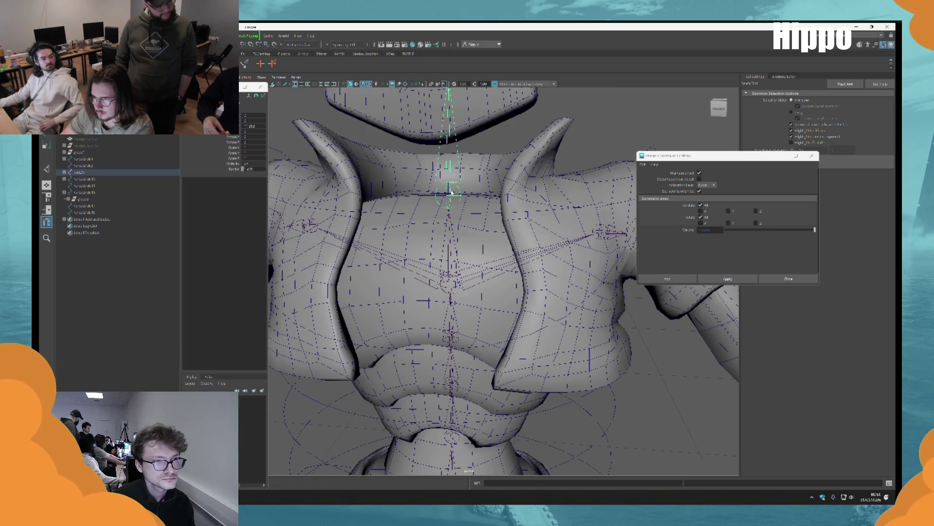
left_click_drag(455, 200, 468, 232, "alt")
left_click(468, 236)
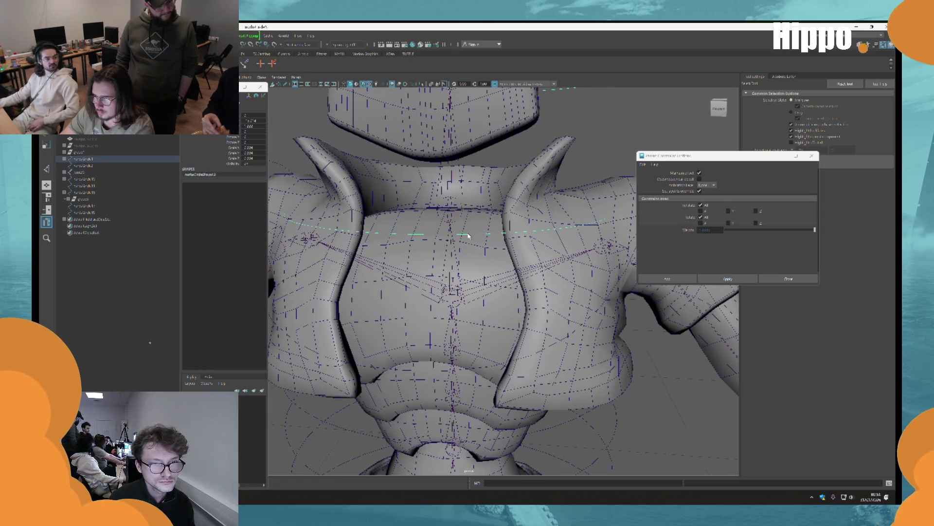
left_click(458, 207, "shift")
left_click(728, 278)
Constrain the neck joint to the neck ring control and close the constraint options.
left_click_drag(492, 272, 445, 208, "alt")
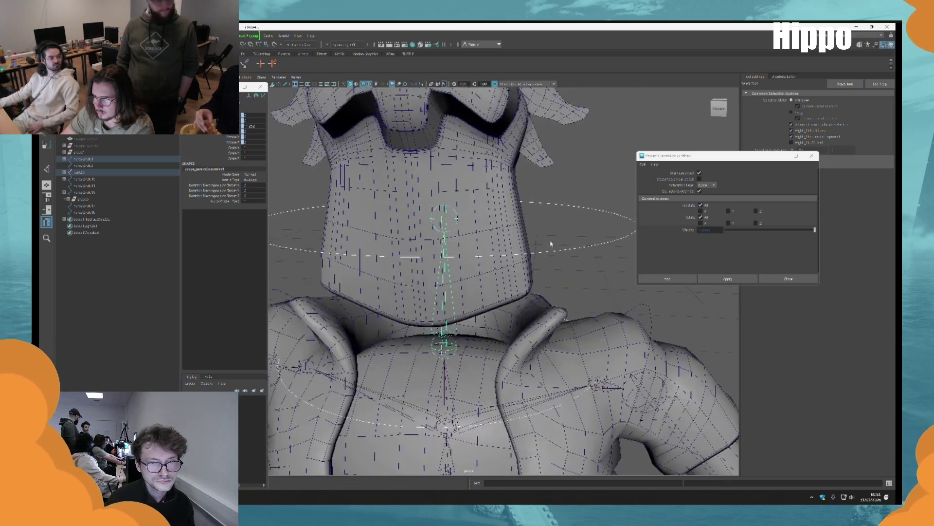
left_click(445, 208)
left_click(443, 220, "shift")
left_click(728, 279)
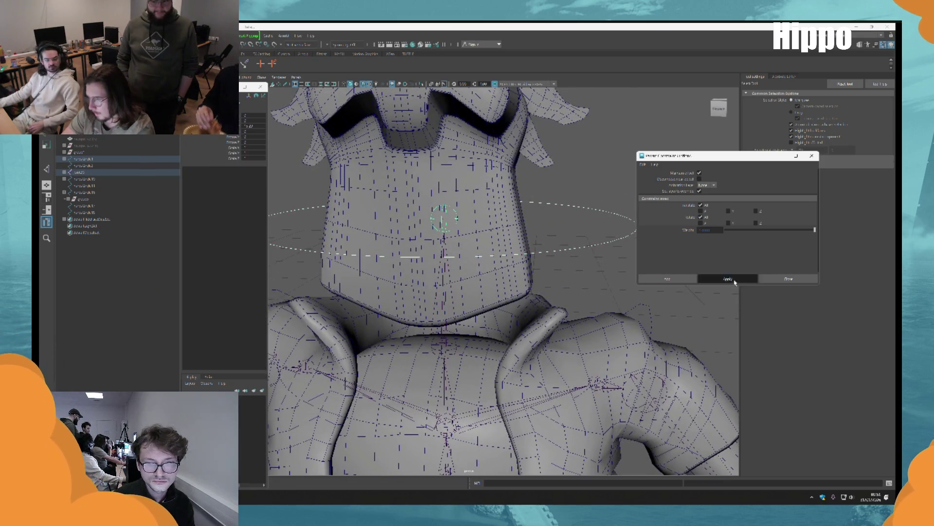
scroll(506, 152, "down", 5)
left_click_drag(506, 153, 509, 117, "alt")
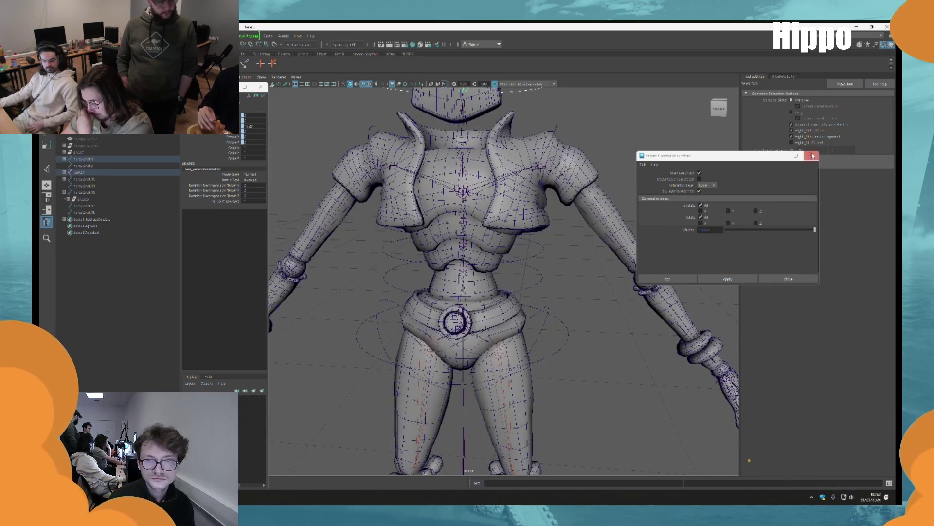
left_click(812, 155)
left_click_drag(603, 289, 563, 189, "alt")
Bring the lower legs and feet into view and pick the foot control curve in the Outliner.
scroll(560, 146, "down", 3)
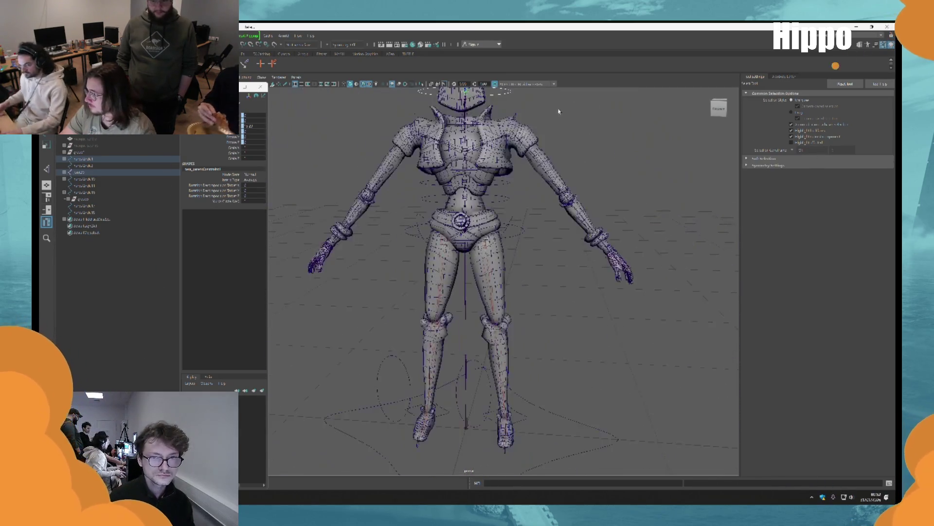
scroll(528, 257, "up", 5)
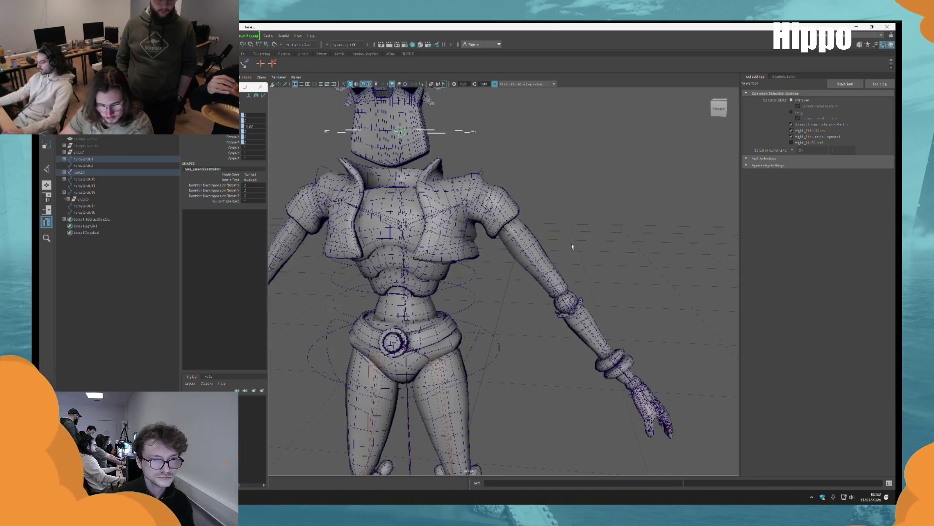
left_click_drag(549, 248, 538, 235, "alt")
scroll(560, 229, "down", 3)
scroll(535, 243, "up", 4)
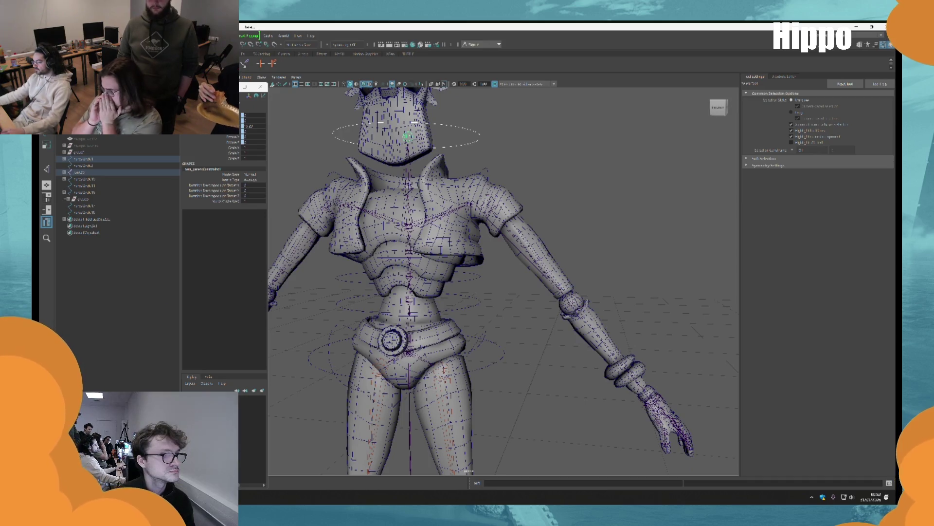
middle_click_drag(401, 261, 414, 97, "alt")
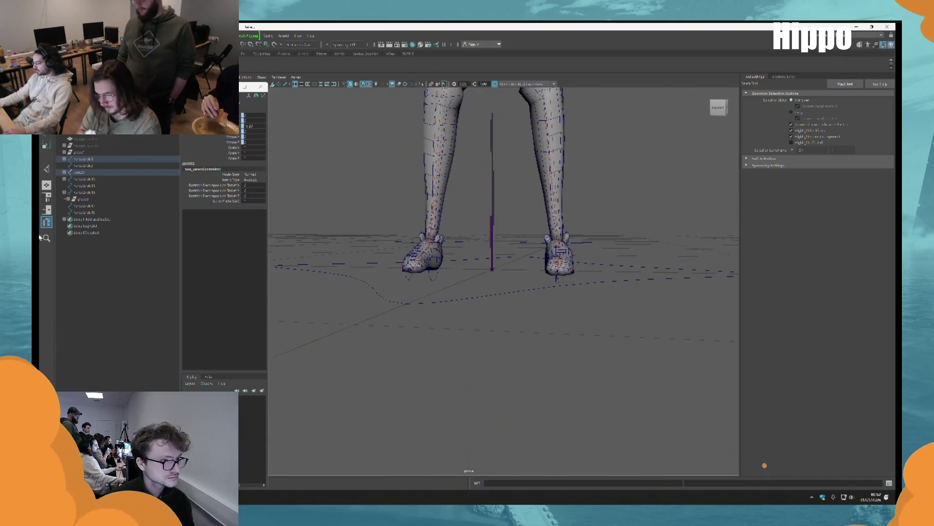
left_click(104, 207)
scroll(350, 214, "down", 3)
key("w")
mouse_move(316, 214)
left_mouse_down("alt")
mouse_move(370, 221)
mouse_move(399, 265)
left_mouse_up("alt")
key("q")
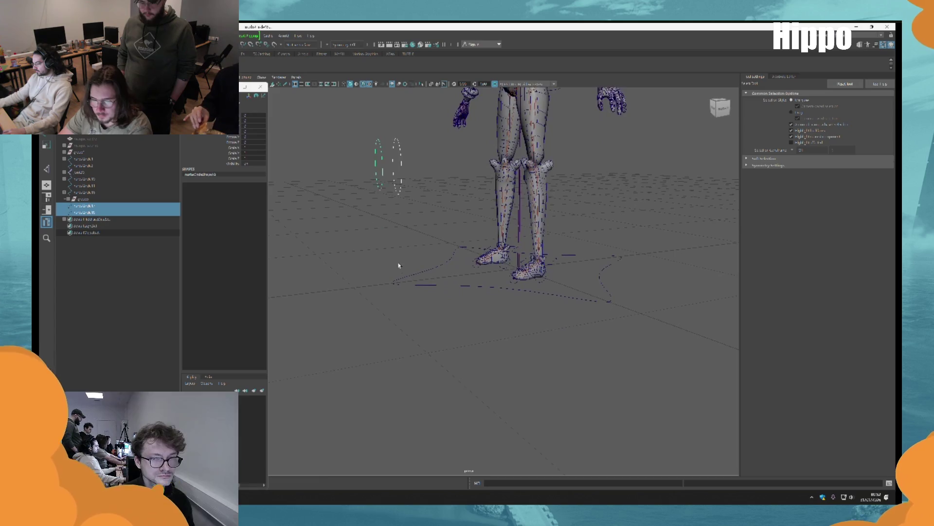
Select the large foot control curve and the small circles at both feet.
left_click(423, 284)
middle_click_drag(424, 286, 428, 286, "alt")
left_click(428, 286)
left_click(425, 308)
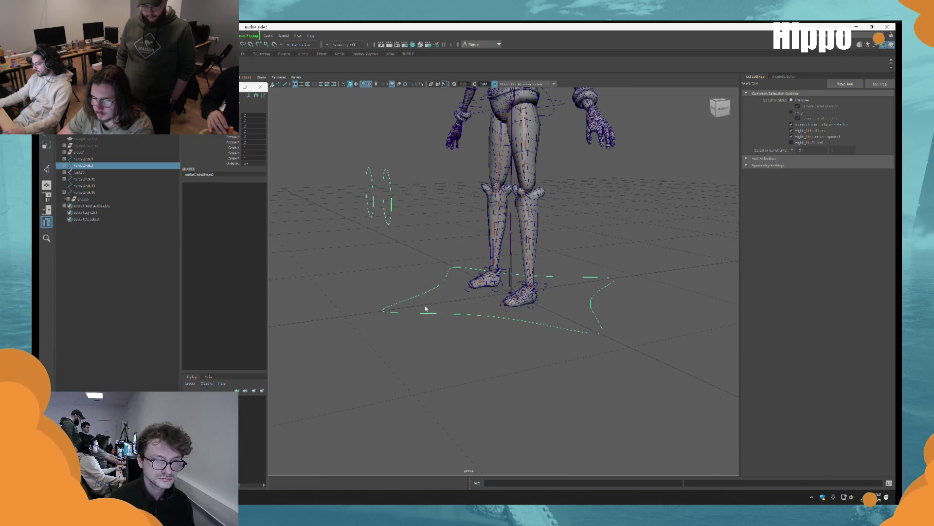
scroll(426, 308, "down", 3)
scroll(425, 309, "up", 2)
left_click(512, 312)
left_click_drag(511, 312, 474, 312, "alt")
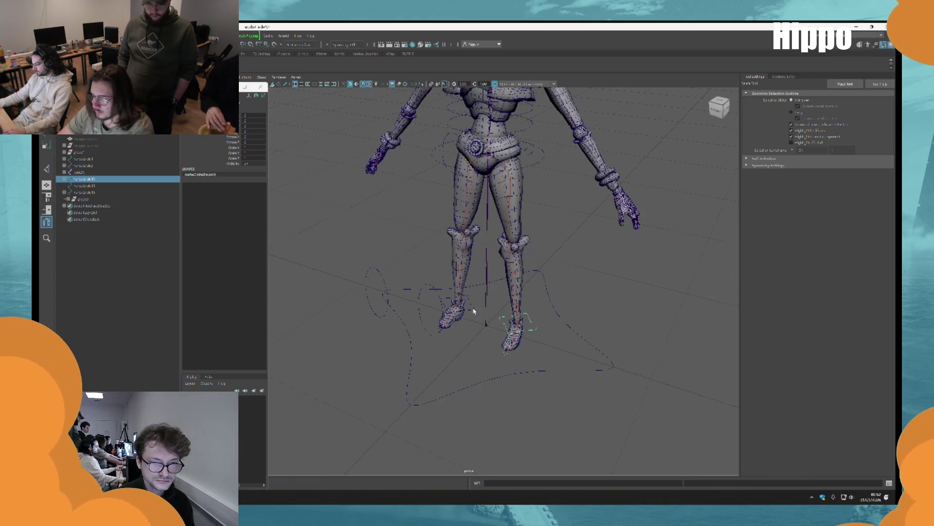
left_click(457, 304, "shift")
left_click(465, 388, "shift")
left_click(484, 407)
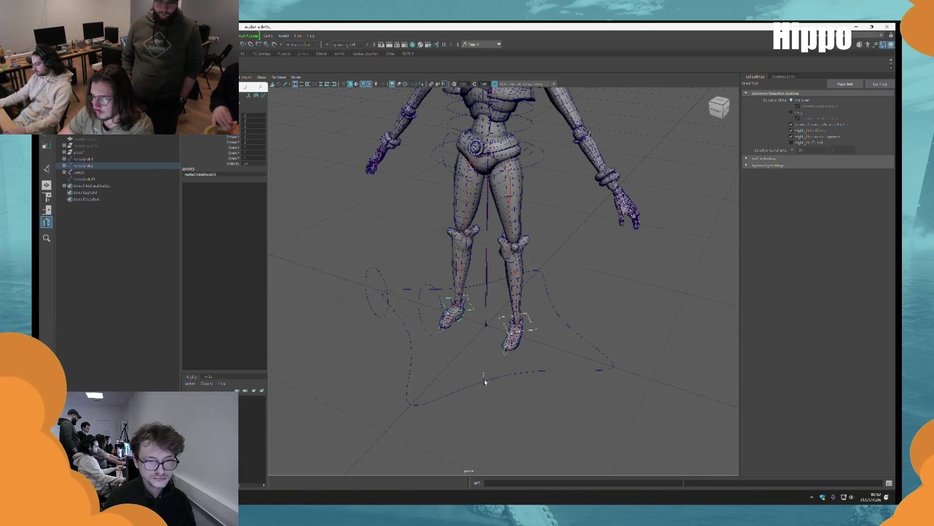
left_click(483, 382)
Select the character's main control with the Move tool active.
left_click_drag(484, 382, 584, 339, "alt")
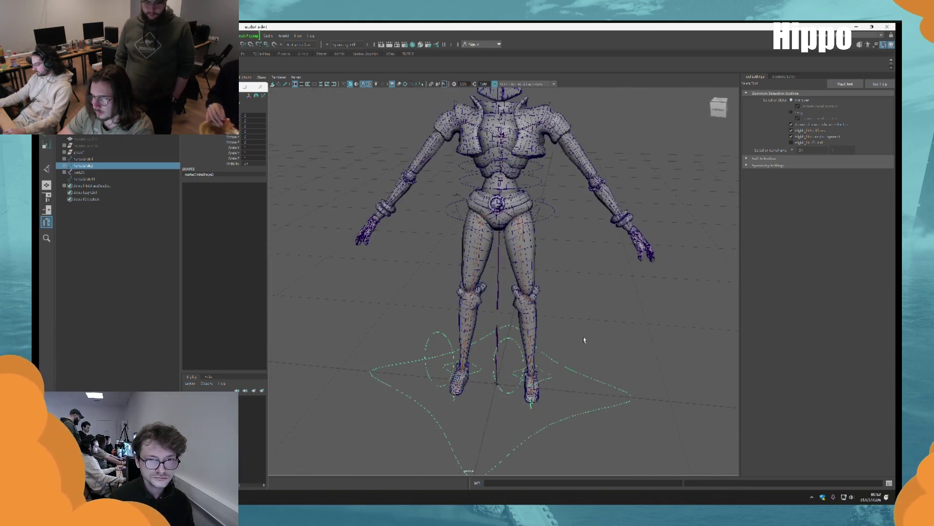
left_click(548, 212)
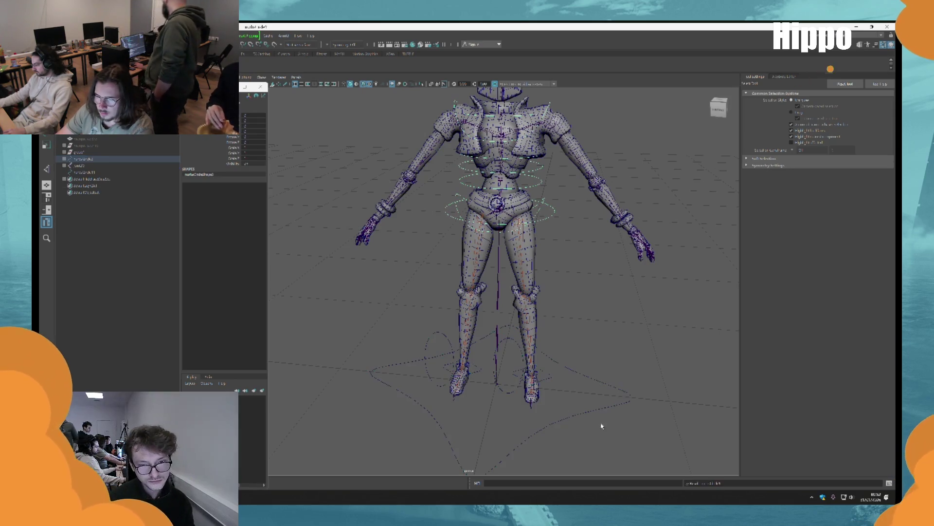
key("w")
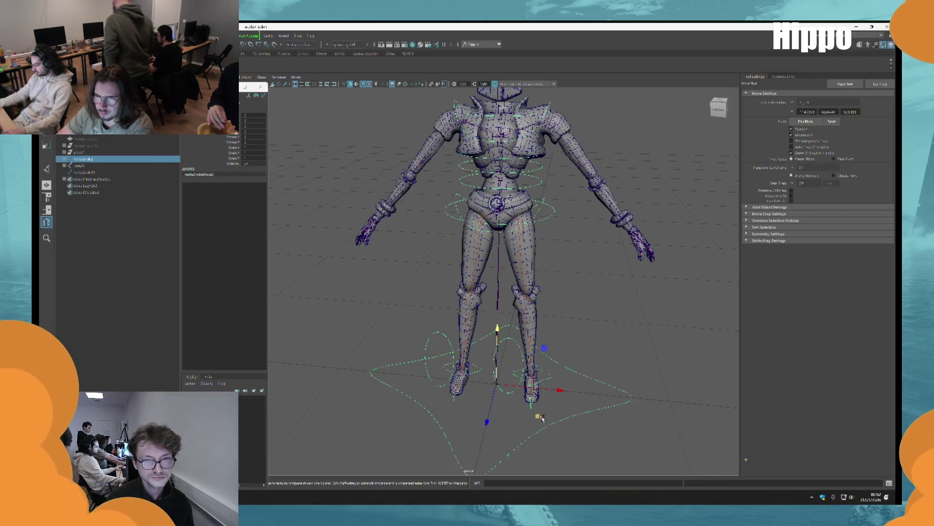